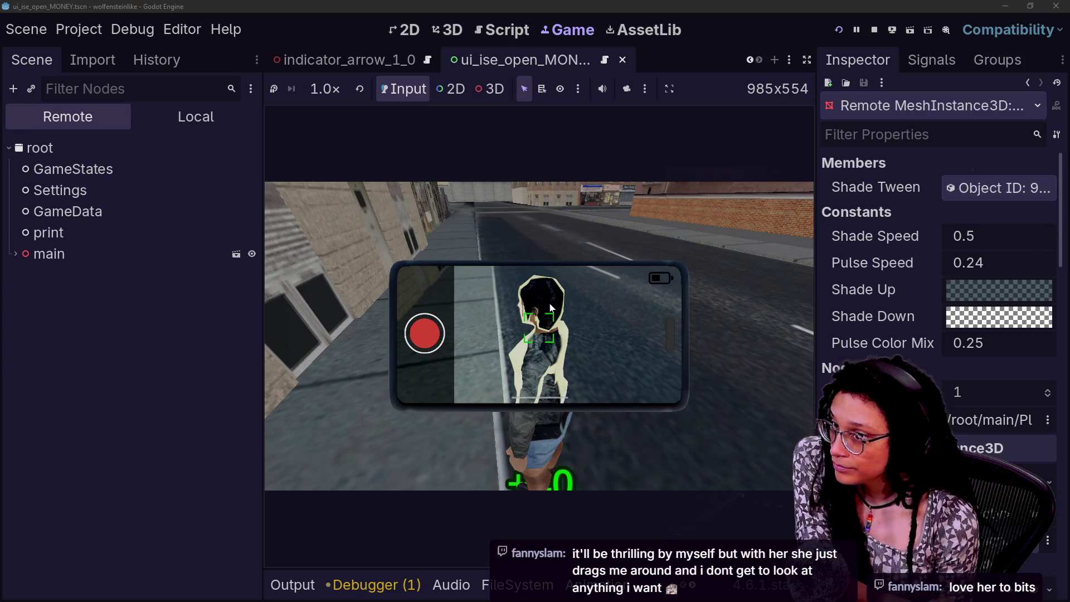
Annotate the character's head and the goodwill label at its feet
{"action": "mouse_move", "coordinate": [549, 305]}
{"action": "left_mouse_down"}
{"action": "mouse_move", "coordinate": [535, 268]}
{"action": "mouse_move", "coordinate": [526, 292]}
{"action": "left_mouse_up"}
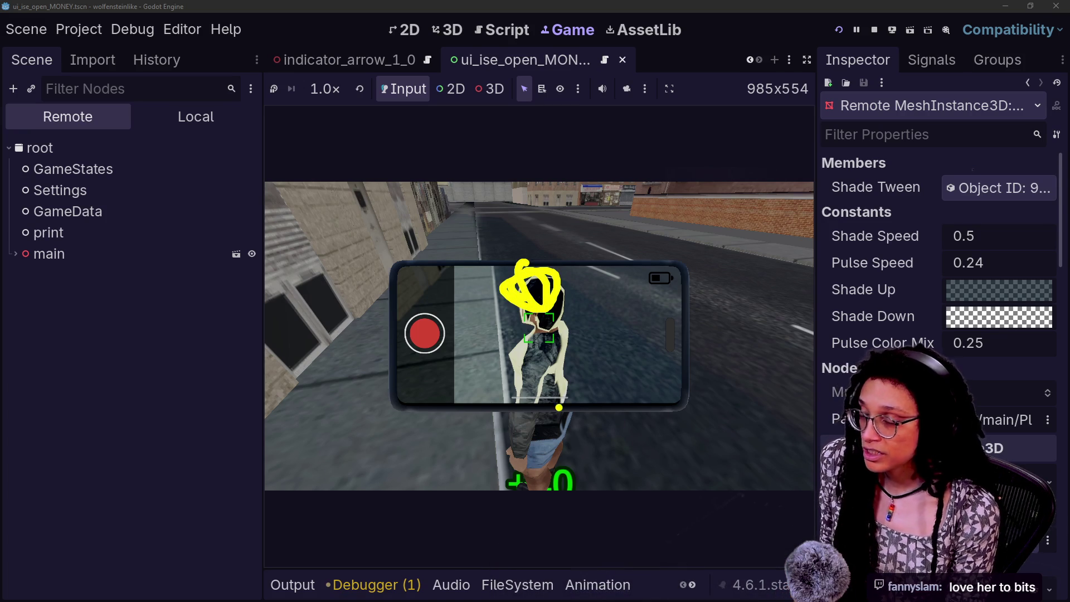
{"action": "left_click_drag", "start_coordinate": [524, 410], "coordinate": [515, 343]}
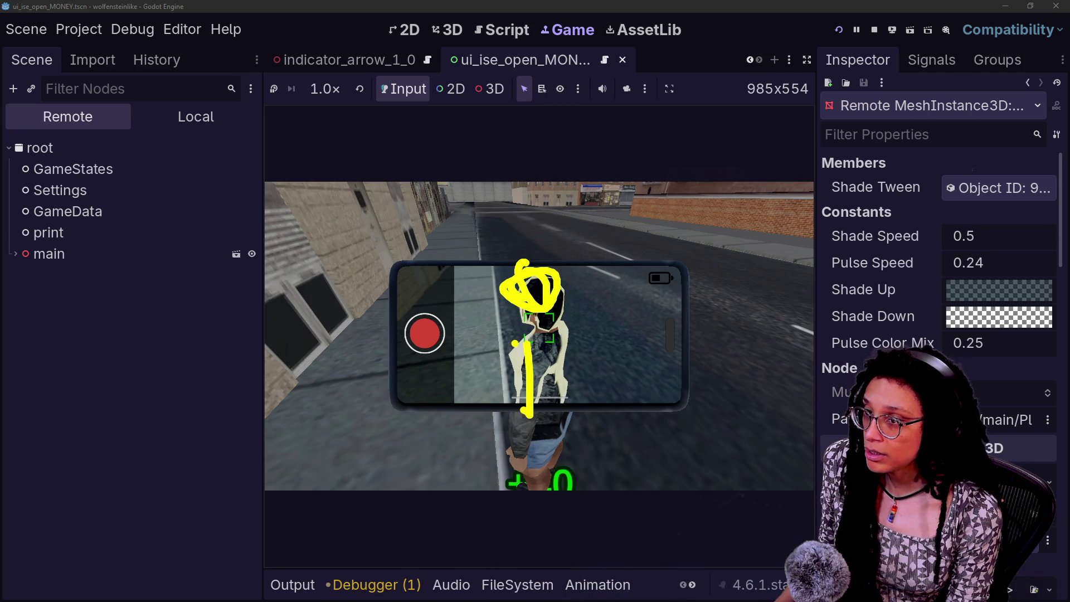
{"action": "key", "text": "ctrl+z"}
{"action": "key", "text": "ctrl+z"}
{"action": "key", "text": "ctrl+z"}
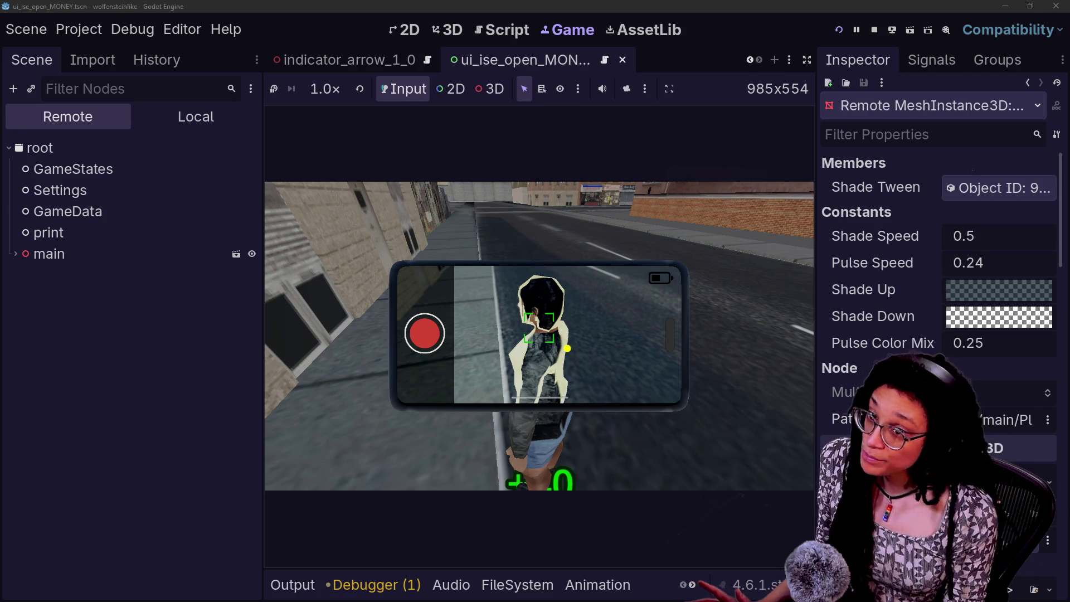
{"action": "mouse_move", "coordinate": [538, 454]}
{"action": "left_mouse_down"}
{"action": "mouse_move", "coordinate": [470, 490]}
{"action": "mouse_move", "coordinate": [454, 446]}
{"action": "mouse_move", "coordinate": [415, 471]}
{"action": "mouse_move", "coordinate": [634, 512]}
{"action": "mouse_move", "coordinate": [602, 468]}
{"action": "left_mouse_up"}
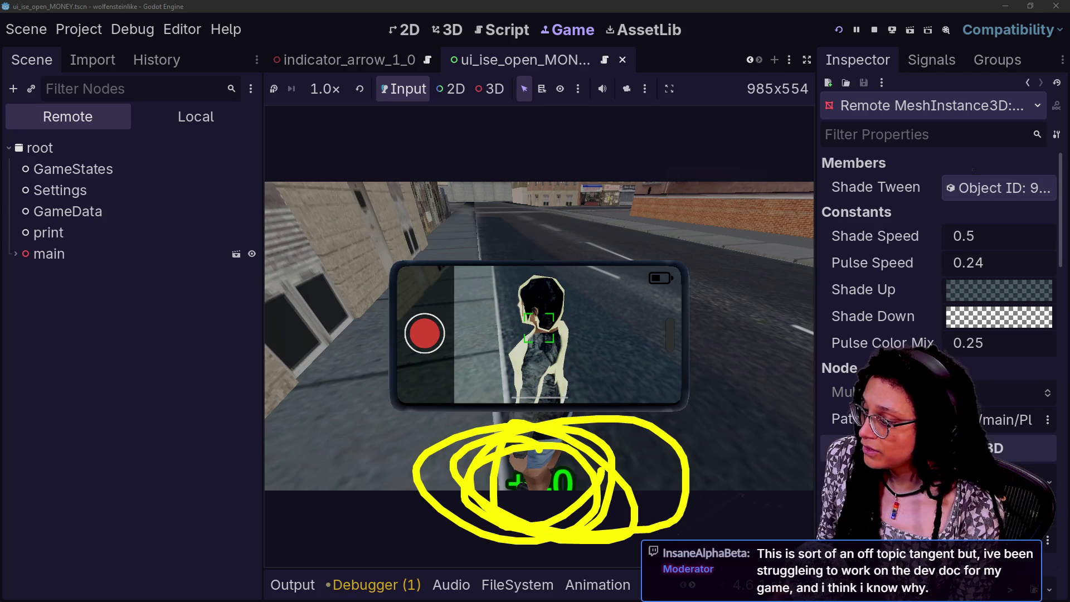
{"action": "mouse_move", "coordinate": [542, 281]}
{"action": "left_mouse_down"}
{"action": "mouse_move", "coordinate": [563, 335]}
{"action": "mouse_move", "coordinate": [548, 304]}
{"action": "left_mouse_up"}
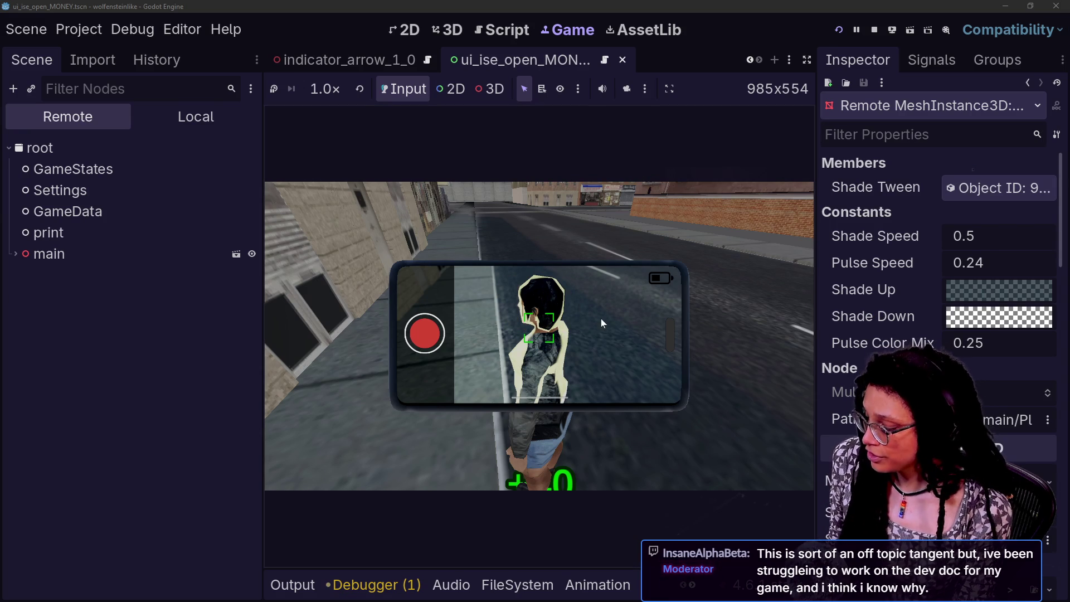
Quick-open the indicator_spawner scene in the 3D editor
{"action": "left_click", "coordinate": [453, 31]}
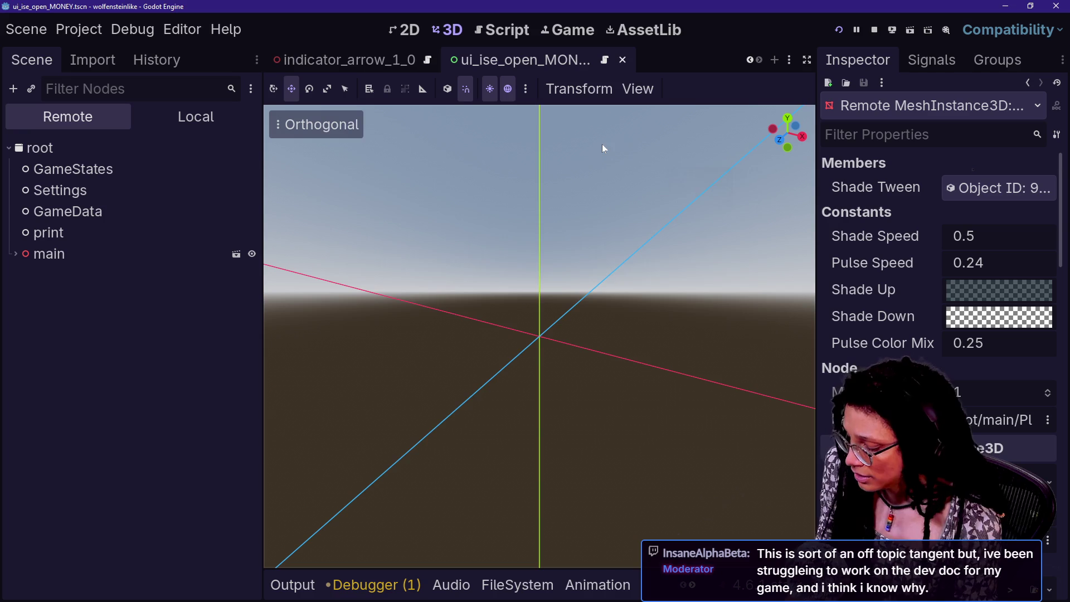
{"action": "key", "text": "alt+shift+o"}
{"action": "type", "text": "spawen"}
{"action": "key", "text": "BackSpace"}
{"action": "key", "text": "BackSpace"}
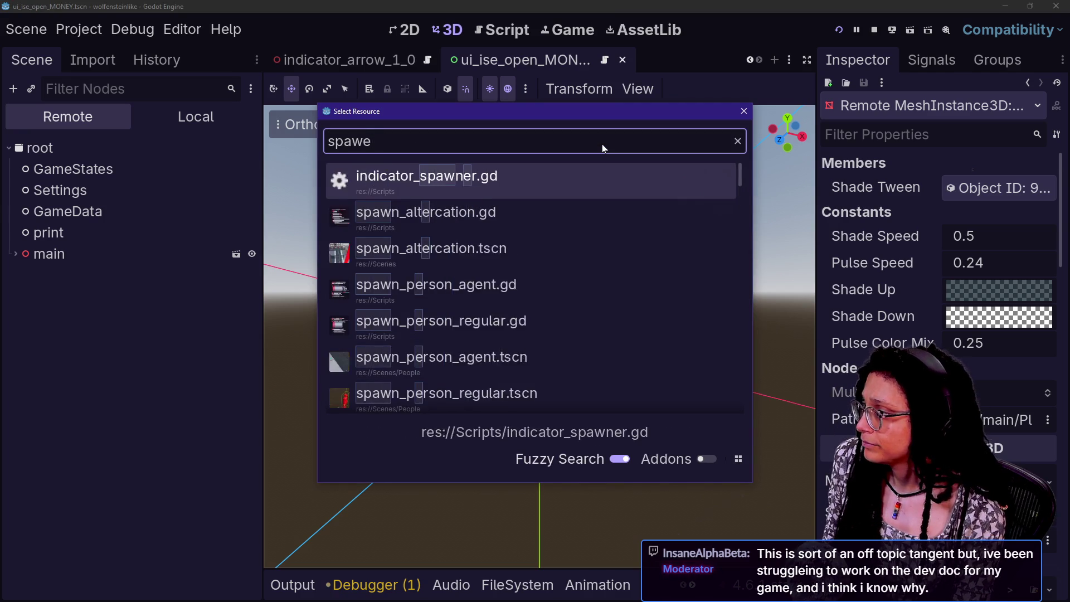
{"action": "type", "text": "ner"}
{"action": "key", "text": "Down"}
{"action": "key", "text": "Return"}
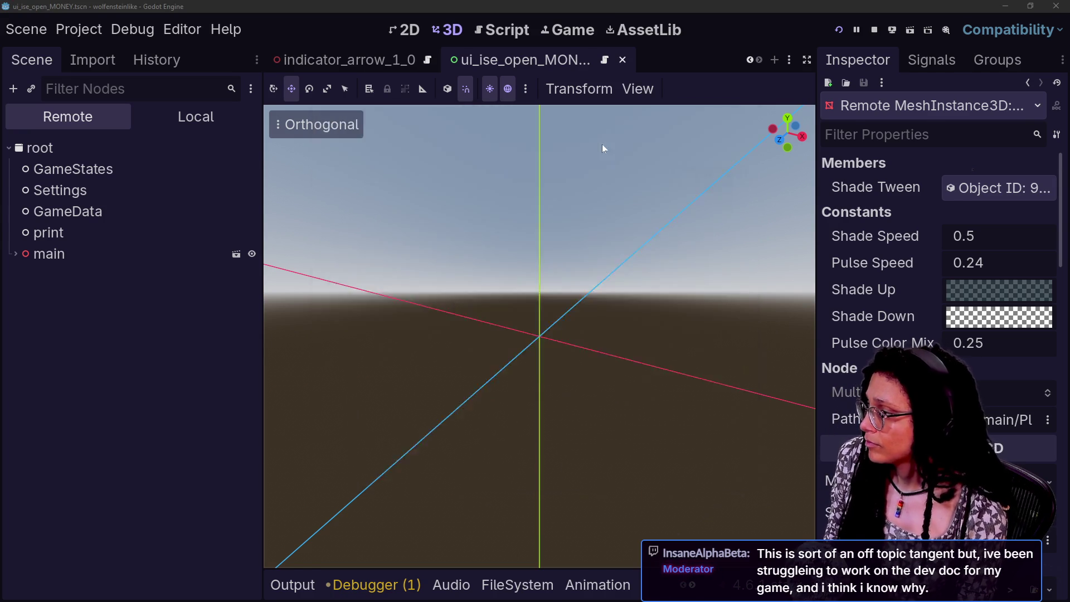
Add a MeshInstance3D child under the indicator_spawner root node
{"action": "left_click", "coordinate": [155, 122]}
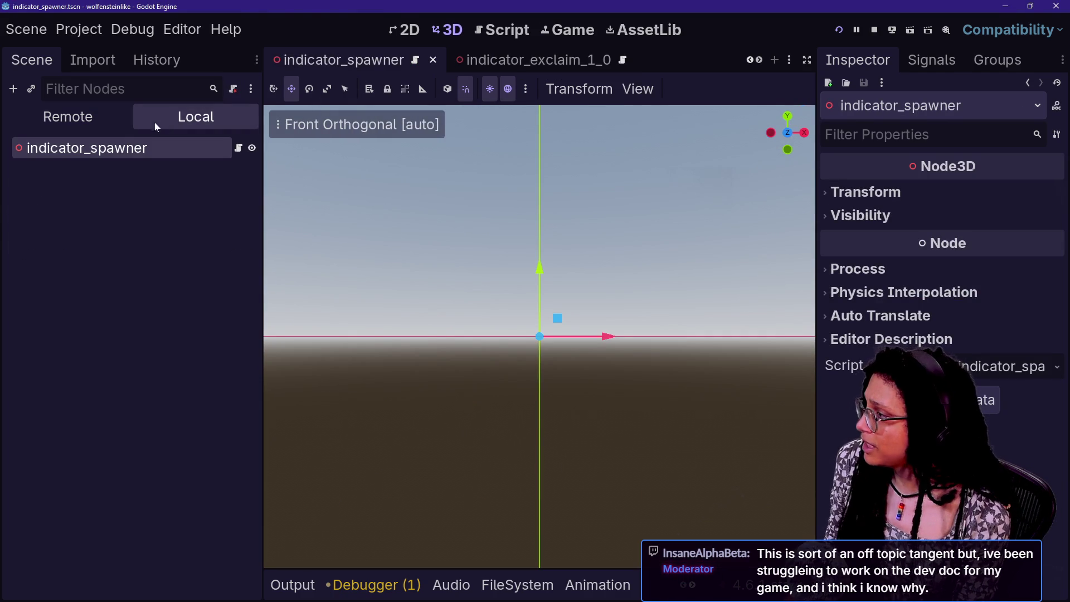
{"action": "right_click", "coordinate": [134, 141]}
{"action": "left_click", "coordinate": [205, 183]}
{"action": "type", "text": "meshi"}
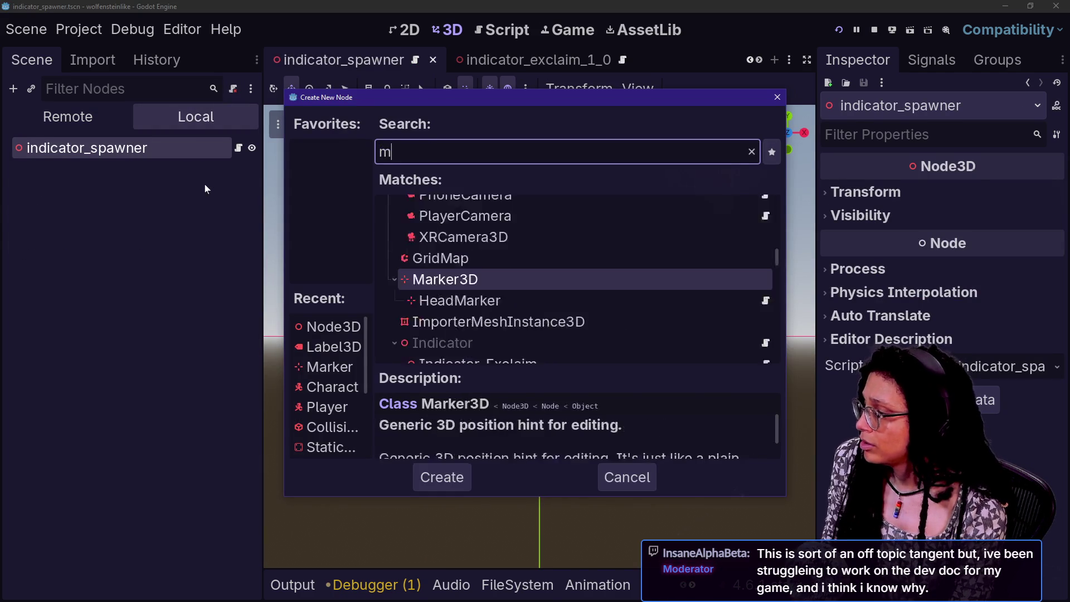
{"action": "key", "text": "Return"}
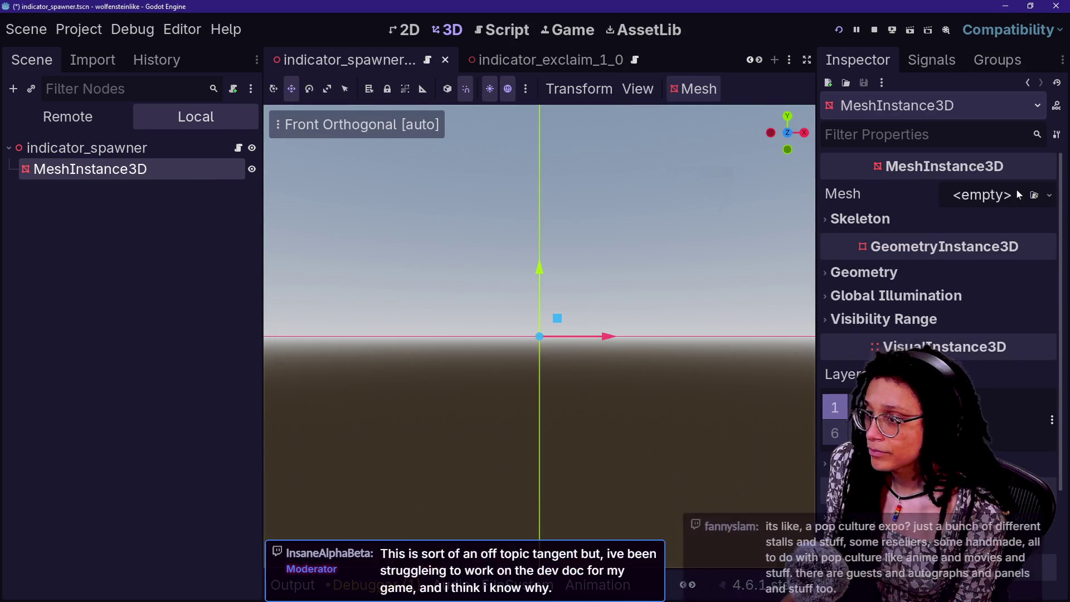
Give the MeshInstance3D a SphereMesh and a new StandardMaterial3D in override slot 0
{"action": "left_click", "coordinate": [1049, 195]}
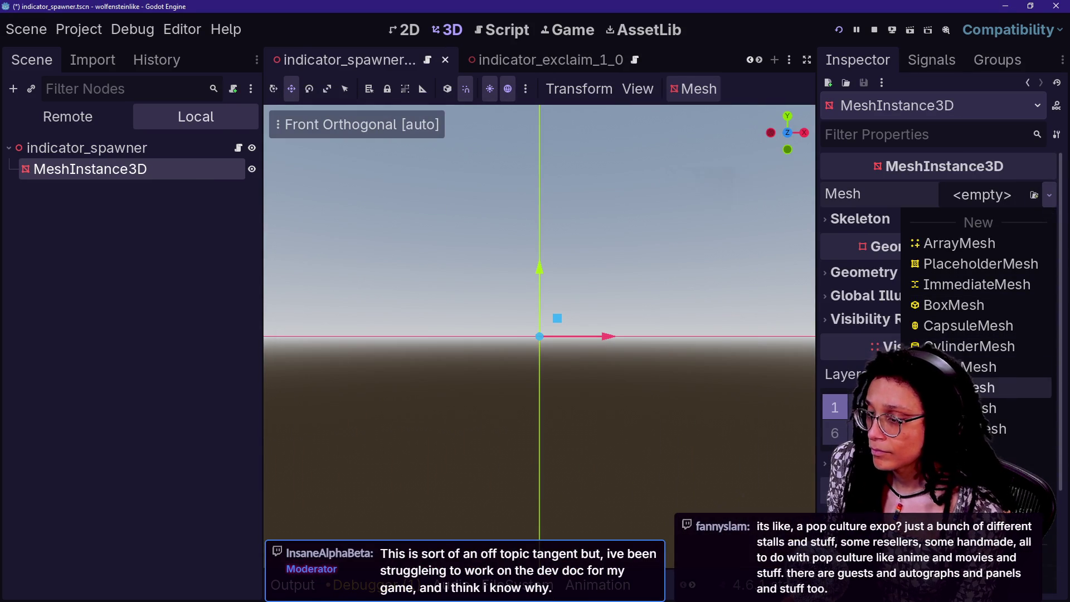
{"action": "left_click", "coordinate": [970, 469]}
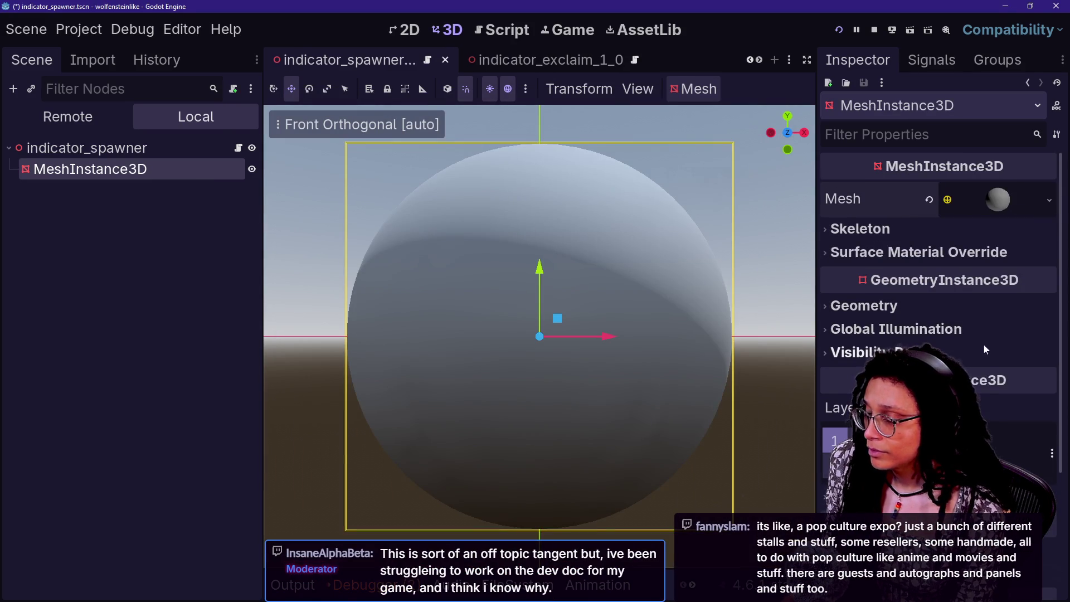
{"action": "left_click", "coordinate": [914, 253]}
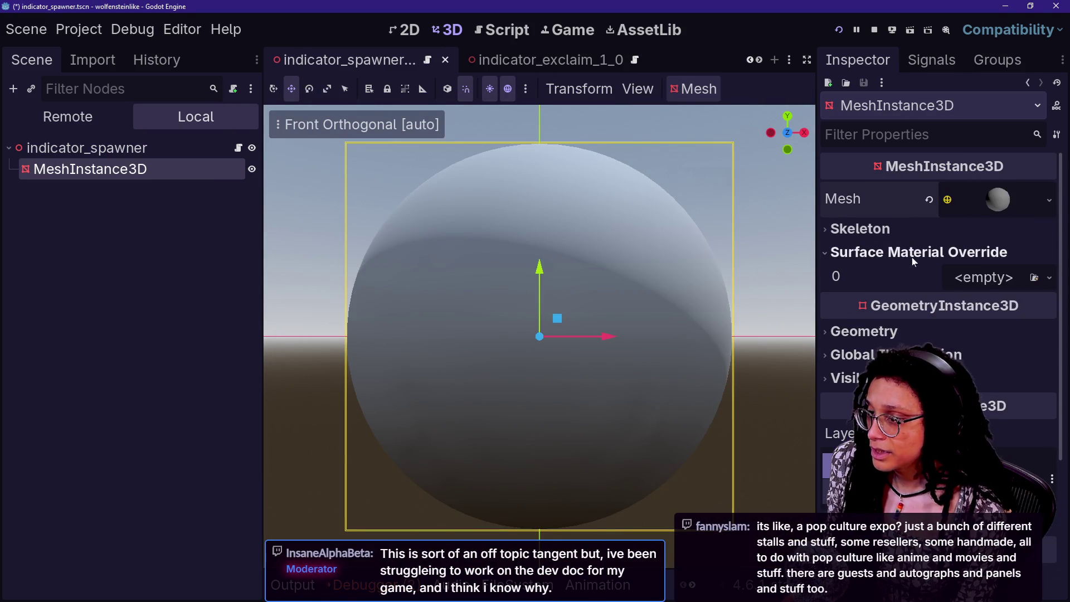
{"action": "left_click", "coordinate": [1049, 277]}
{"action": "left_click", "coordinate": [951, 326]}
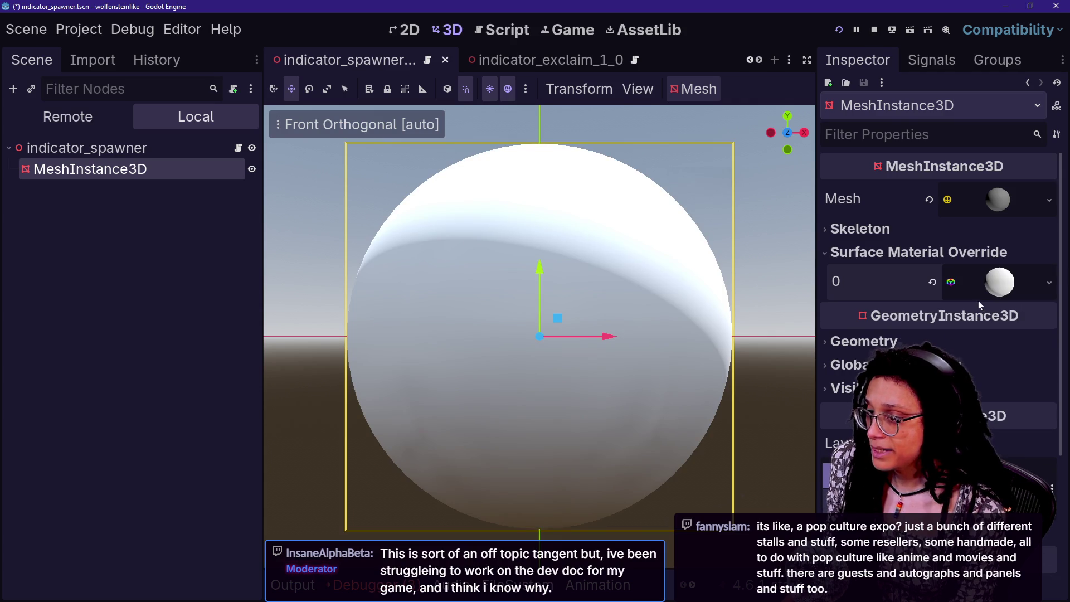
Load an existing 'debug' material into slot 0 instead
{"action": "right_click", "coordinate": [1001, 285]}
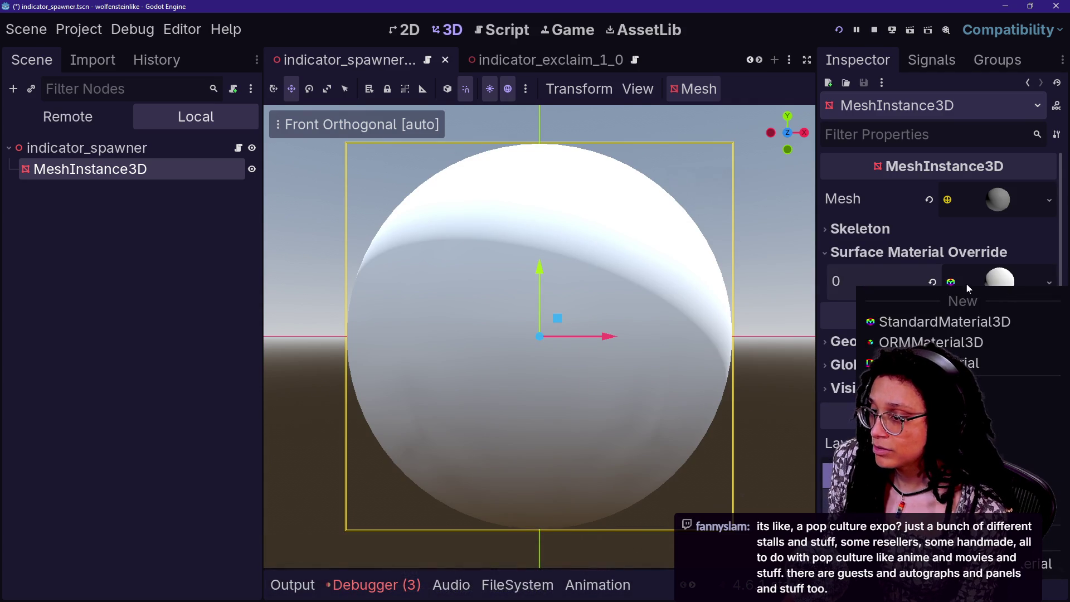
{"action": "left_click", "coordinate": [982, 399]}
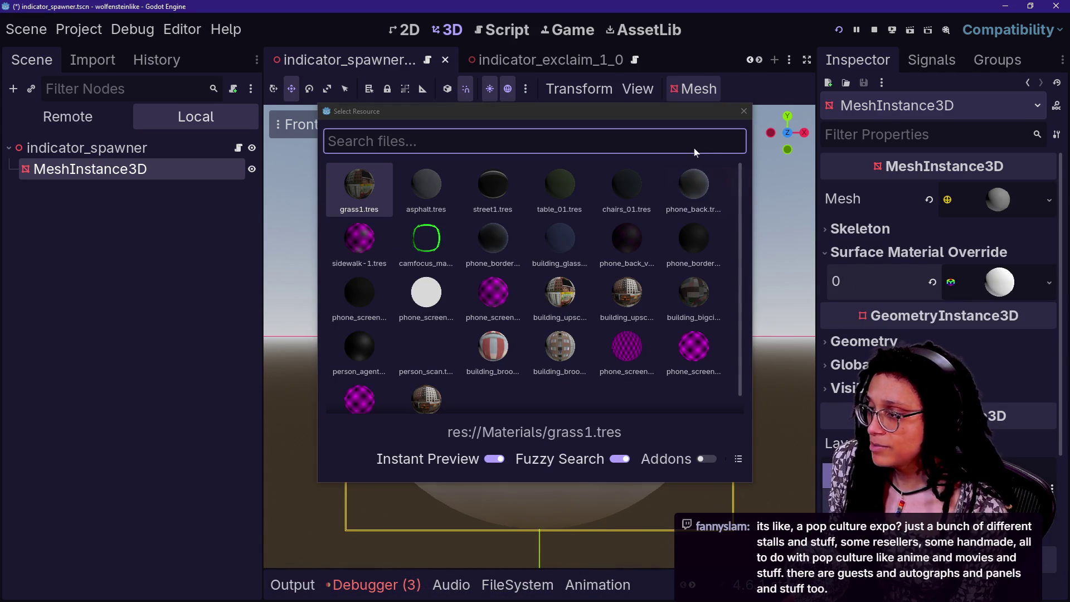
{"action": "type", "text": "de"}
{"action": "type", "text": "bug"}
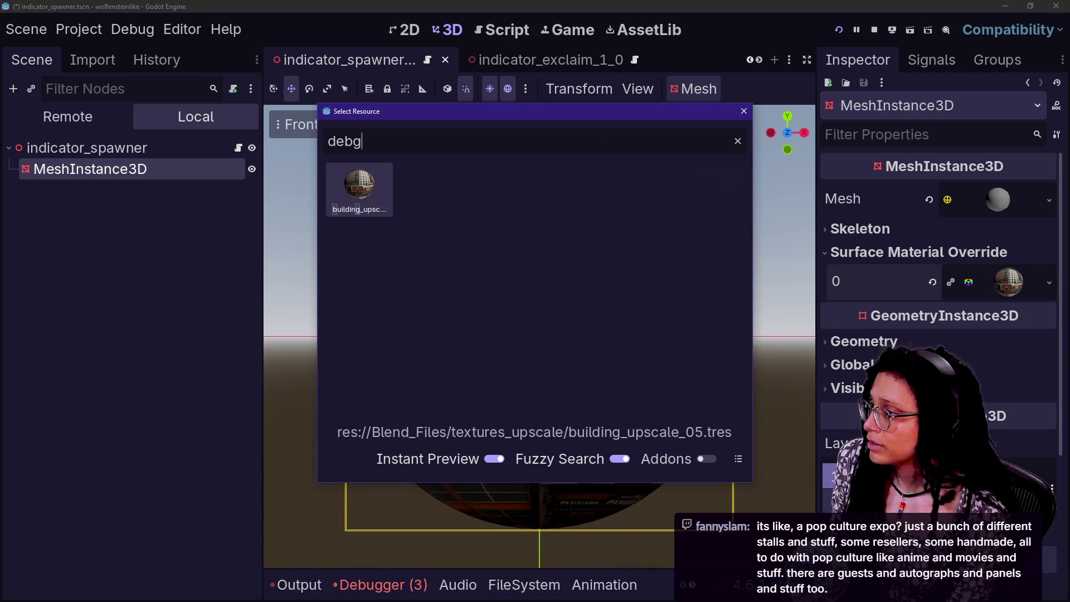
{"action": "key", "text": "Return"}
{"action": "left_click", "coordinate": [1047, 283]}
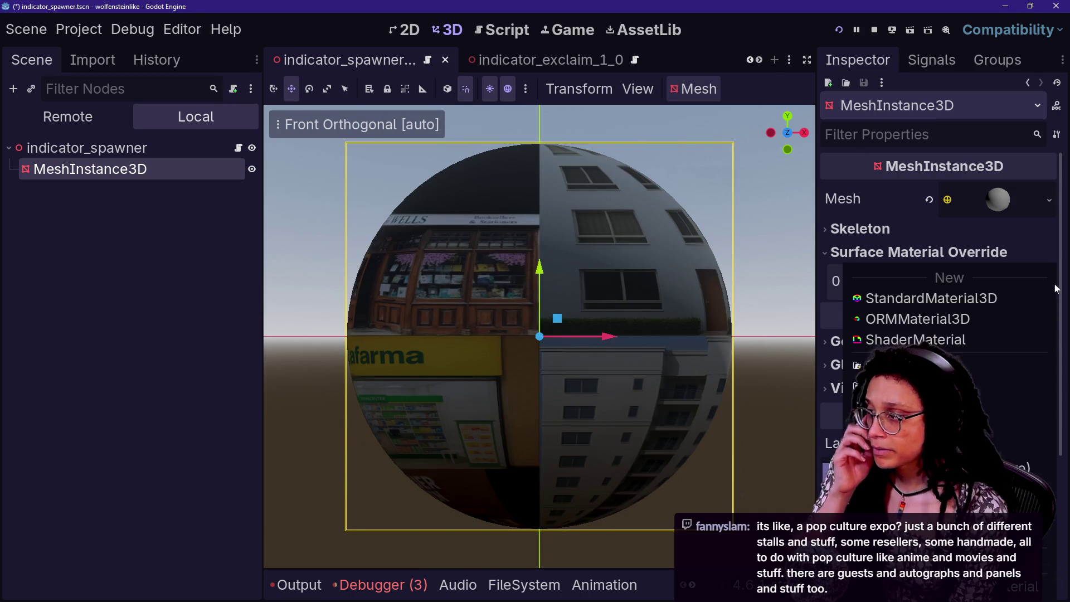
{"action": "left_click", "coordinate": [994, 281]}
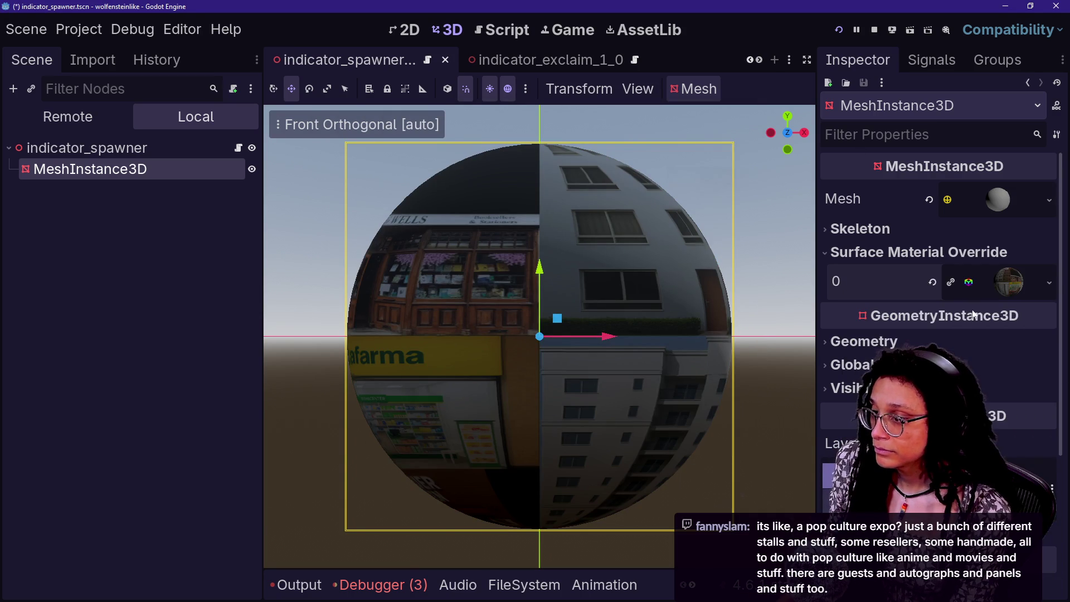
Clear slot 0 and assign a fresh StandardMaterial3D, expanding its settings
{"action": "left_click", "coordinate": [994, 277]}
{"action": "left_click", "coordinate": [1005, 292]}
{"action": "left_click", "coordinate": [1049, 283]}
{"action": "left_click", "coordinate": [919, 412]}
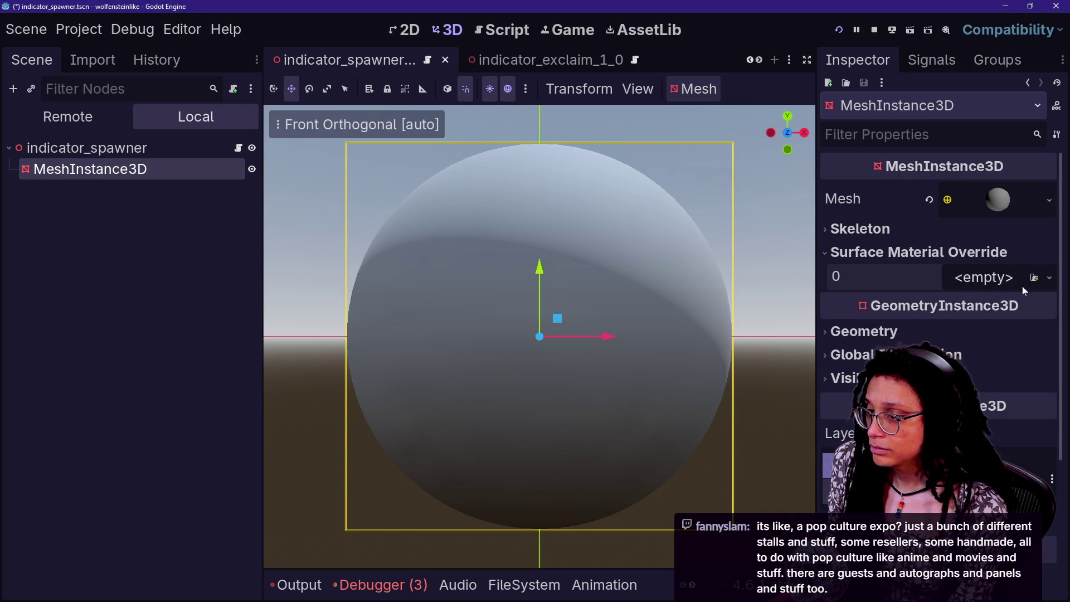
{"action": "left_click", "coordinate": [1047, 278]}
{"action": "left_click", "coordinate": [997, 324]}
{"action": "left_click", "coordinate": [996, 277]}
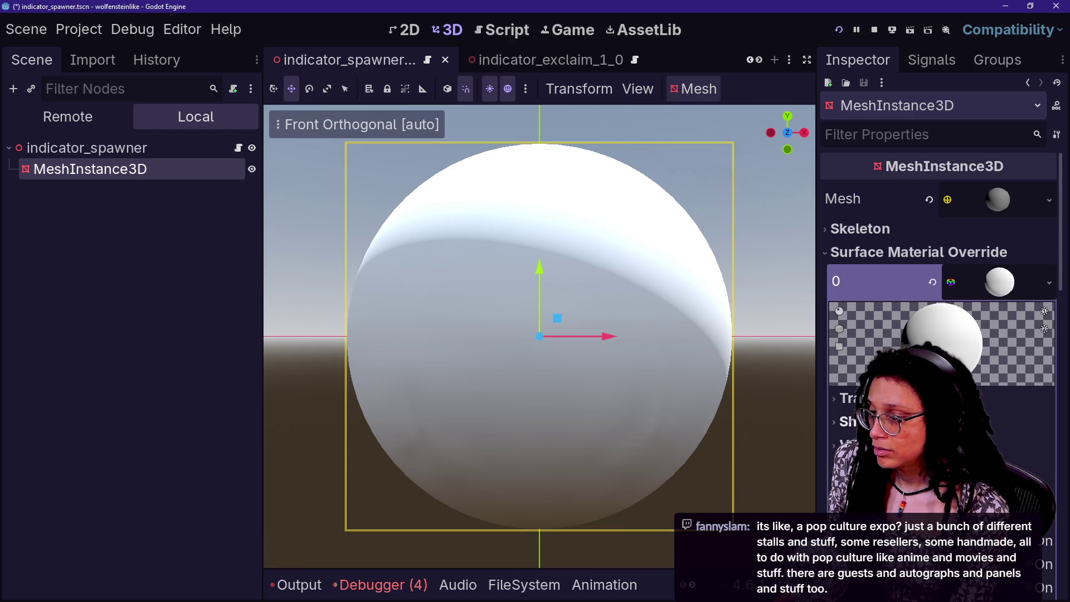
Make the sphere material pure red (ff0000) albedo with Unshaded shading
{"action": "scroll", "coordinate": [997, 277], "scroll_direction": "down", "scroll_amount": 2}
{"action": "left_click", "coordinate": [914, 412]}
{"action": "left_click", "coordinate": [961, 443]}
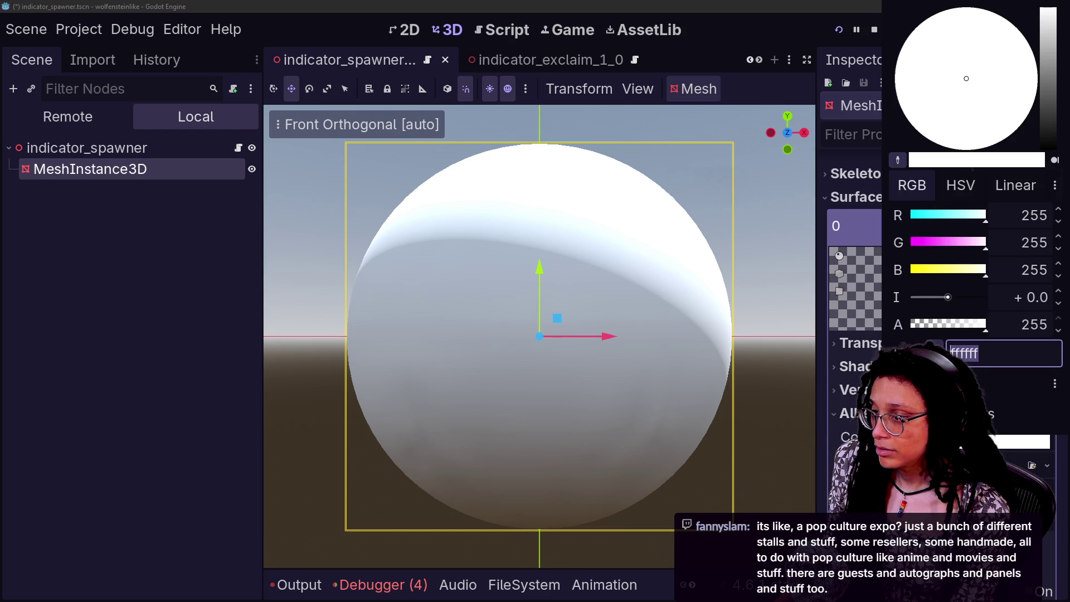
{"action": "left_click_drag", "start_coordinate": [934, 244], "coordinate": [800, 243]}
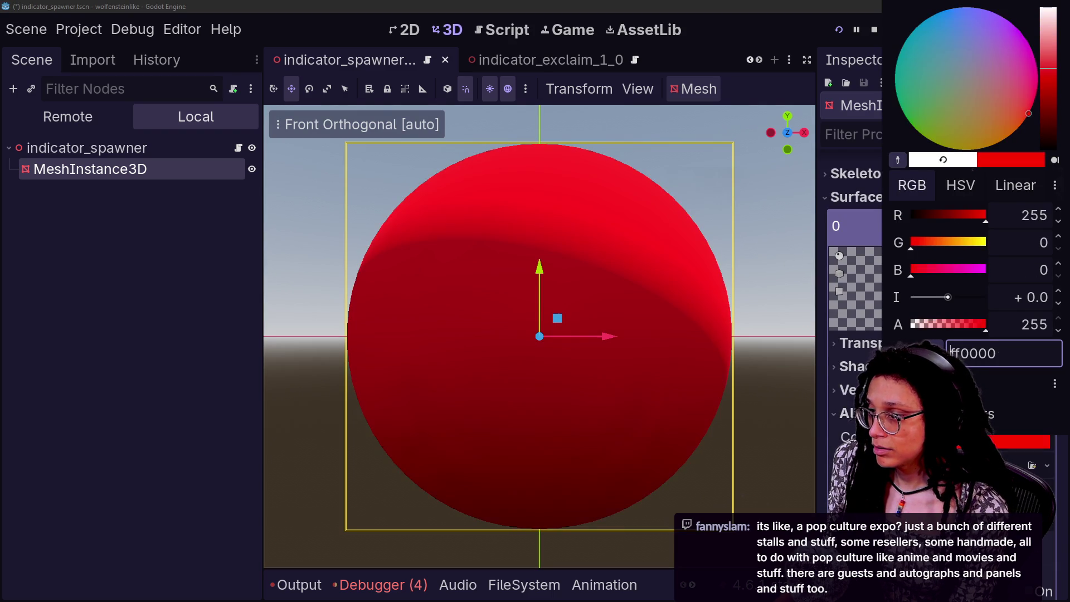
{"action": "key", "text": "Escape"}
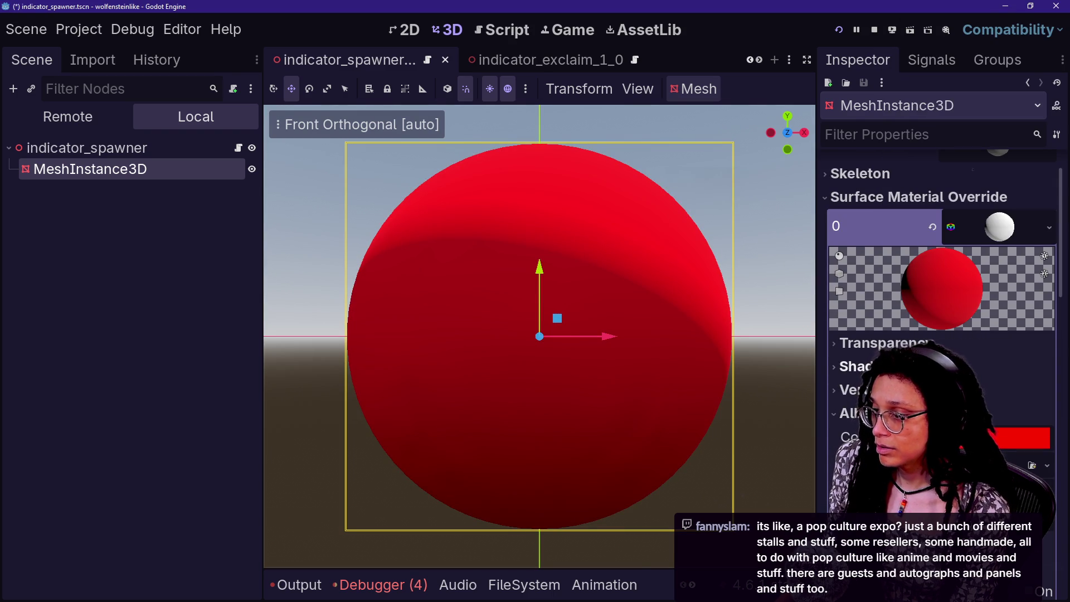
{"action": "left_click", "coordinate": [991, 366]}
{"action": "left_click", "coordinate": [1011, 391]}
{"action": "left_click", "coordinate": [1012, 418]}
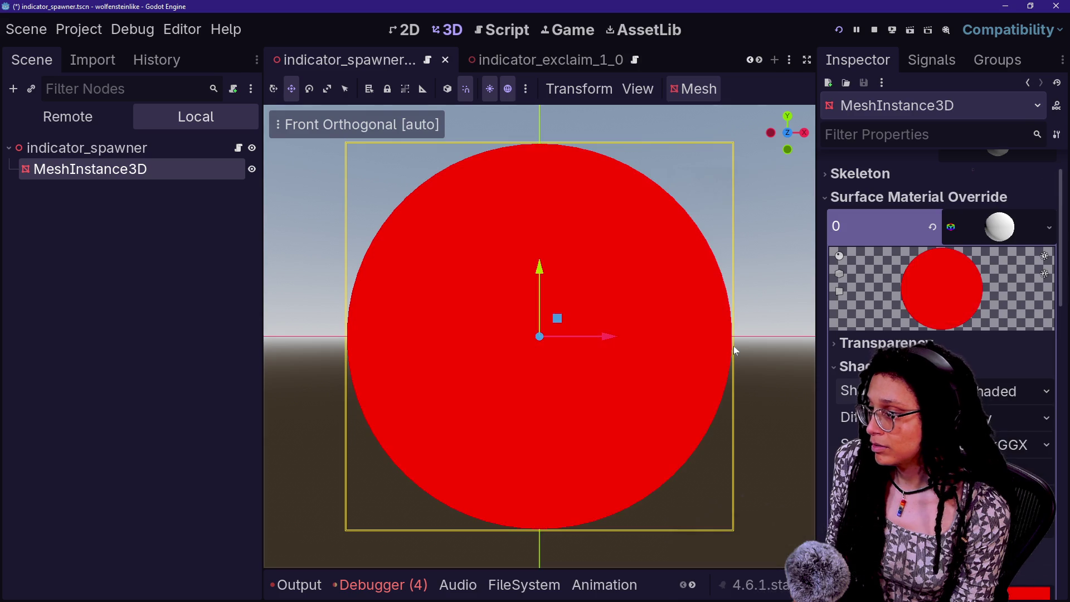
Save the indicator_spawner scene and return to the running game view
{"action": "left_click", "coordinate": [673, 131]}
{"action": "key", "text": "ctrl+s"}
{"action": "left_click", "coordinate": [572, 30]}
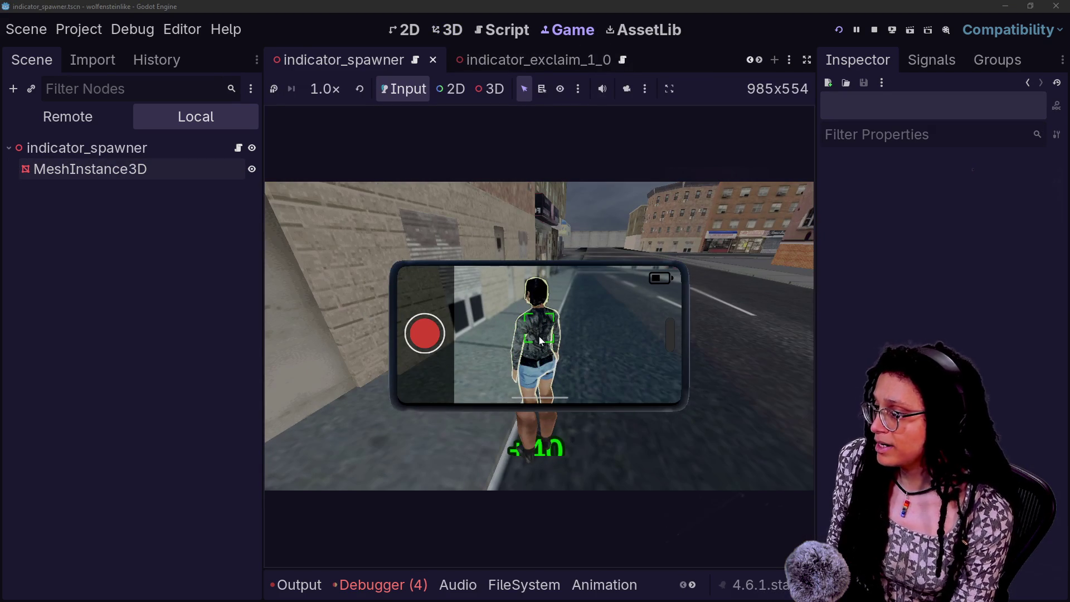
Restart the game to check the red debug spheres on the NPCs, then view the spawner script
{"action": "left_click", "coordinate": [844, 34]}
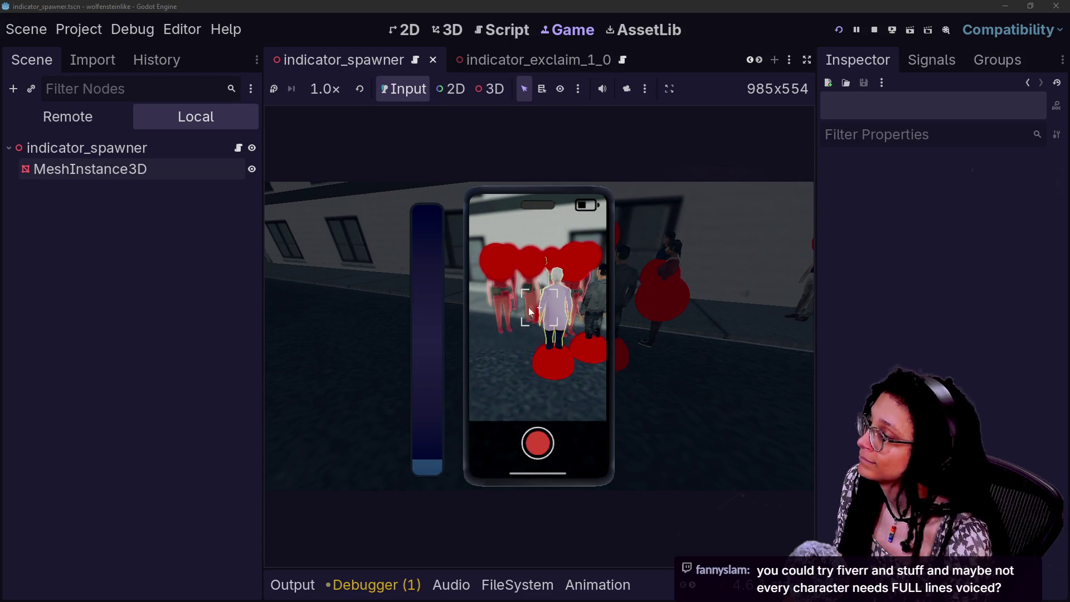
{"action": "left_click", "coordinate": [493, 27]}
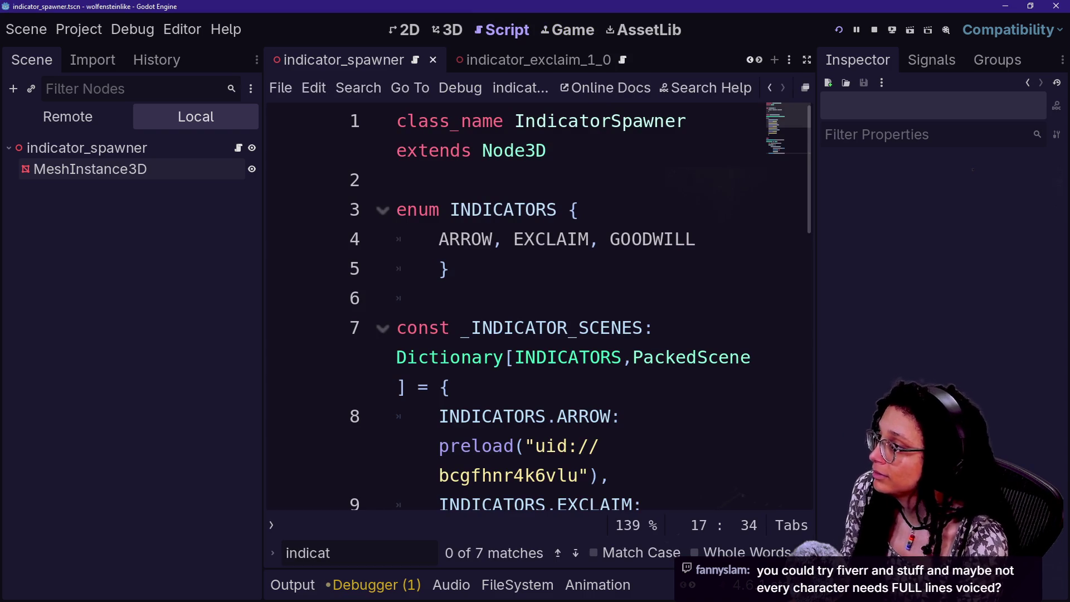
Inspect the indicator scenes dictionary on line 7 of the IndicatorSpawner script
{"action": "left_click", "coordinate": [525, 328]}
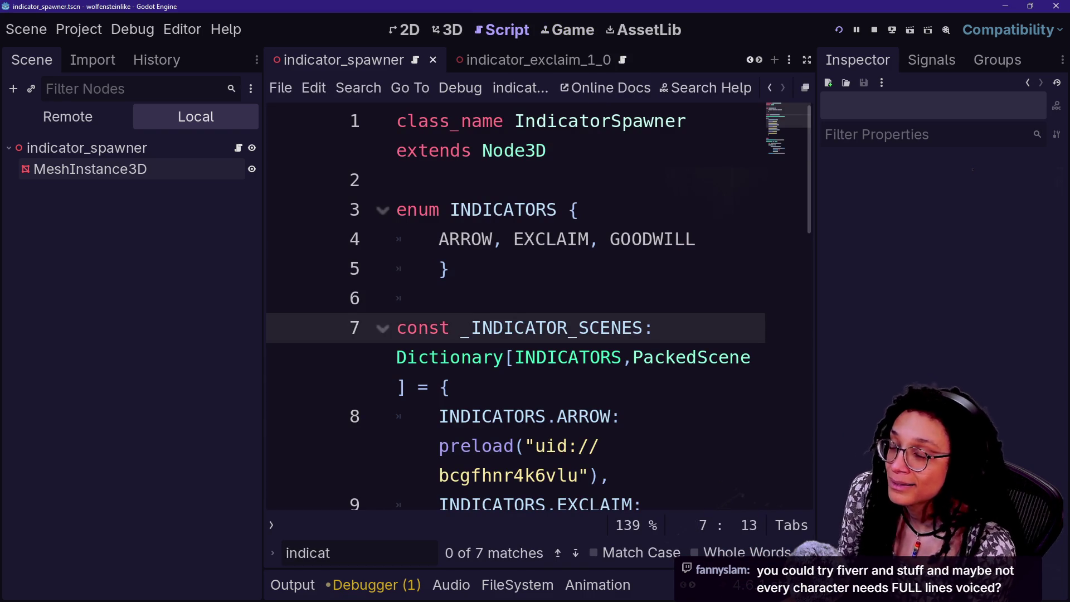
{"action": "mouse_move", "coordinate": [530, 63]}
{"action": "scroll", "coordinate": [531, 60], "scroll_direction": "down", "scroll_amount": 2}
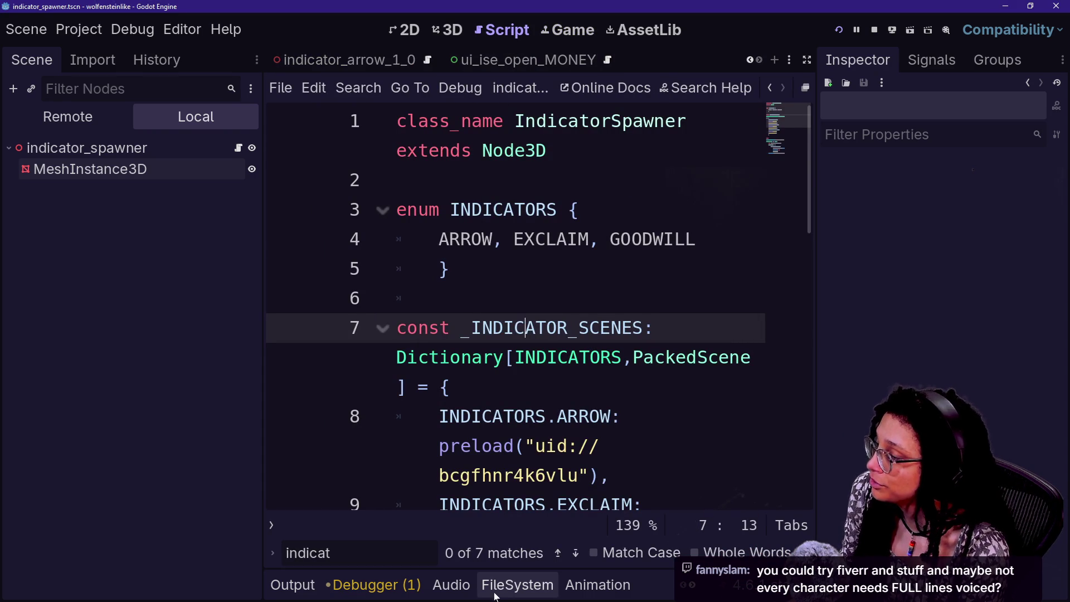
Filter the FileSystem to 'person' and open person_01.tscn in the 3D view
{"action": "left_click", "coordinate": [517, 584]}
{"action": "double_click", "coordinate": [580, 470]}
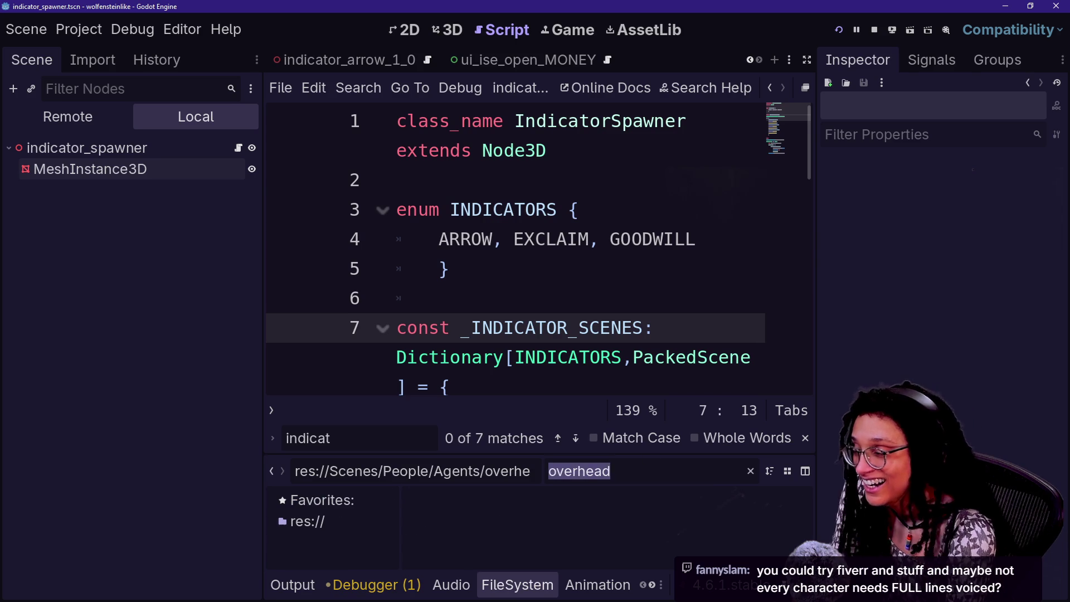
{"action": "type", "text": "PERSON"}
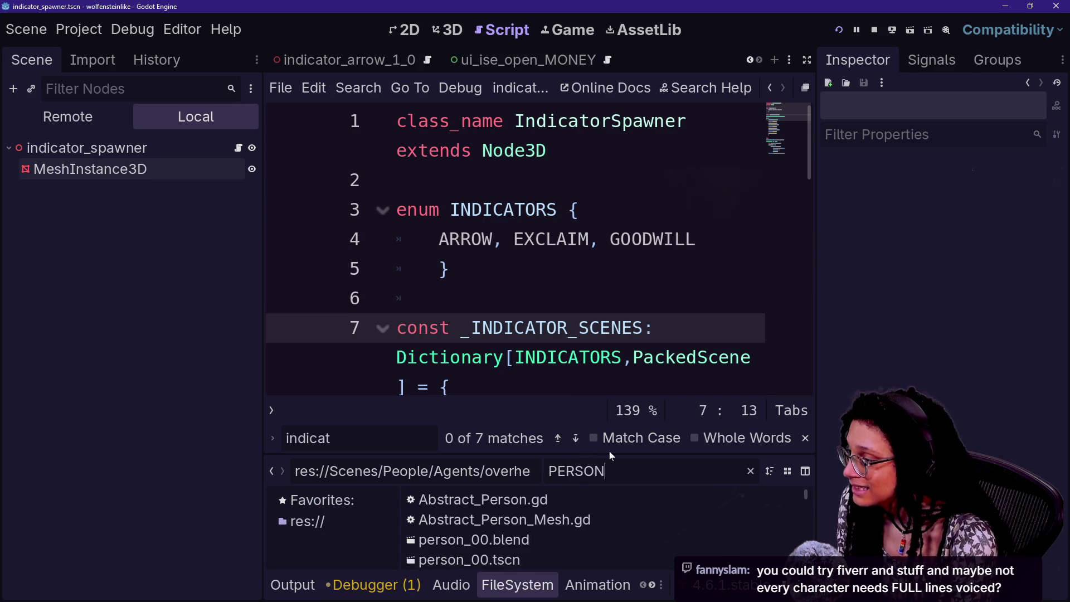
{"action": "key", "text": "Caps_Lock"}
{"action": "key", "text": "BackSpace"}
{"action": "key", "text": "BackSpace"}
{"action": "key", "text": "BackSpace"}
{"action": "key", "text": "BackSpace"}
{"action": "type", "text": "person"}
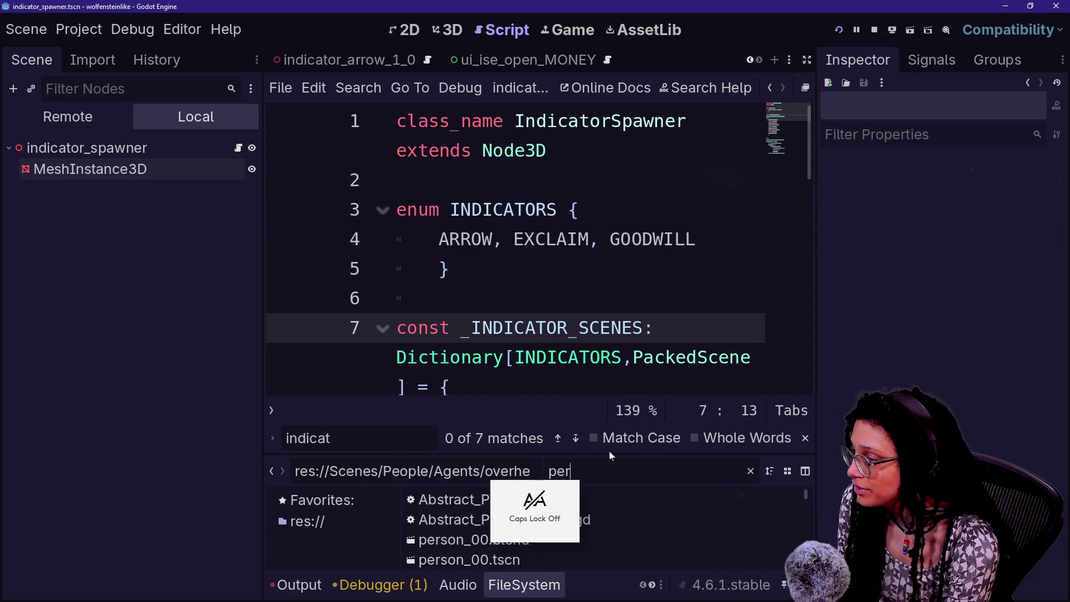
{"action": "scroll", "coordinate": [529, 535], "scroll_direction": "down", "scroll_amount": 2}
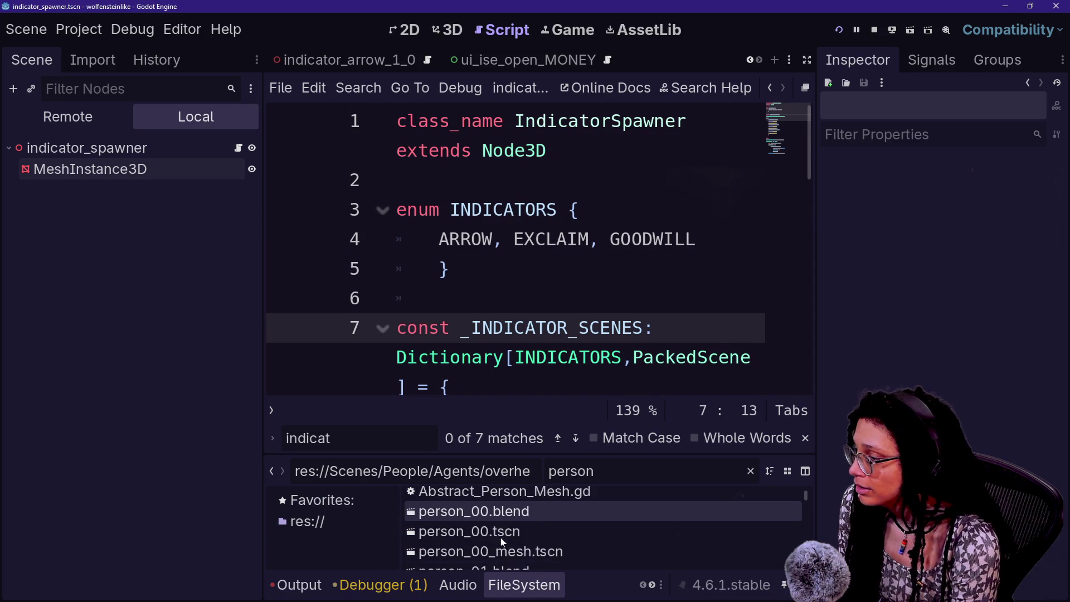
{"action": "scroll", "coordinate": [532, 556], "scroll_direction": "down", "scroll_amount": 2}
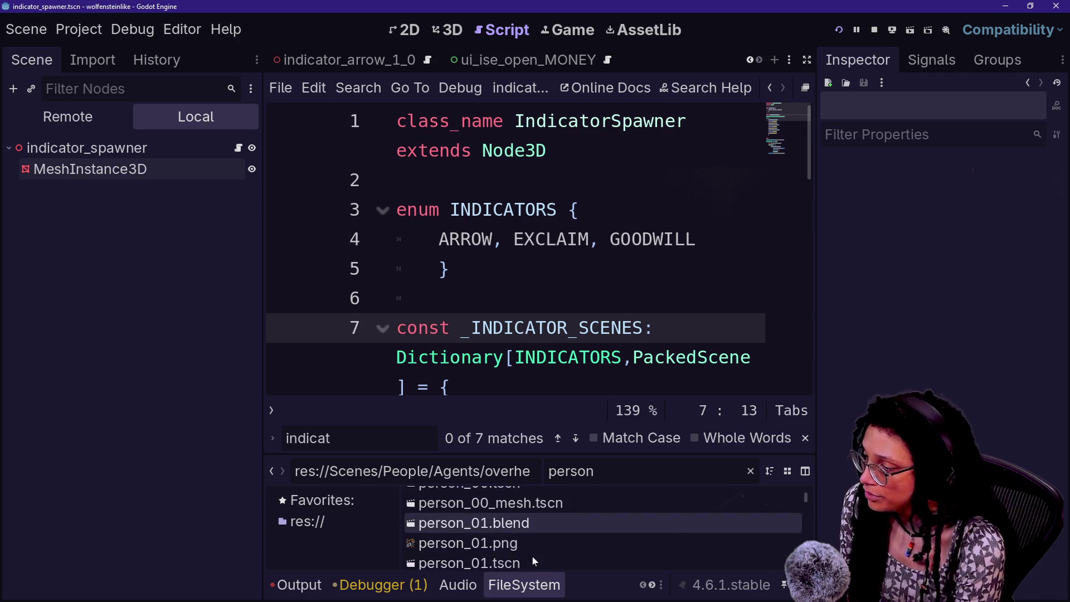
{"action": "double_click", "coordinate": [531, 552]}
{"action": "left_click", "coordinate": [447, 30]}
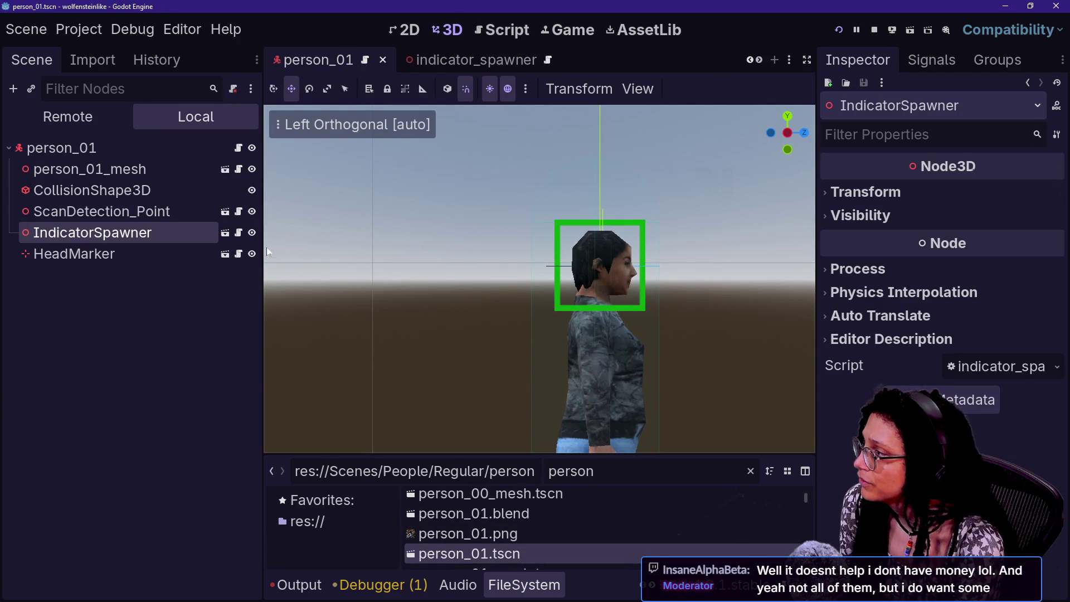
Zoom out the person_01 viewport and select IndicatorSpawner to reveal its sphere at the feet
{"action": "scroll", "coordinate": [286, 263], "scroll_direction": "down", "scroll_amount": 4}
{"action": "scroll", "coordinate": [296, 268], "scroll_direction": "down", "scroll_amount": 5}
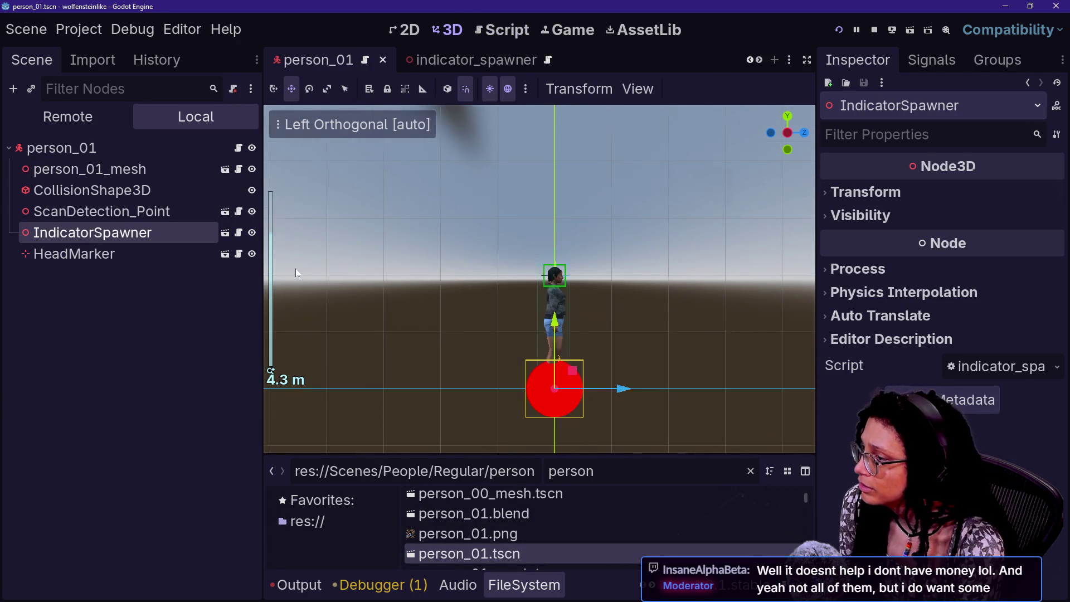
{"action": "left_click", "coordinate": [99, 276]}
{"action": "left_click", "coordinate": [99, 239]}
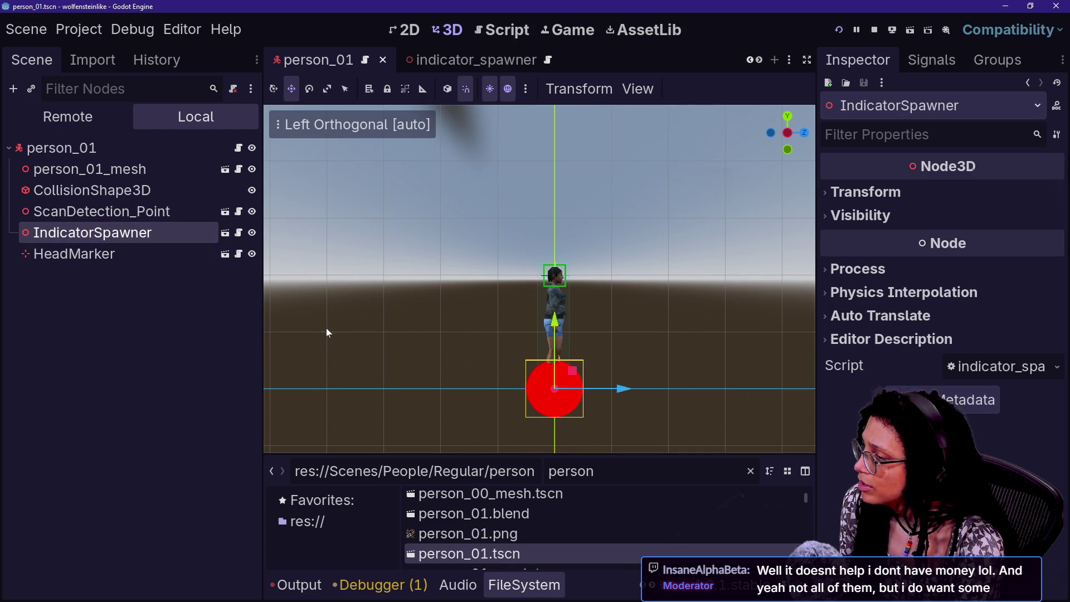
Open indicator_spawner.gd from the IndicatorSpawner node and read it in distraction-free mode
{"action": "left_click", "coordinate": [239, 232]}
{"action": "scroll", "coordinate": [513, 251], "scroll_direction": "down", "scroll_amount": 2}
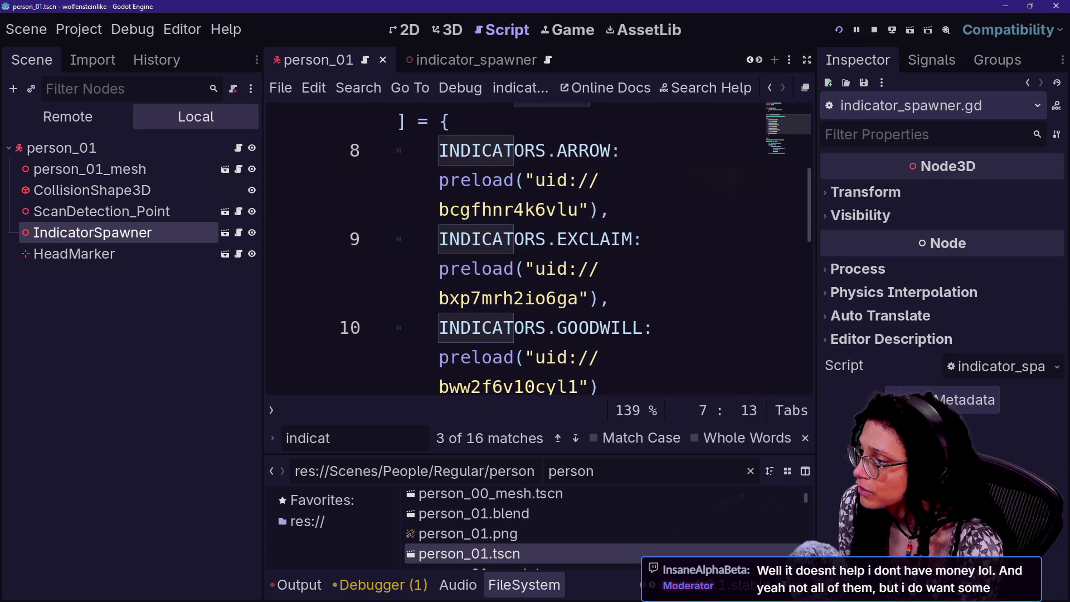
{"action": "key", "text": "ctrl+shift+F11"}
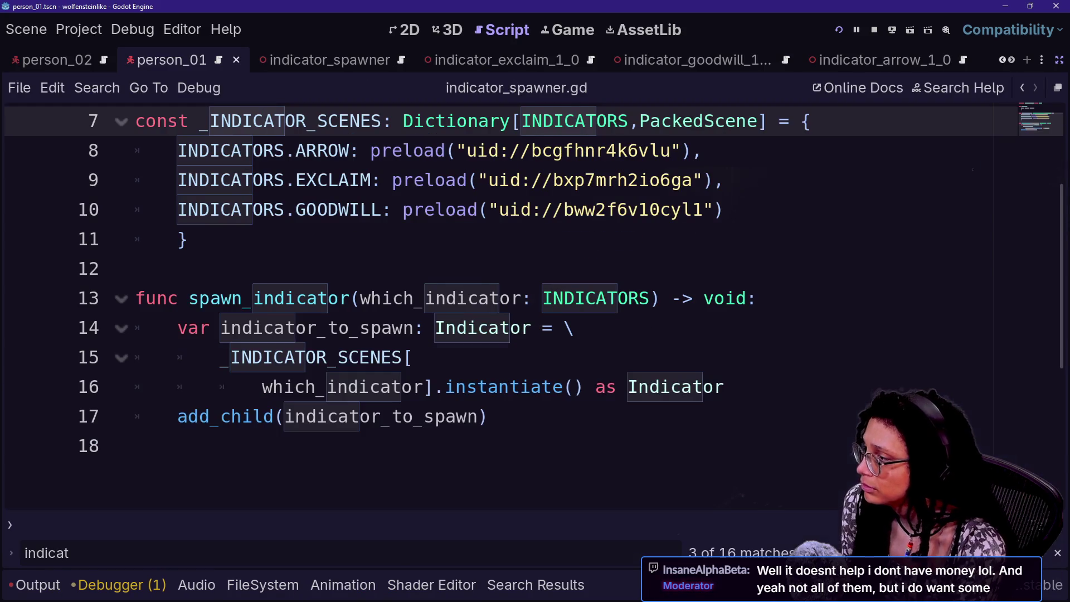
{"action": "scroll", "coordinate": [513, 307], "scroll_direction": "up", "scroll_amount": 2}
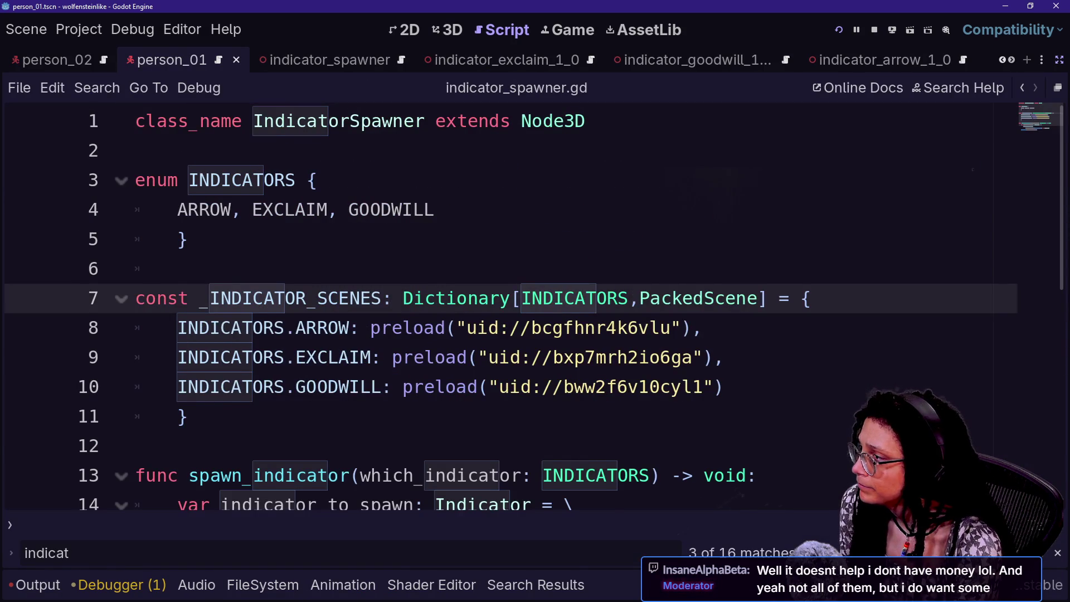
{"action": "scroll", "coordinate": [513, 306], "scroll_direction": "down", "scroll_amount": 3}
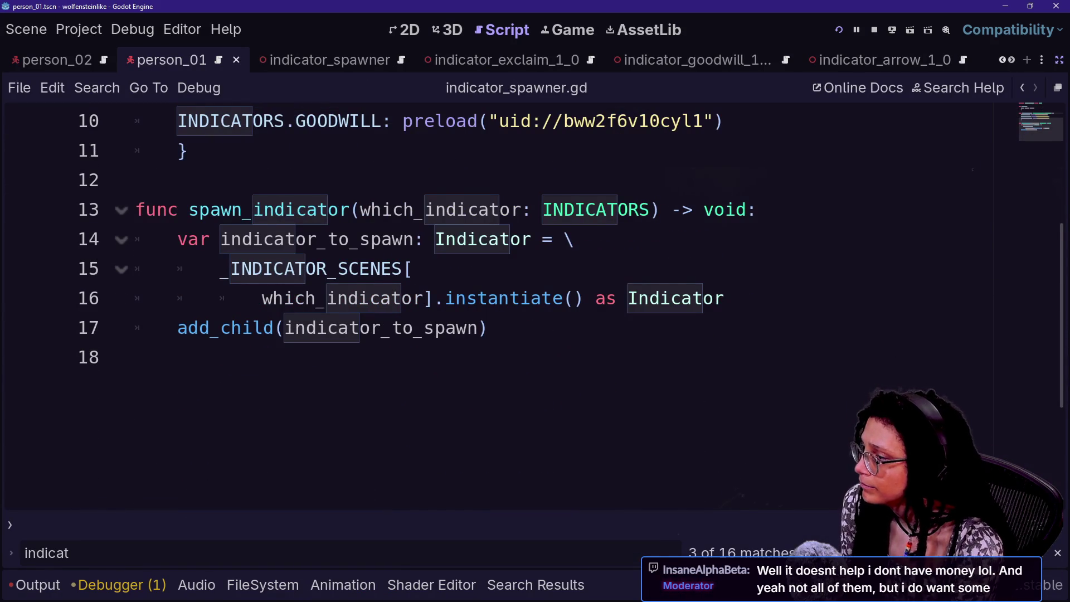
{"action": "key", "text": "ctrl+shift+F11"}
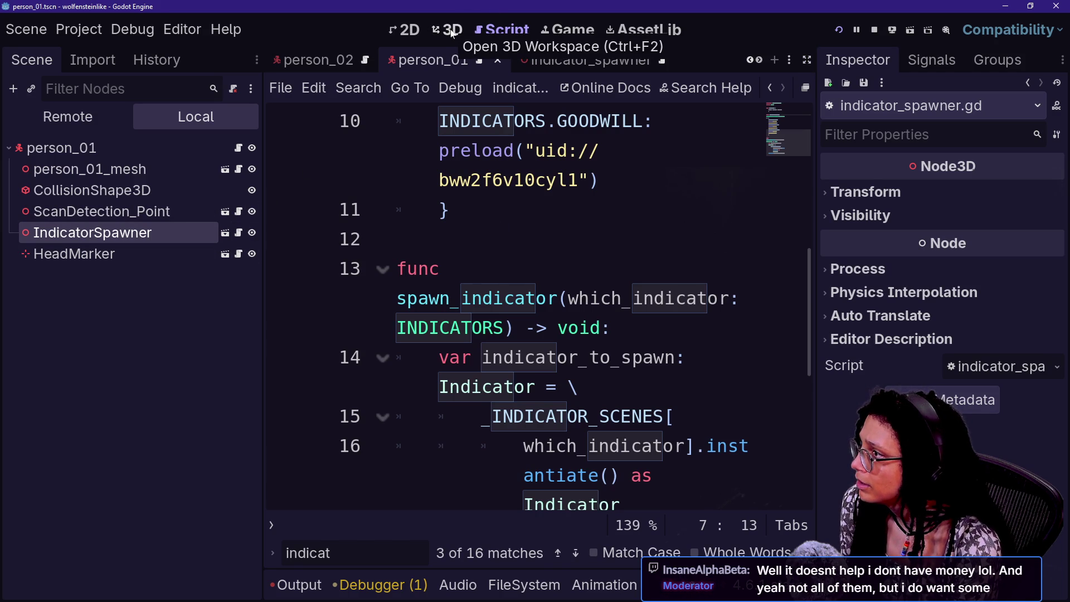
{"action": "scroll", "coordinate": [551, 184], "scroll_direction": "up", "scroll_amount": 5}
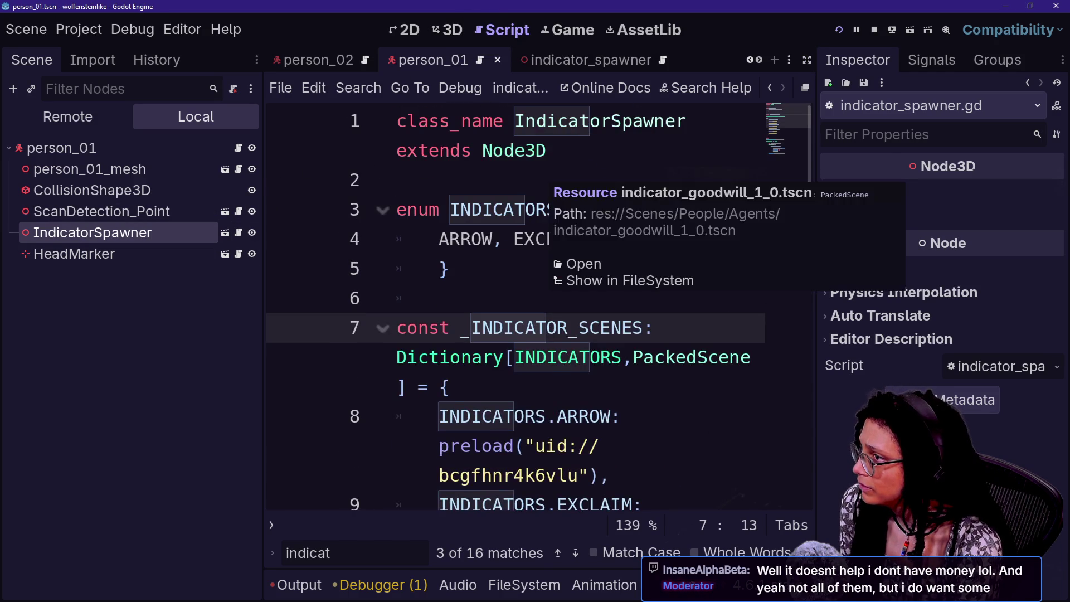
{"action": "double_click", "coordinate": [513, 150]}
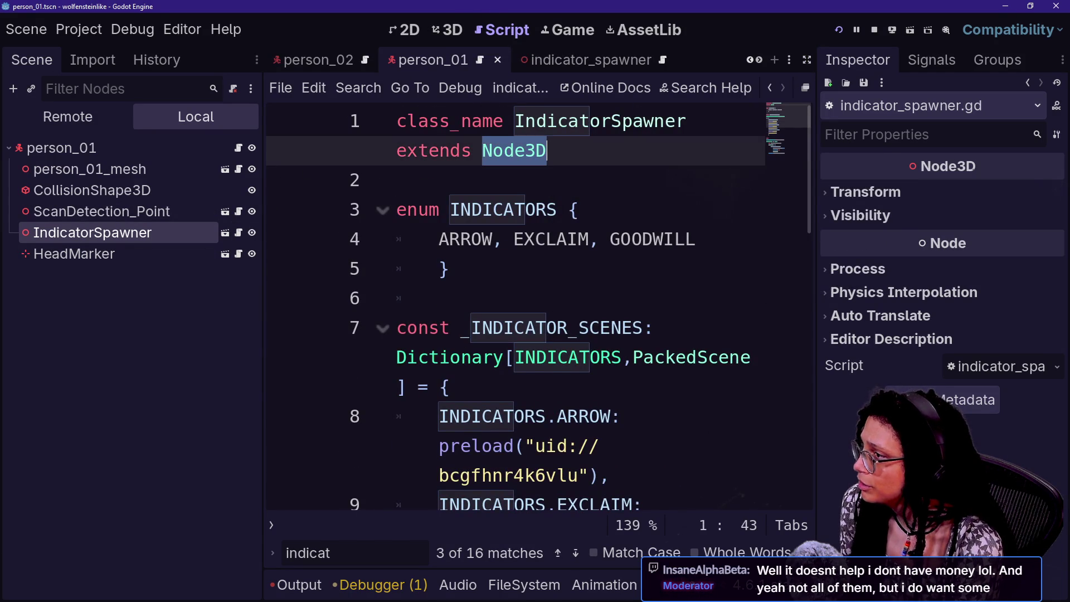
Change the script's base class on line 1 from Node3D to HeadObject
{"action": "type", "text": "HeadOBject"}
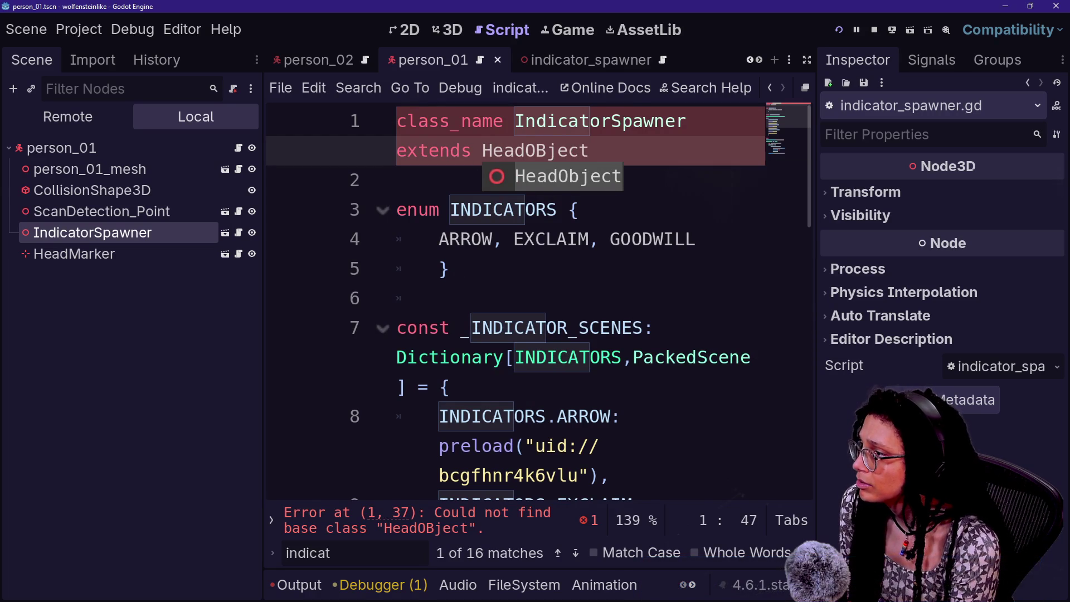
{"action": "key", "text": "Left"}
{"action": "key", "text": "Left"}
{"action": "key", "text": "Left"}
{"action": "key", "text": "BackSpace"}
{"action": "key", "text": "BackSpace"}
{"action": "type", "text": "bj"}
{"action": "left_click", "coordinate": [397, 269]}
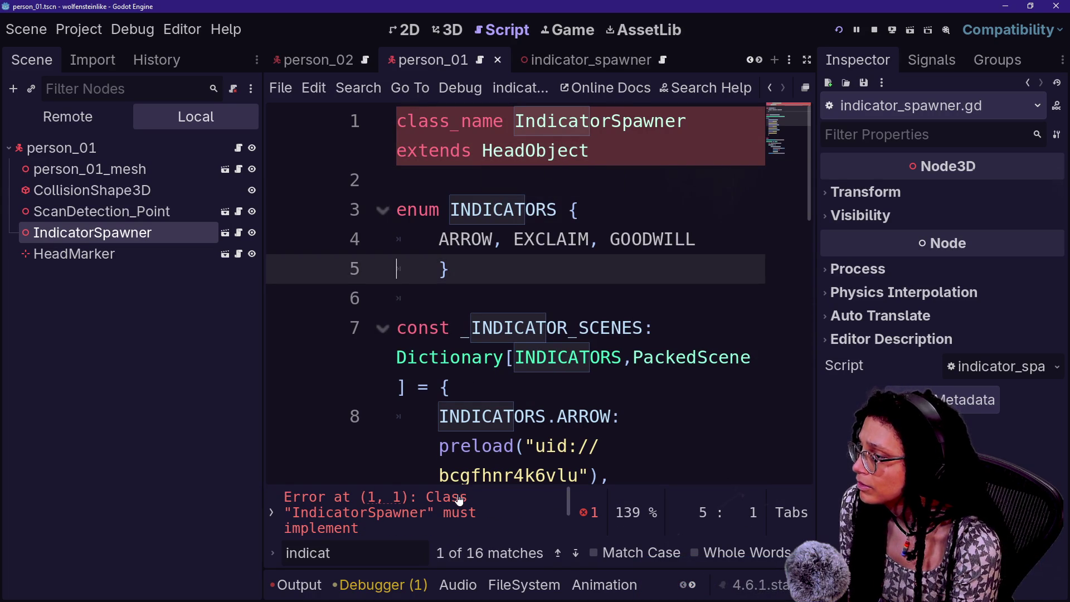
Jump to the line 1 error and expand the script editor to full width
{"action": "left_click", "coordinate": [432, 509]}
{"action": "left_click", "coordinate": [343, 414]}
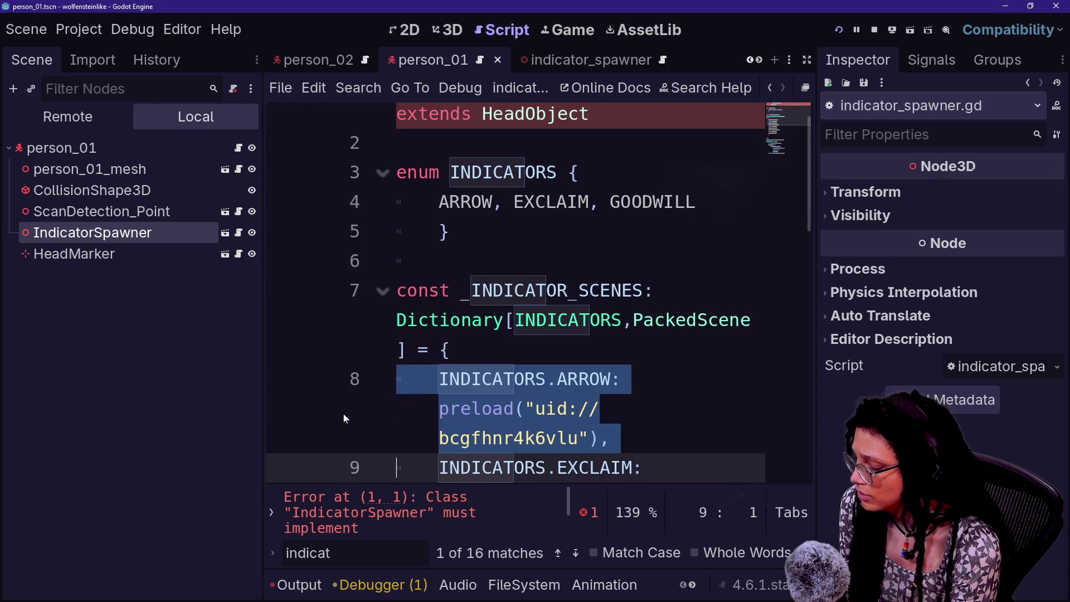
{"action": "key", "text": "ctrl+shift+F11"}
{"action": "left_click", "coordinate": [136, 151]}
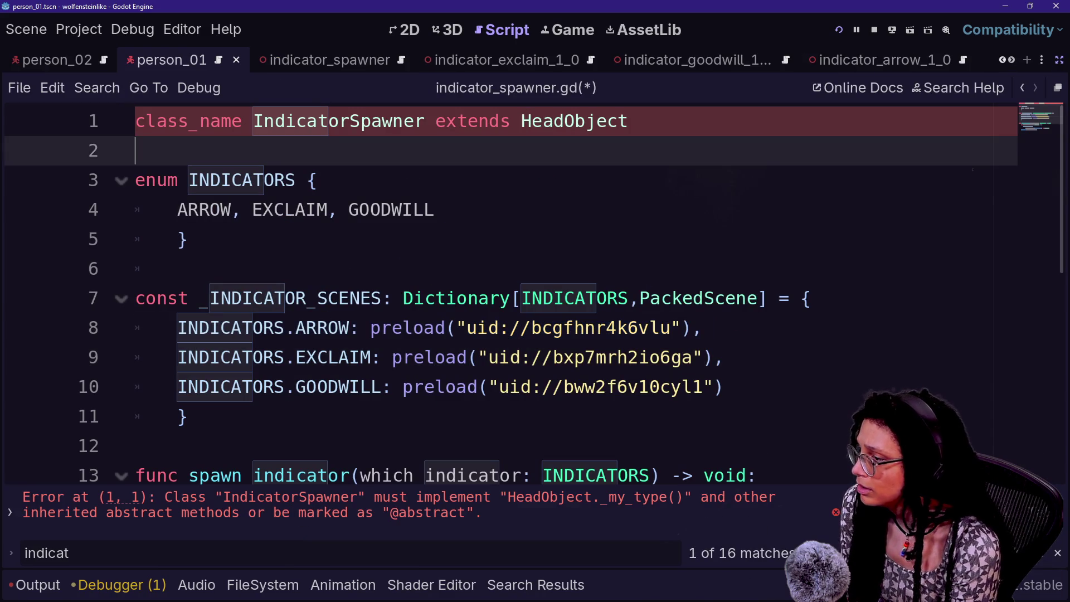
Review the ARROW, EXCLAIM, GOODWILL enum values on lines 3–4
{"action": "left_click", "coordinate": [435, 209]}
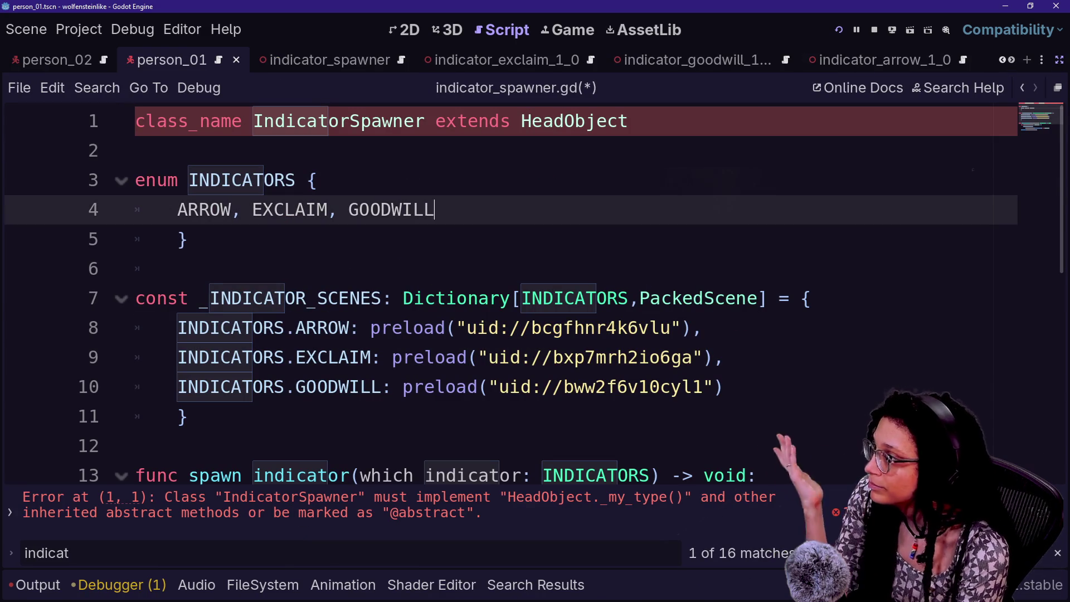
{"action": "left_click", "coordinate": [188, 239]}
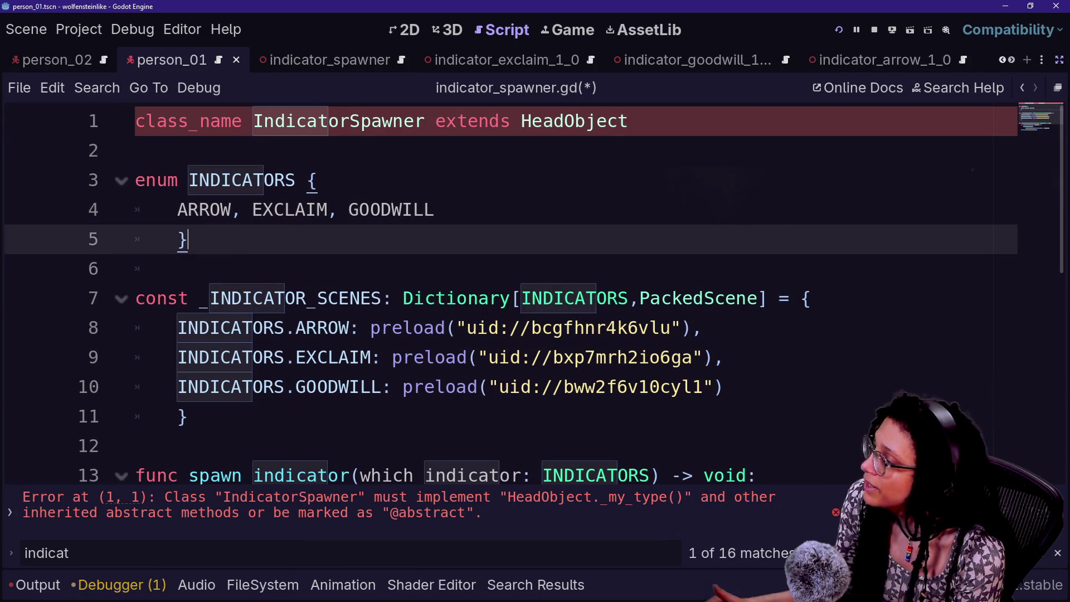
{"action": "left_click", "coordinate": [319, 180]}
{"action": "left_click", "coordinate": [188, 239]}
{"action": "left_click", "coordinate": [434, 210]}
{"action": "left_click", "coordinate": [318, 180]}
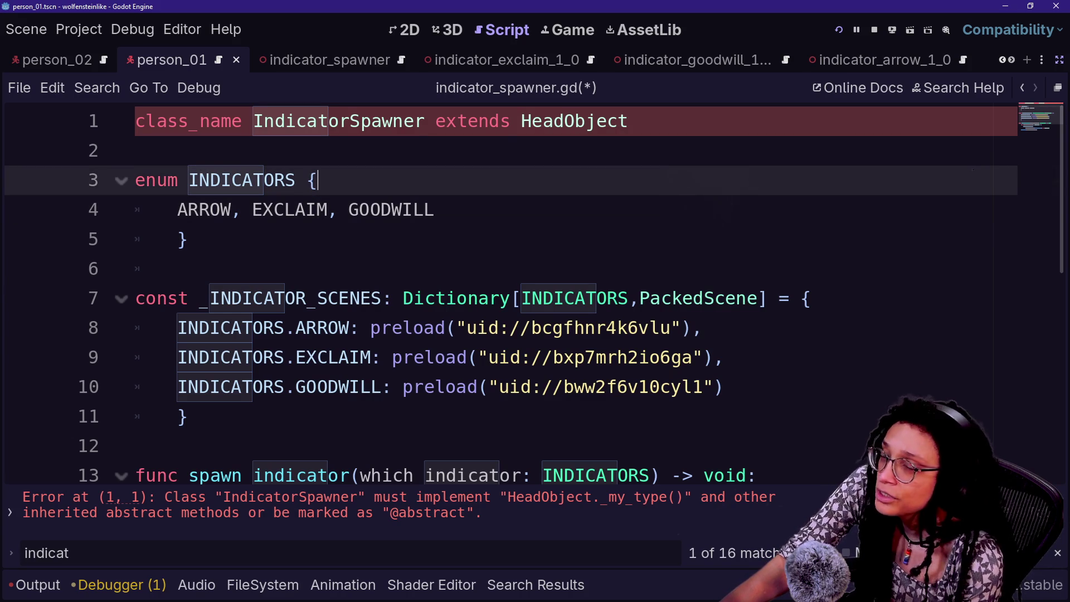
{"action": "left_click_drag", "start_coordinate": [177, 210], "coordinate": [434, 209]}
{"action": "left_click", "coordinate": [435, 209]}
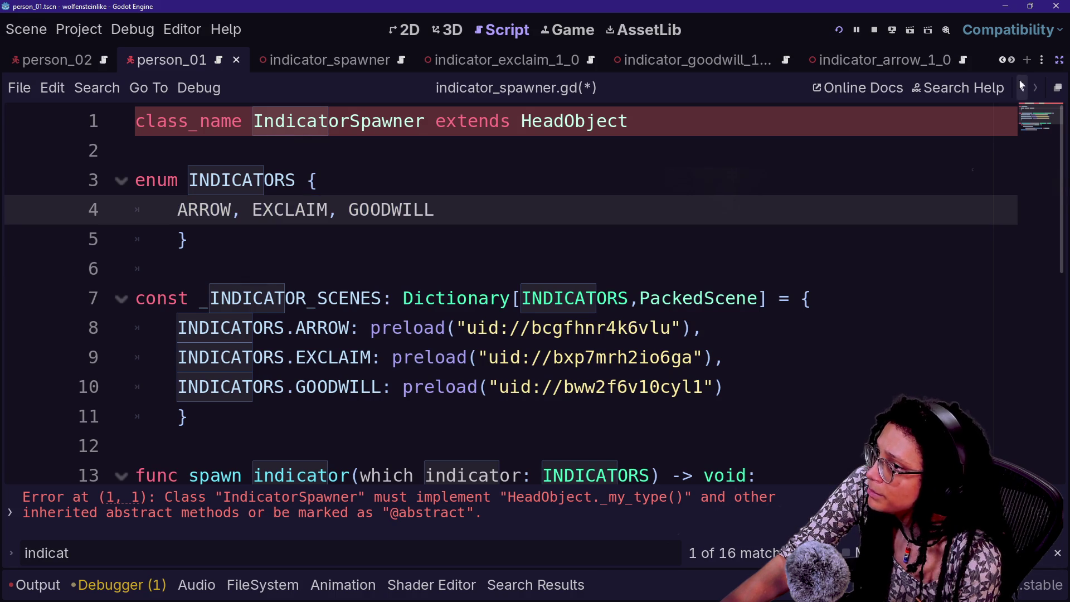
{"action": "scroll", "coordinate": [501, 295], "scroll_direction": "down", "scroll_amount": 1}
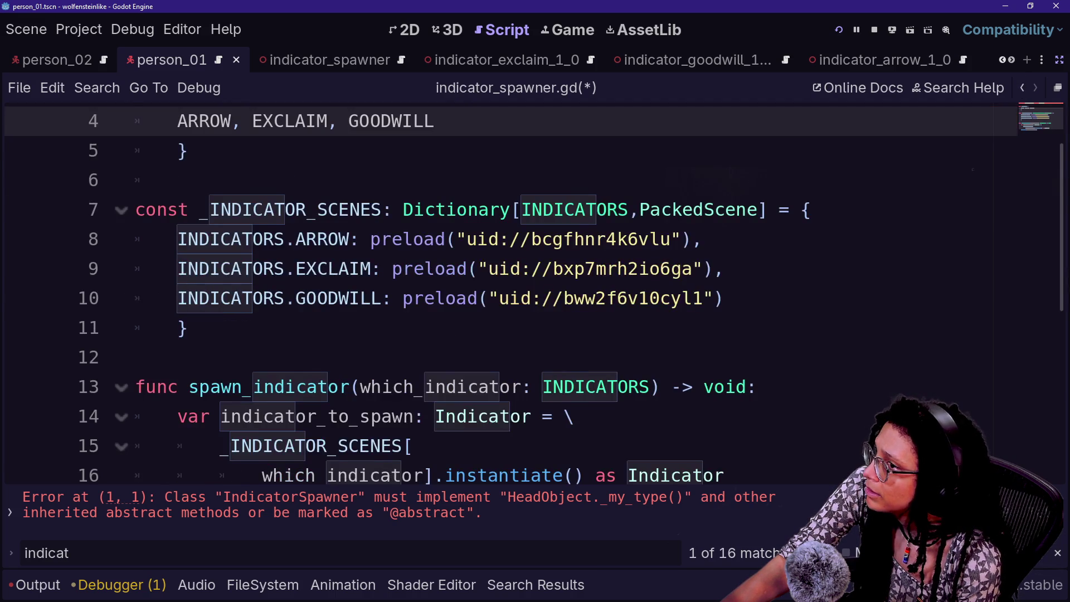
{"action": "scroll", "coordinate": [502, 296], "scroll_direction": "up", "scroll_amount": 1}
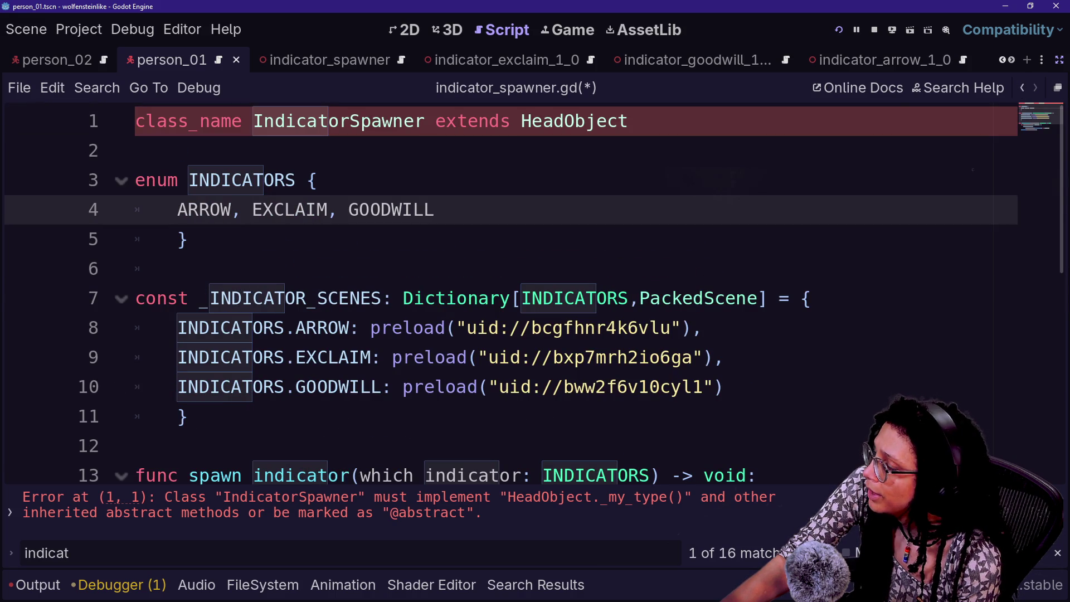
Check the _my_type error and open the HeadObject base script definition
{"action": "left_click", "coordinate": [588, 501]}
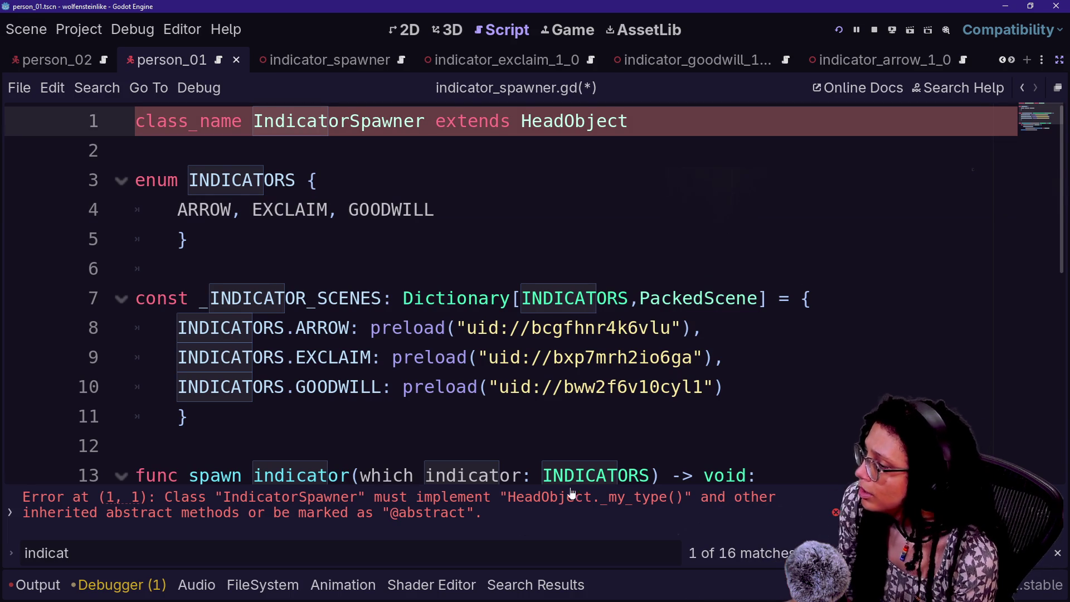
{"action": "double_click", "coordinate": [565, 504]}
{"action": "left_click", "coordinate": [520, 298]}
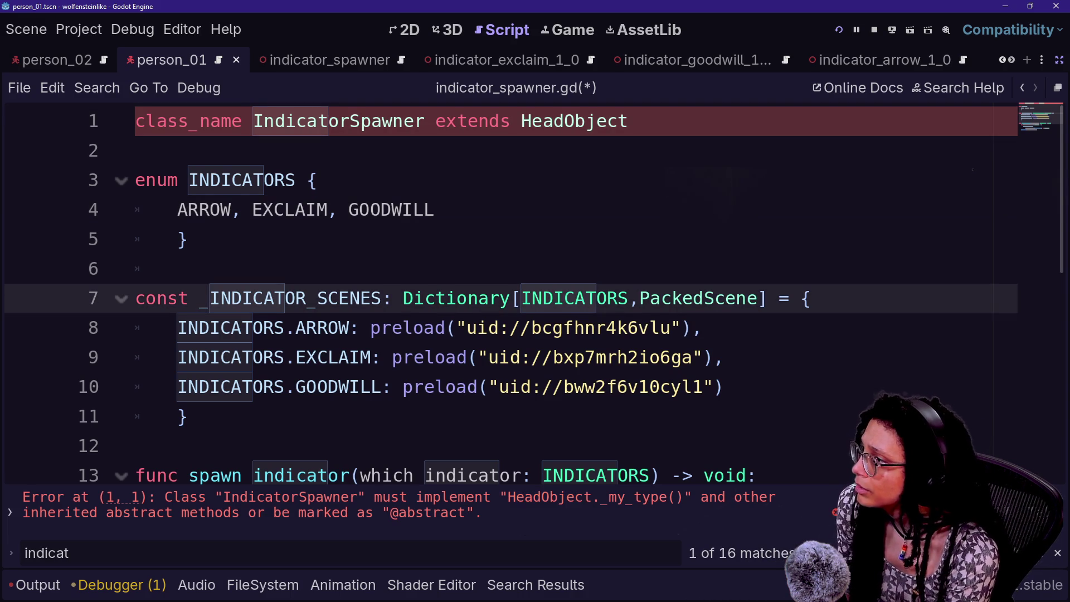
{"action": "left_click", "coordinate": [574, 121], "text": "ctrl"}
{"action": "key", "text": "Up"}
{"action": "key", "text": "Up"}
{"action": "key", "text": "Up"}
Step through the TYPES enum's INDICATOR and SCAN lines in Abstract_HeadObject.gd
{"action": "key", "text": "Down"}
{"action": "key", "text": "End"}
{"action": "key", "text": "Up"}
{"action": "key", "text": "Down"}
{"action": "key", "text": "Up"}
{"action": "key", "text": "Up"}
{"action": "key", "text": "Down"}
{"action": "key", "text": "Down"}
{"action": "key", "text": "Up"}
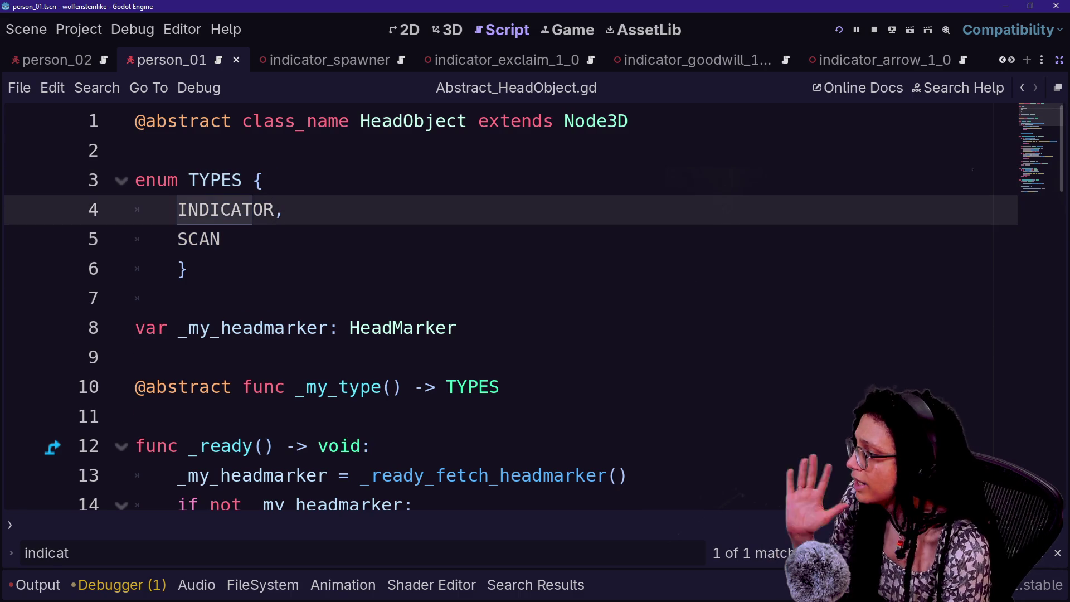
Scroll through the rest of Abstract_HeadObject.gd and bring up Find in Files
{"action": "scroll", "coordinate": [502, 306], "scroll_direction": "down", "scroll_amount": 3}
{"action": "scroll", "coordinate": [502, 306], "scroll_direction": "down", "scroll_amount": 9}
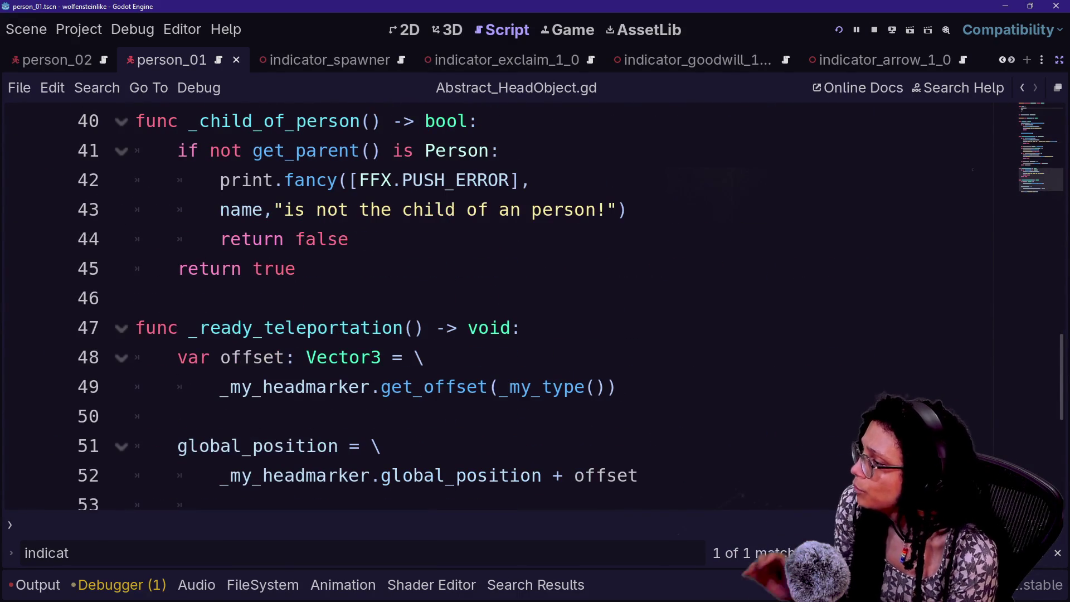
{"action": "scroll", "coordinate": [502, 306], "scroll_direction": "down", "scroll_amount": 4}
{"action": "scroll", "coordinate": [501, 307], "scroll_direction": "up", "scroll_amount": 5}
{"action": "scroll", "coordinate": [501, 306], "scroll_direction": "up", "scroll_amount": 9}
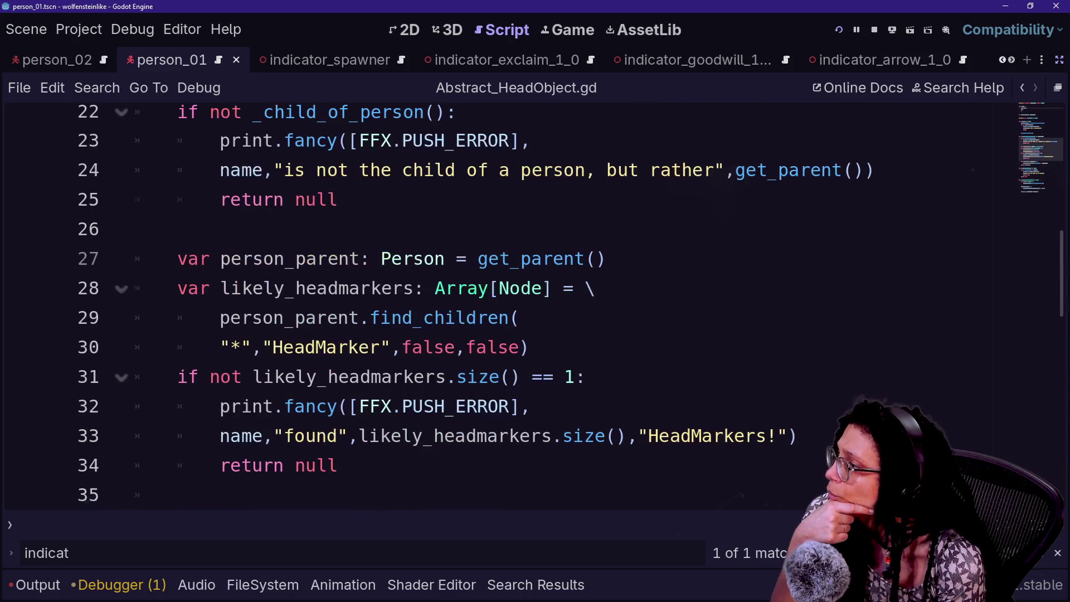
{"action": "scroll", "coordinate": [501, 306], "scroll_direction": "up", "scroll_amount": 3}
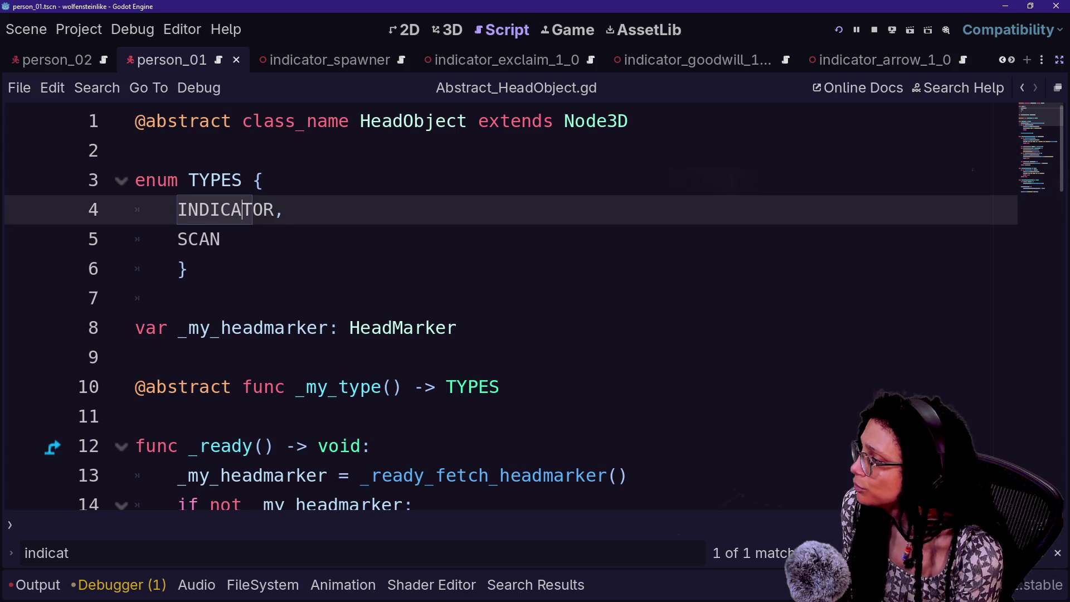
{"action": "scroll", "coordinate": [253, 210], "scroll_direction": "down", "scroll_amount": 3}
{"action": "scroll", "coordinate": [252, 211], "scroll_direction": "up", "scroll_amount": 1, "text": "ctrl"}
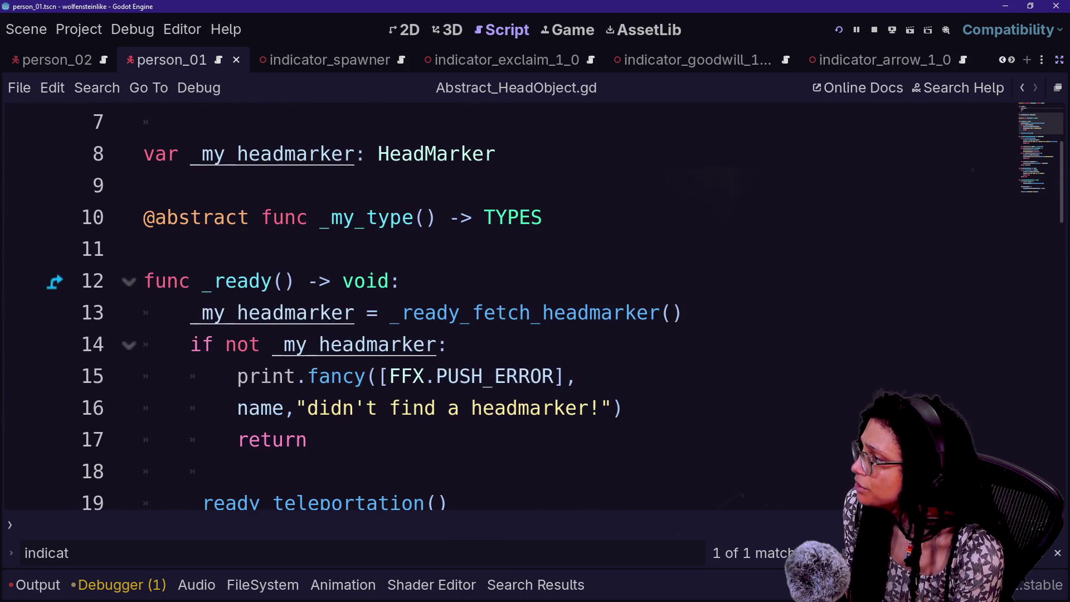
{"action": "scroll", "coordinate": [511, 312], "scroll_direction": "up", "scroll_amount": 2}
{"action": "key", "text": "ctrl+shift+f"}
Search the project for 'types.scan' and open the head_marker.gd match
{"action": "type", "text": "types."}
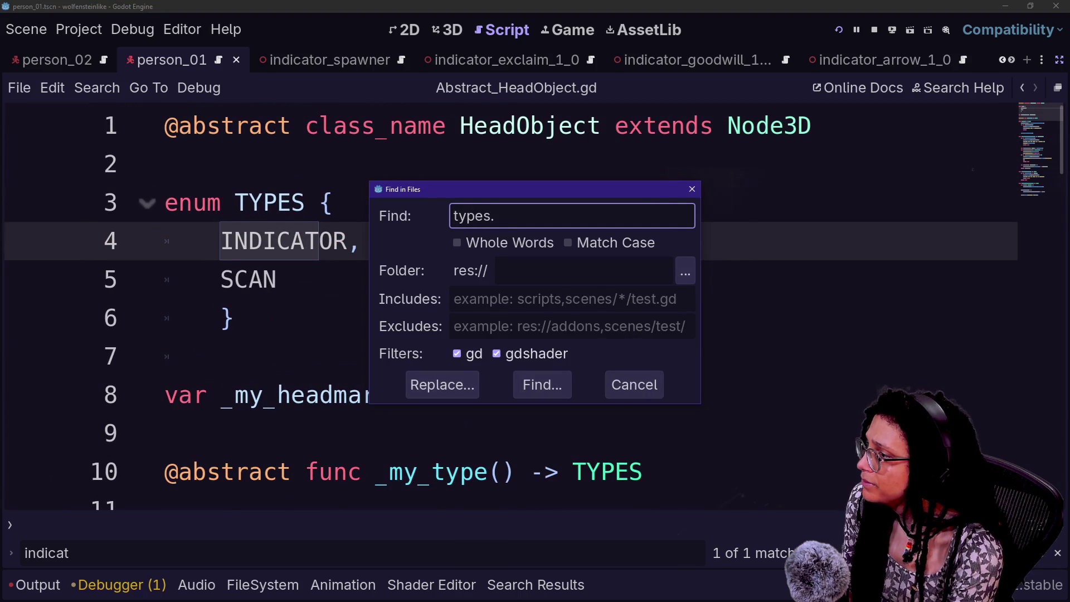
{"action": "type", "text": "scan"}
{"action": "key", "text": "Return"}
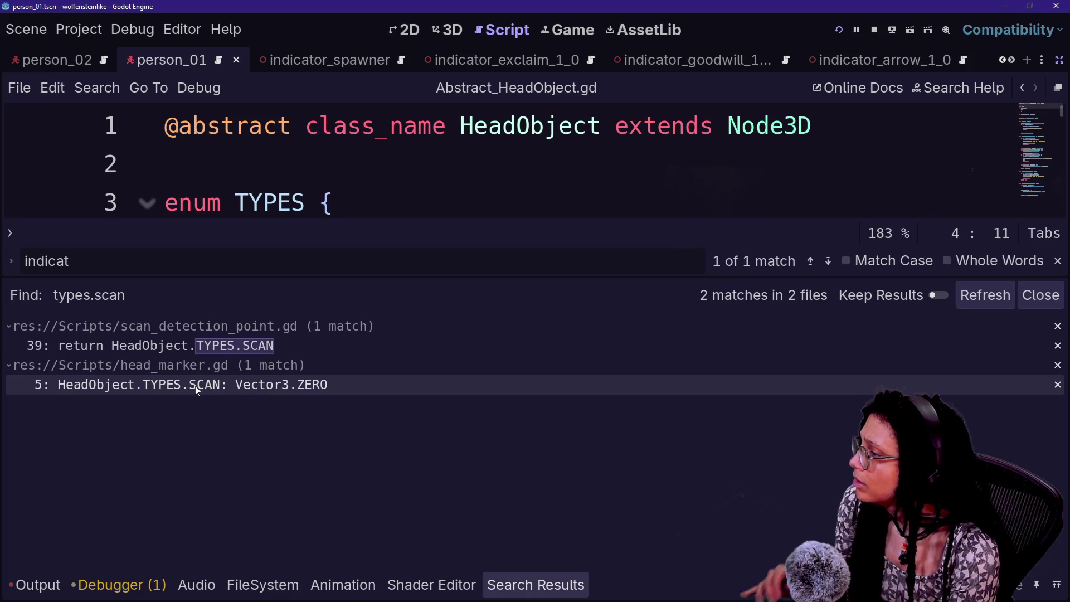
{"action": "left_click", "coordinate": [256, 387]}
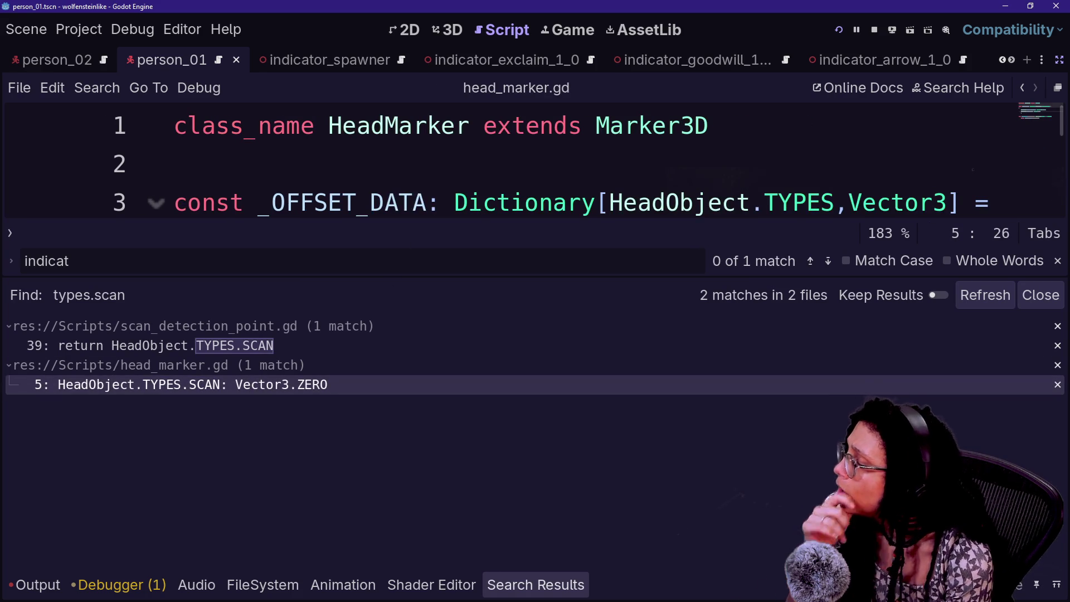
Compare the INDICATOR and SCAN offset entries, then begin a new 'types.' search
{"action": "scroll", "coordinate": [534, 167], "scroll_direction": "down", "scroll_amount": 10, "text": "ctrl"}
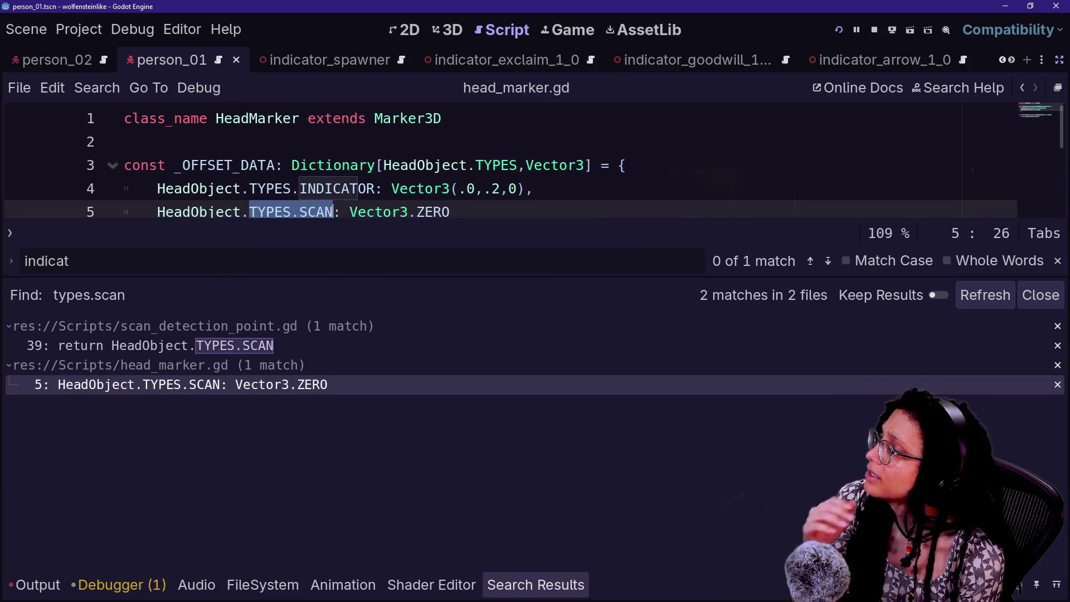
{"action": "left_click", "coordinate": [358, 134]}
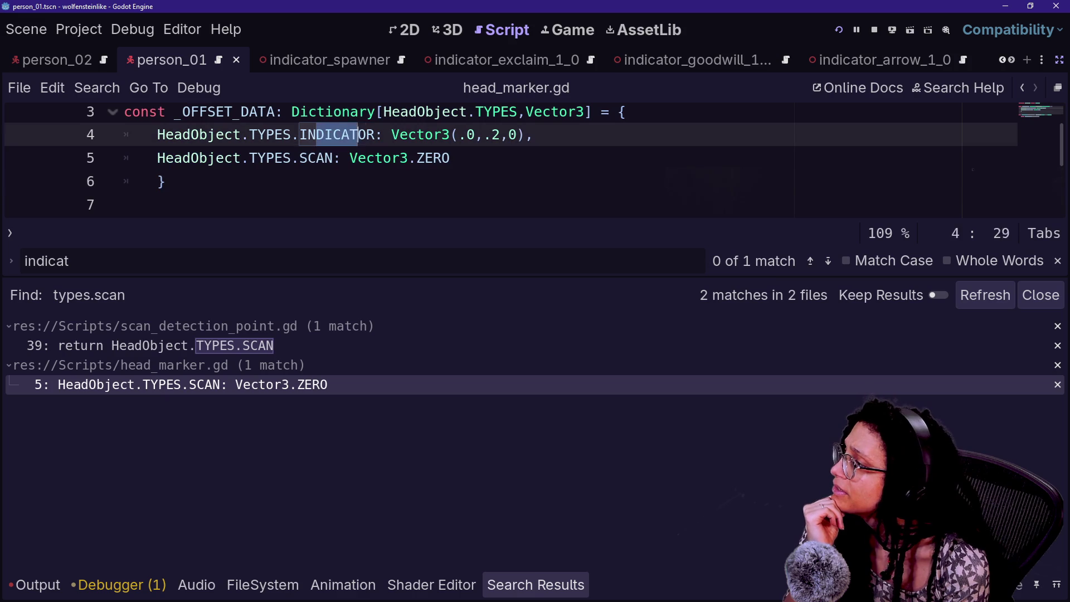
{"action": "left_click", "coordinate": [391, 158]}
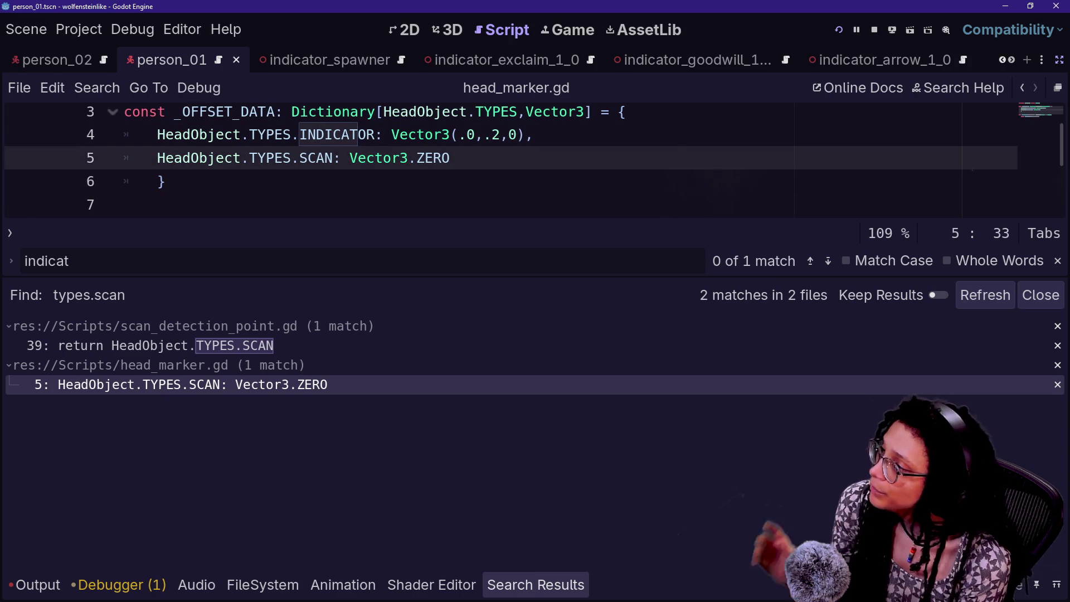
{"action": "left_click", "coordinate": [366, 134]}
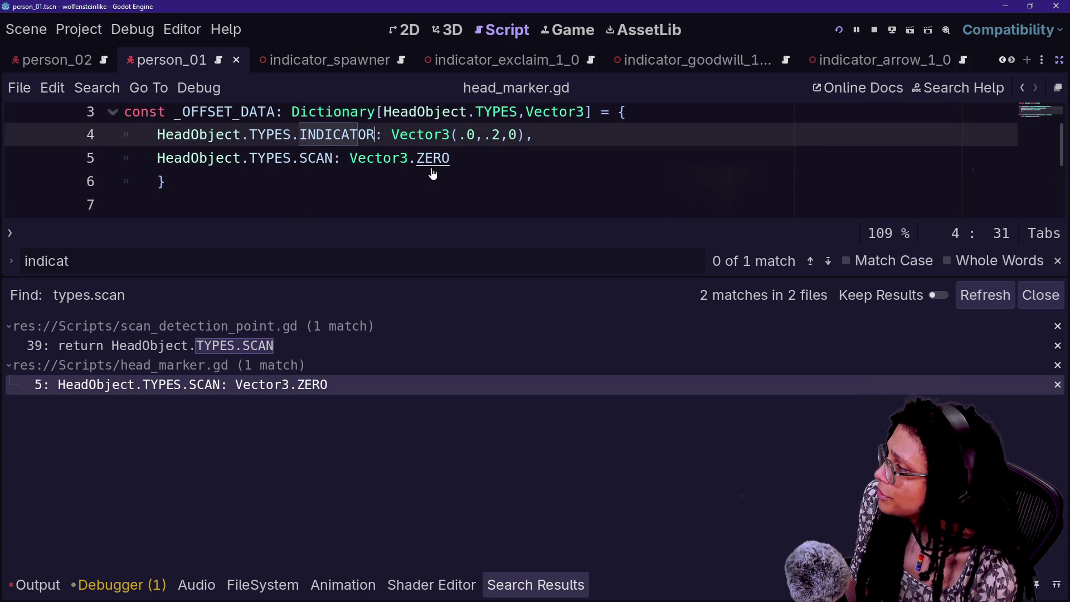
{"action": "key", "text": "ctrl+shift+f"}
{"action": "key", "text": "BackSpace"}
{"action": "key", "text": "BackSpace"}
{"action": "key", "text": "BackSpace"}
Search the project for types.INDICATOR and jump to its match in head_marker.gd
{"action": "type", "text": "INDICATOR_SPAWNER"}
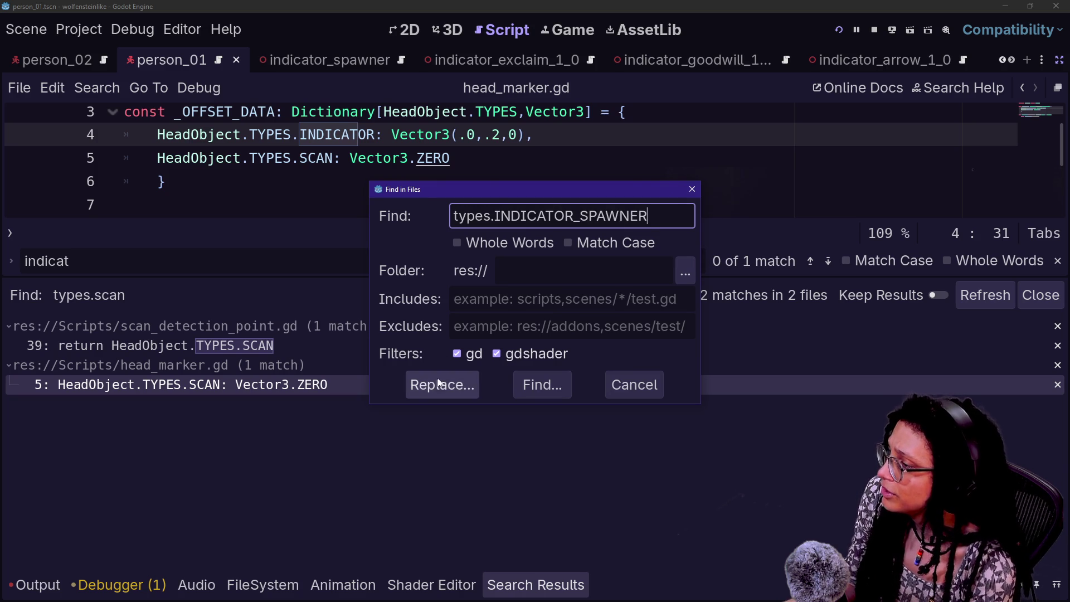
{"action": "left_click", "coordinate": [444, 386]}
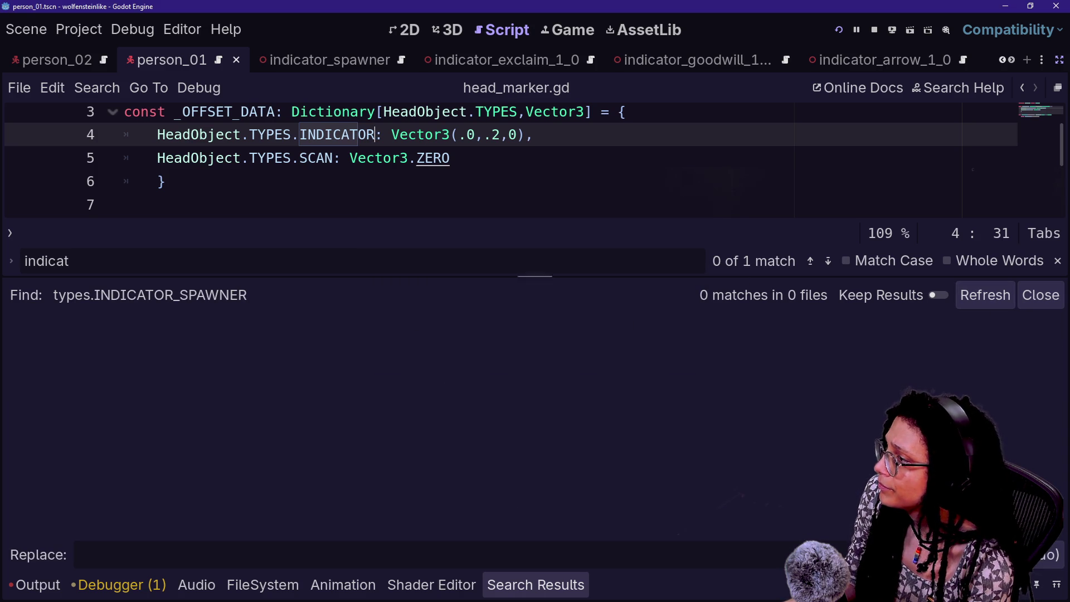
{"action": "key", "text": "ctrl+shift+f"}
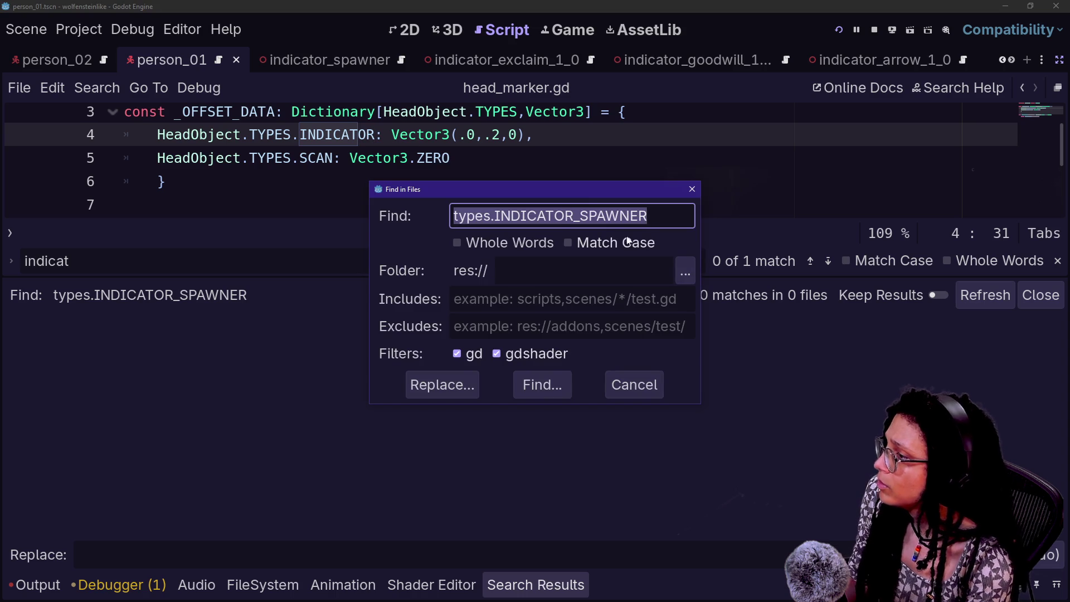
{"action": "left_click", "coordinate": [593, 245]}
{"action": "left_click", "coordinate": [593, 245]}
{"action": "left_click_drag", "start_coordinate": [647, 216], "coordinate": [574, 216]}
{"action": "key", "text": "ctrl+c"}
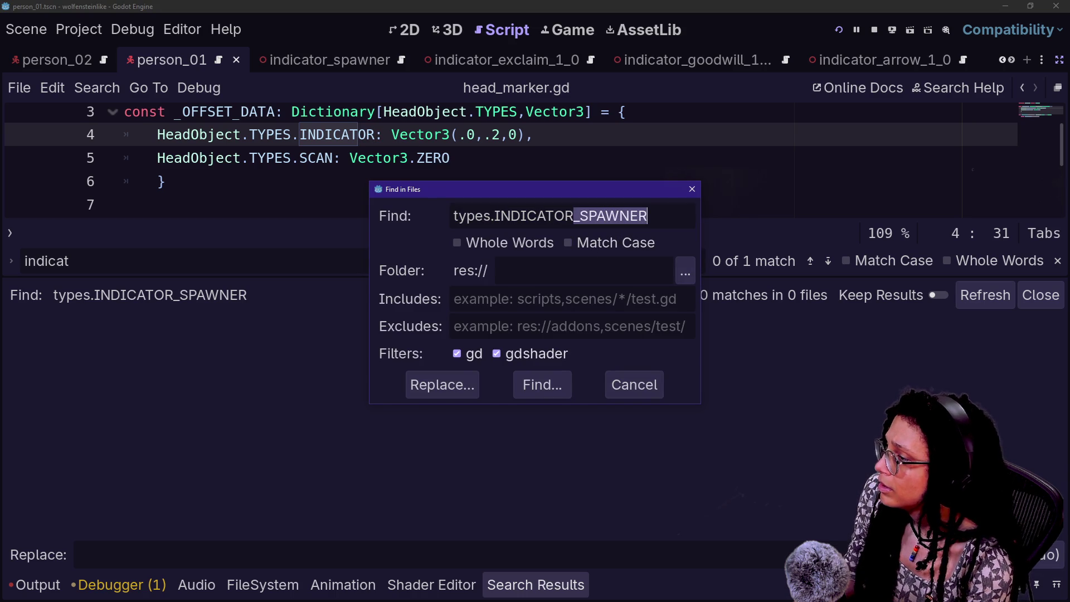
{"action": "key", "text": "BackSpace"}
{"action": "left_click", "coordinate": [442, 384]}
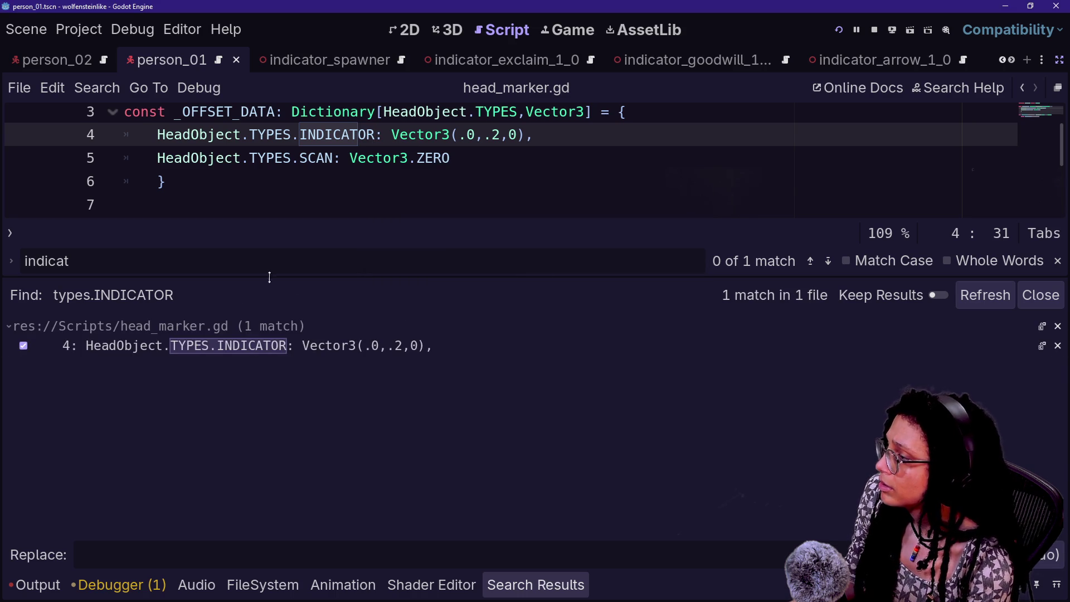
{"action": "left_click", "coordinate": [327, 351]}
Rename line 4's INDICATOR key to INDICATOR_SPAWNER, save, and open the HeadObject script
{"action": "left_click_drag", "start_coordinate": [249, 134], "coordinate": [376, 135]}
{"action": "key", "text": "ctrl+v"}
{"action": "key", "text": "ctrl+z"}
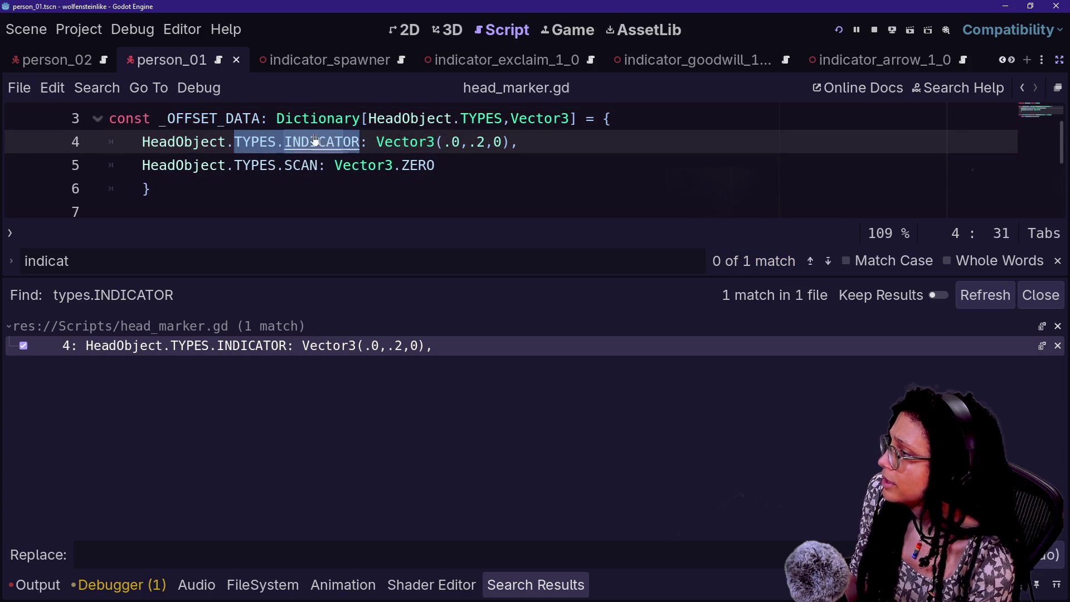
{"action": "left_click", "coordinate": [354, 142]}
{"action": "key", "text": "ctrl+v"}
{"action": "key", "text": "ctrl+z"}
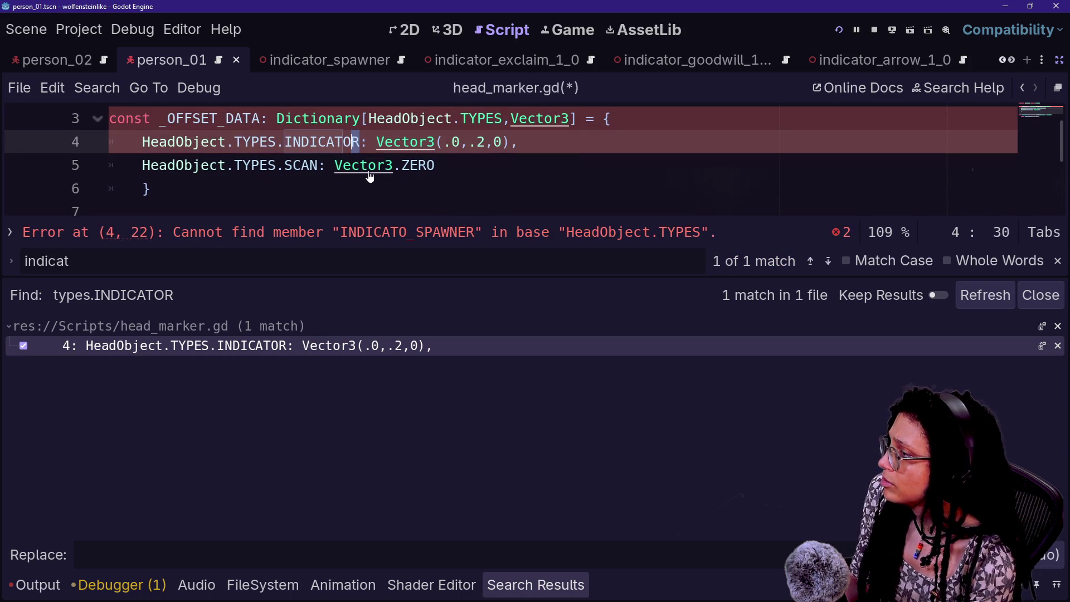
{"action": "key", "text": "Right"}
{"action": "key", "text": "ctrl+v"}
{"action": "key", "text": "ctrl+s"}
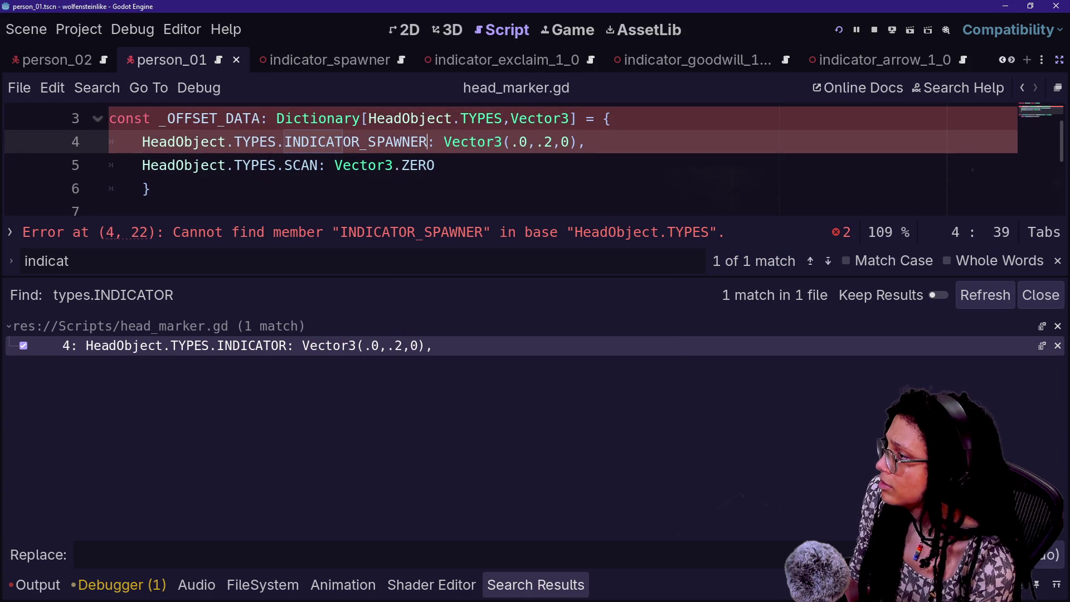
{"action": "left_click", "coordinate": [396, 118], "text": "ctrl"}
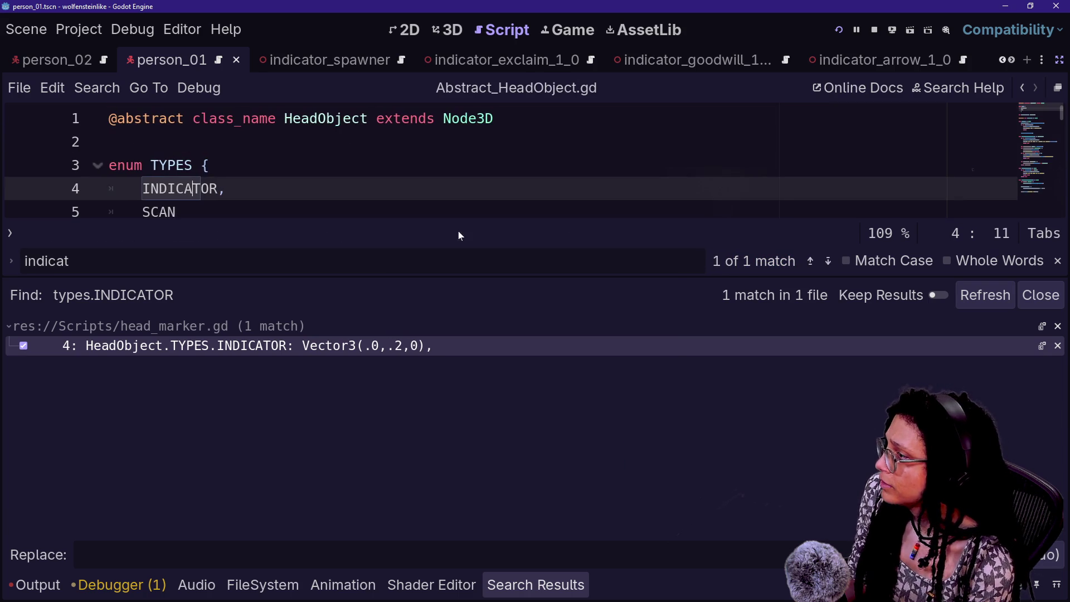
Rename the INDICATOR enum value to INDICATOR_SPAWNER in Abstract_HeadObject.gd and save
{"action": "key", "text": "Right"}
{"action": "key", "text": "Right"}
{"action": "key", "text": "Right"}
{"action": "key", "text": "ctrl+v"}
{"action": "key", "text": "ctrl+s"}
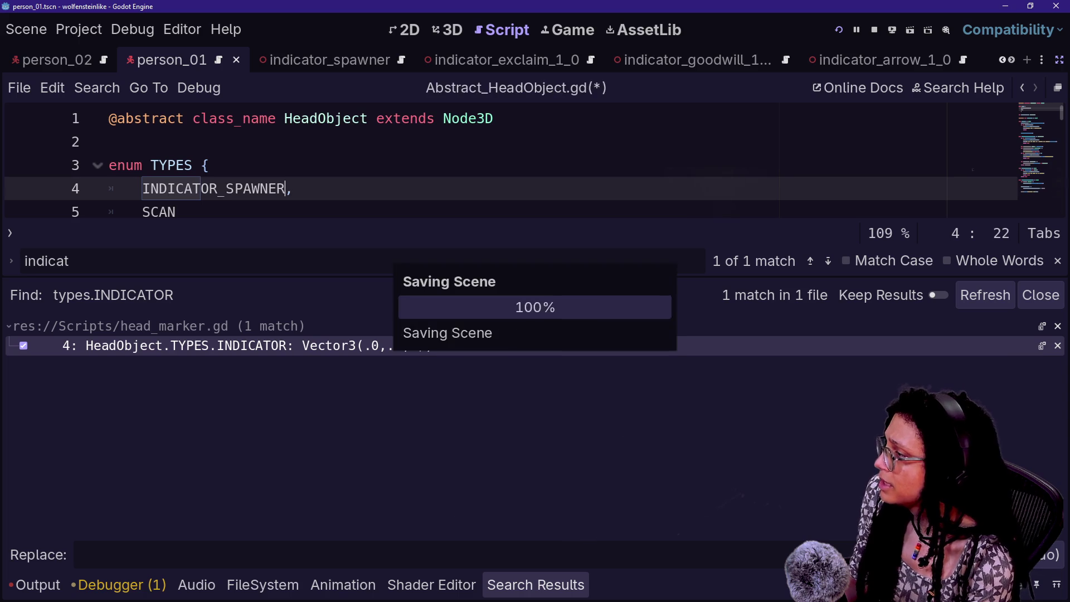
{"action": "scroll", "coordinate": [501, 165], "scroll_direction": "down", "scroll_amount": 2}
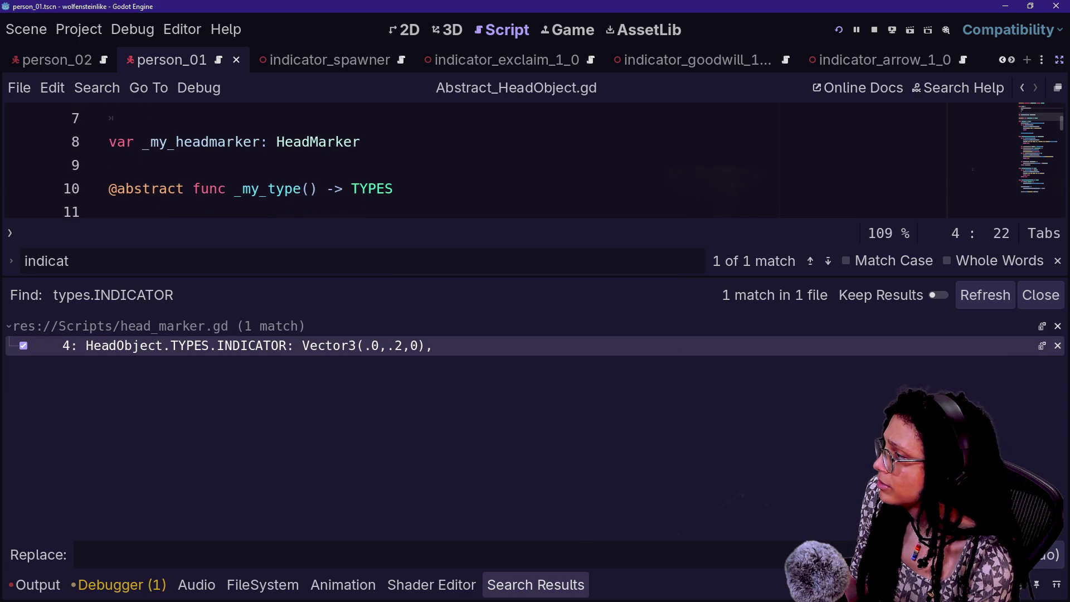
{"action": "scroll", "coordinate": [390, 165], "scroll_direction": "down", "scroll_amount": 3}
Review the Output log errors, then browse recent files in quick open
{"action": "key", "text": "alt+o"}
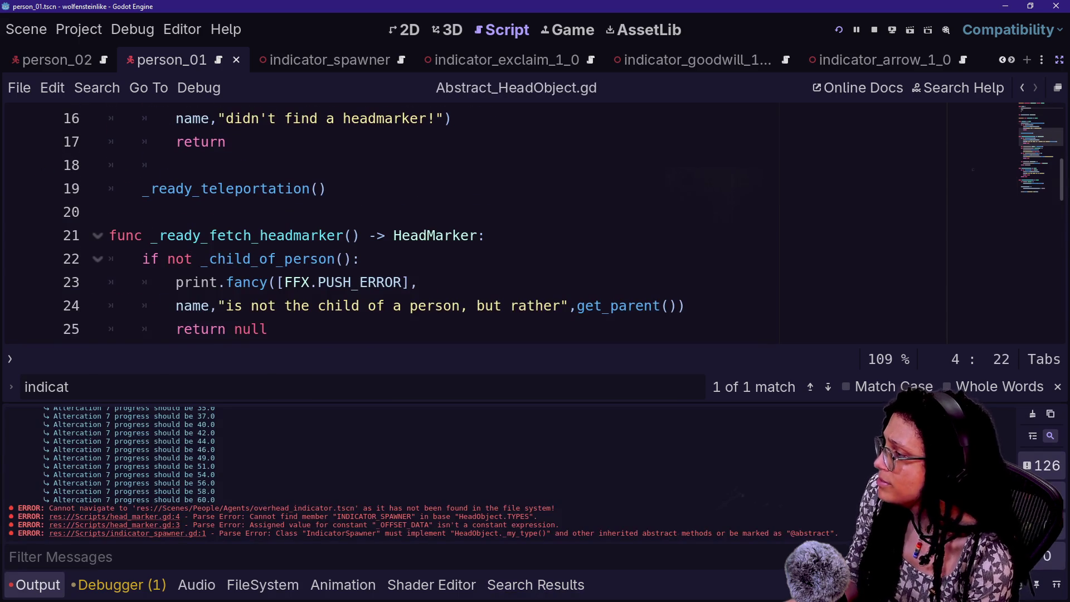
{"action": "scroll", "coordinate": [501, 223], "scroll_direction": "up", "scroll_amount": 5}
{"action": "key", "text": "alt+o"}
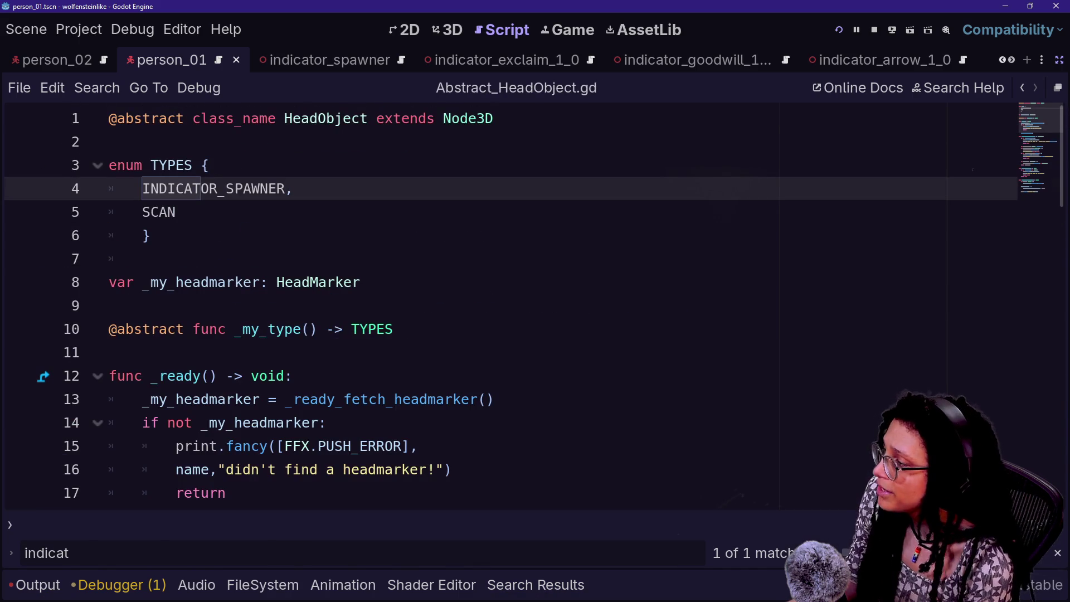
{"action": "scroll", "coordinate": [501, 307], "scroll_direction": "down", "scroll_amount": 1}
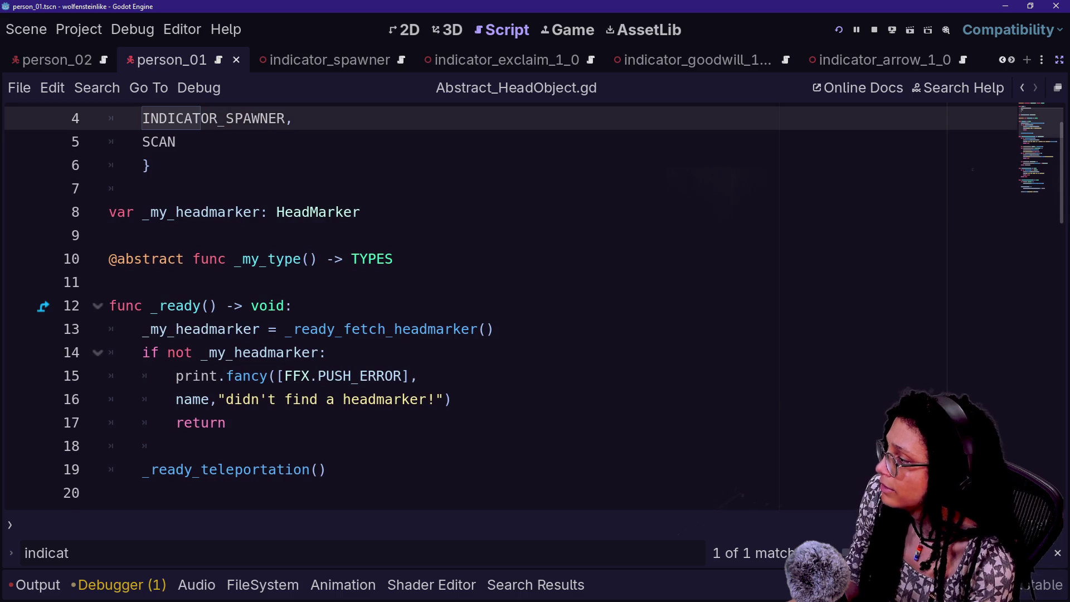
{"action": "scroll", "coordinate": [502, 307], "scroll_direction": "down", "scroll_amount": 2}
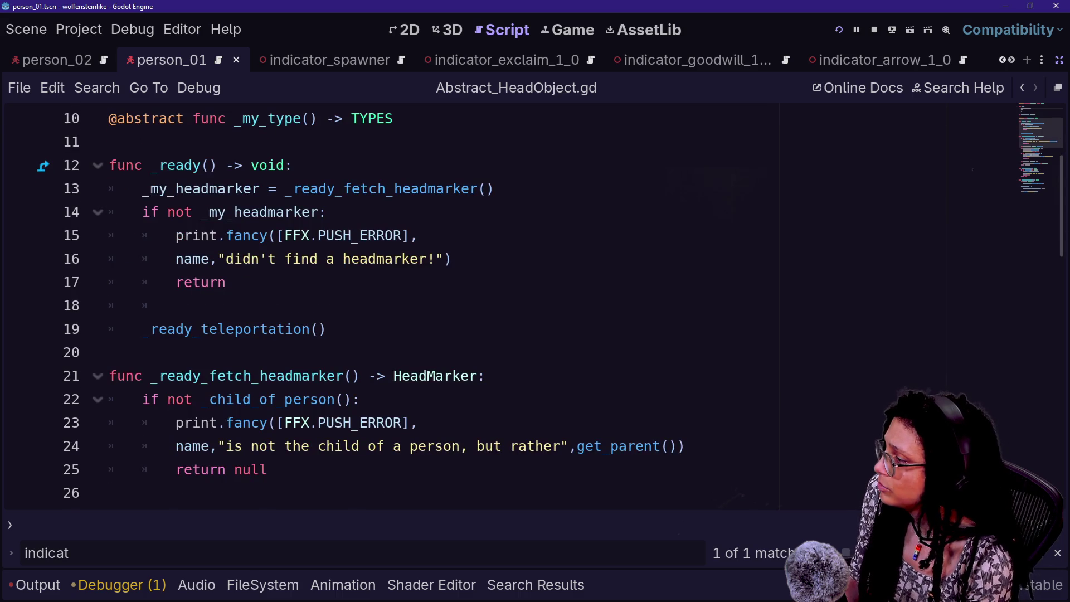
{"action": "scroll", "coordinate": [502, 307], "scroll_direction": "up", "scroll_amount": 3}
{"action": "key", "text": "shift+alt+o"}
{"action": "key", "text": "Down"}
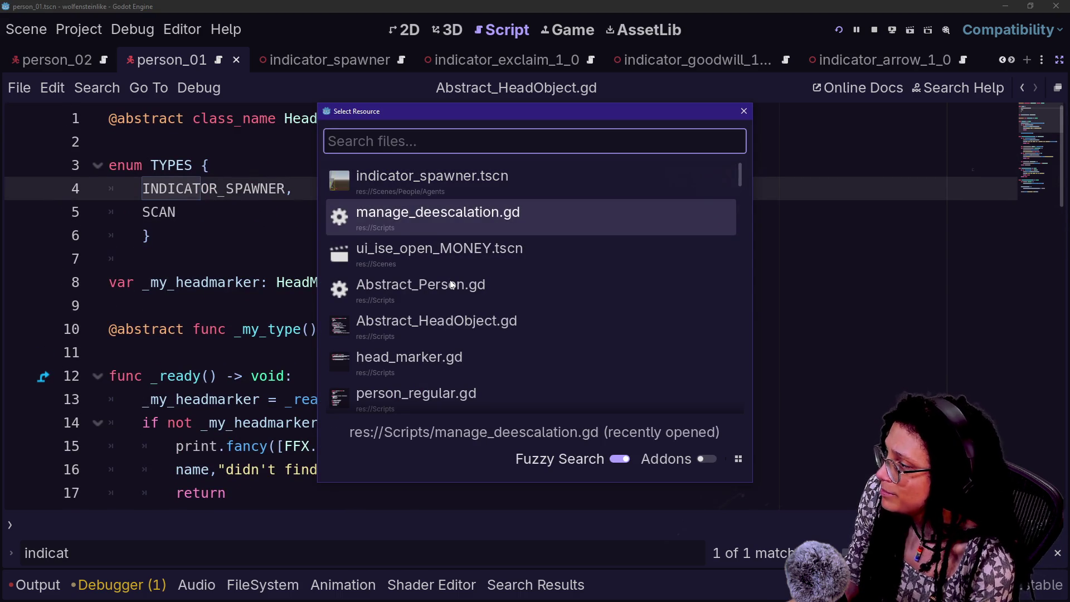
Open the indicator_spawner script and add a _my_type function after the scenes dictionary
{"action": "key", "text": "Up"}
{"action": "key", "text": "Return"}
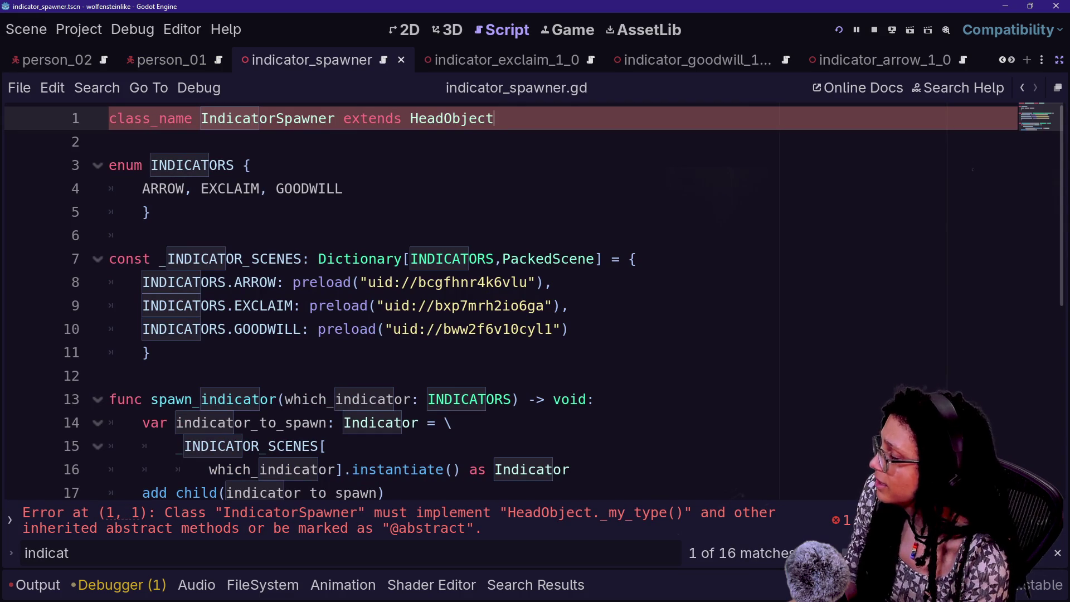
{"action": "scroll", "coordinate": [502, 300], "scroll_direction": "down", "scroll_amount": 1}
{"action": "left_click", "coordinate": [167, 282]}
{"action": "key", "text": "Return"}
{"action": "key", "text": "Return"}
{"action": "type", "text": "func "}
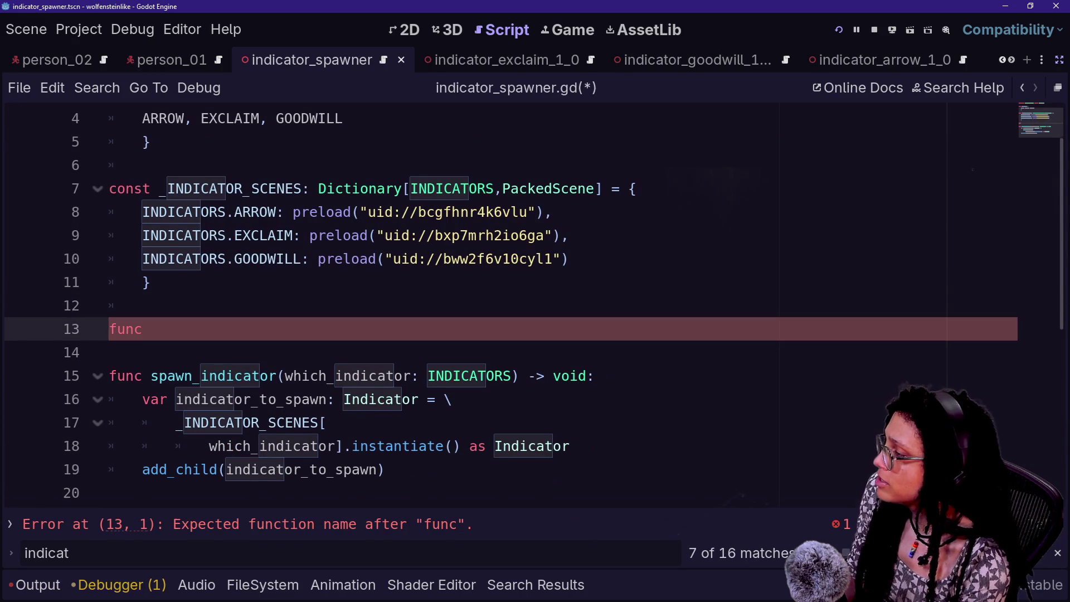
{"action": "type", "text": "_my_"}
{"action": "key", "text": "Return"}
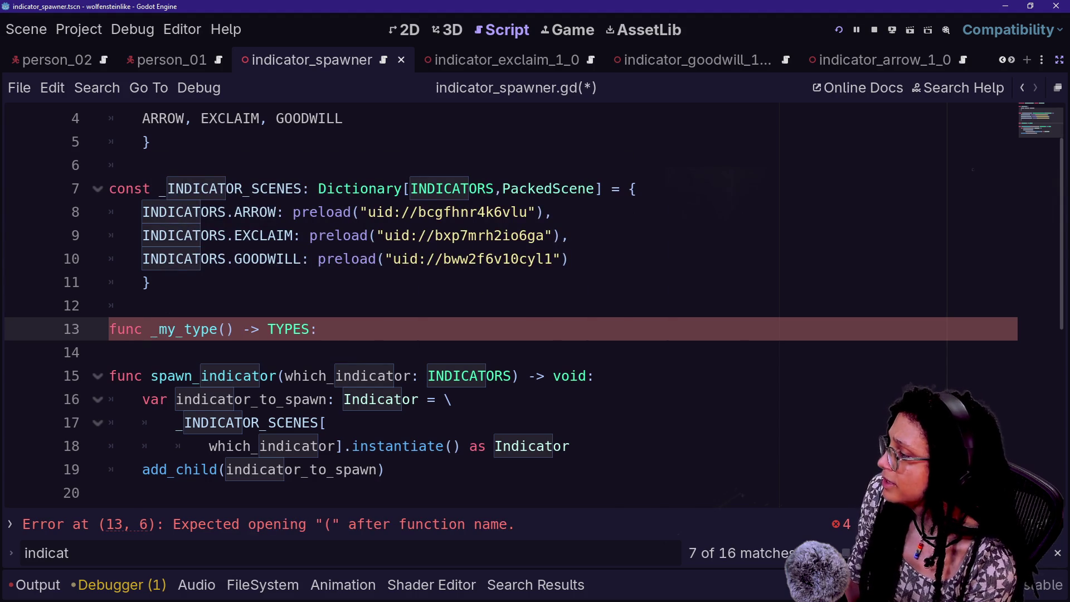
{"action": "key", "text": "Return"}
Make _my_type return HeadObject.TYPES.INDICATOR_SPAWNER, save the script, and run the game
{"action": "type", "text": "return "}
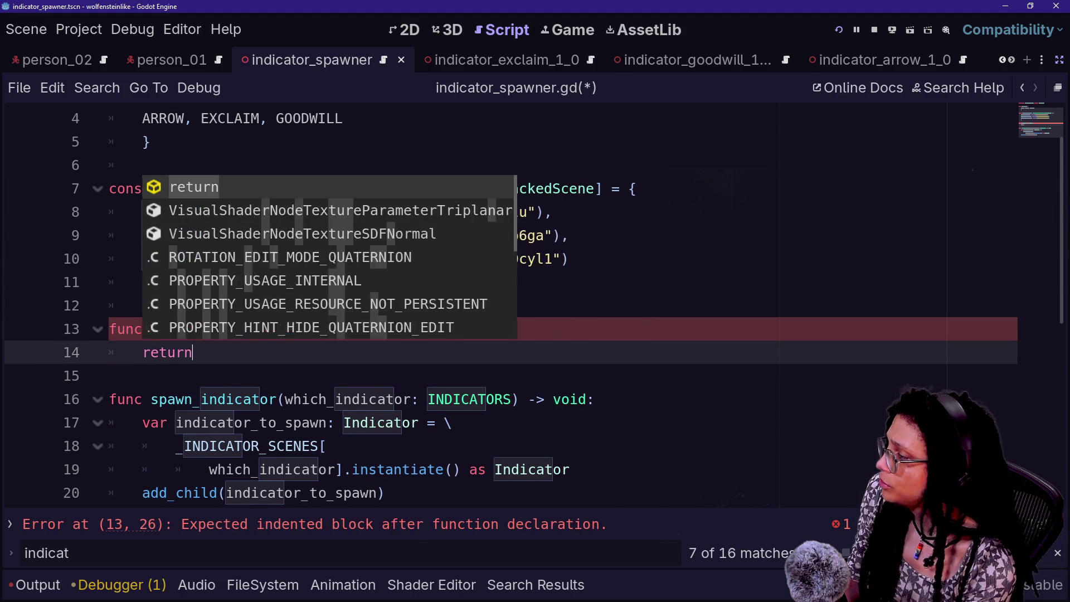
{"action": "type", "text": "HE"}
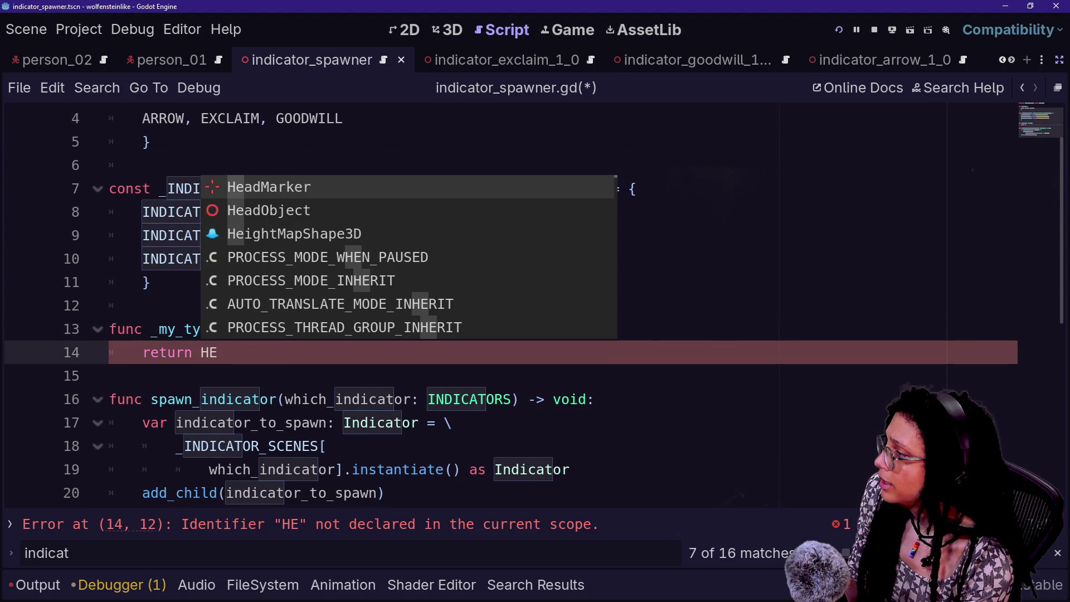
{"action": "key", "text": "Down"}
{"action": "key", "text": "Return"}
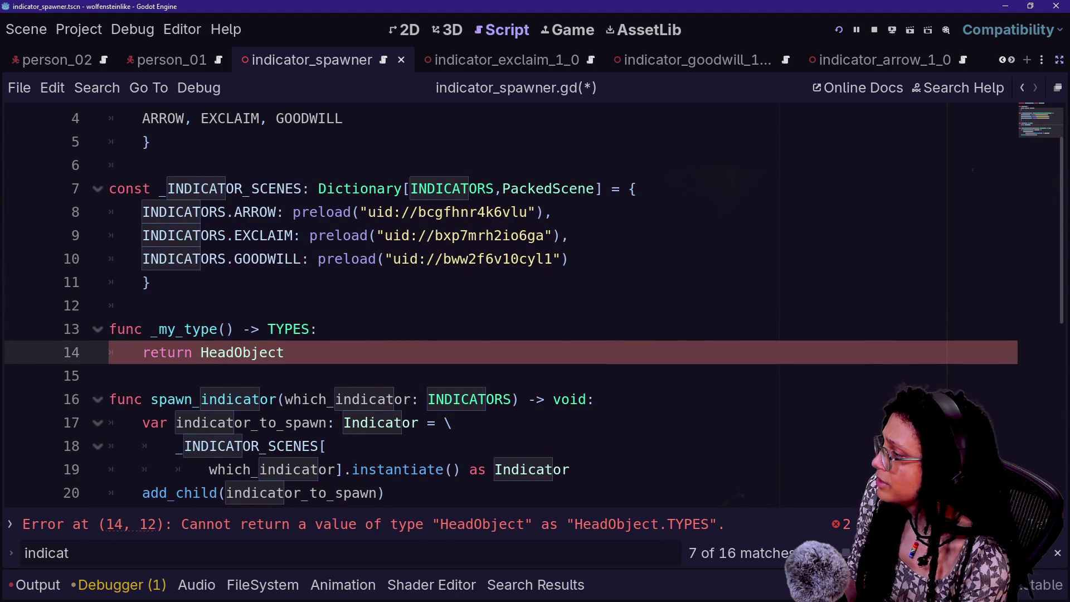
{"action": "type", "text": "."}
{"action": "key", "text": "Down"}
{"action": "key", "text": "Return"}
{"action": "type", "text": "."}
{"action": "key", "text": "Return"}
{"action": "left_click", "coordinate": [351, 258]}
{"action": "key", "text": "ctrl+s"}
{"action": "scroll", "coordinate": [501, 278], "scroll_direction": "up", "scroll_amount": 1}
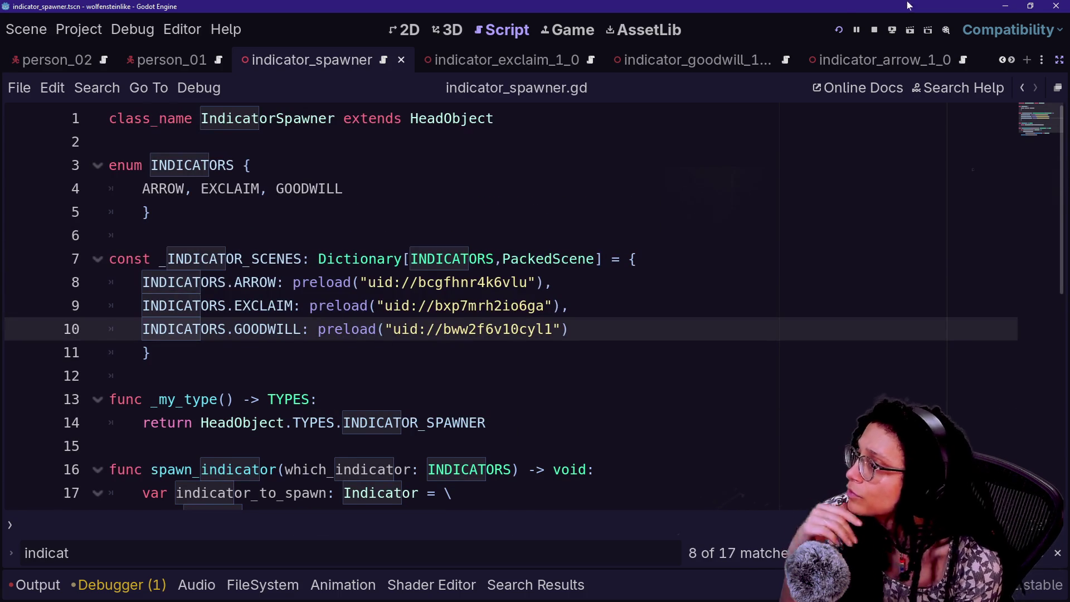
{"action": "left_click", "coordinate": [840, 29]}
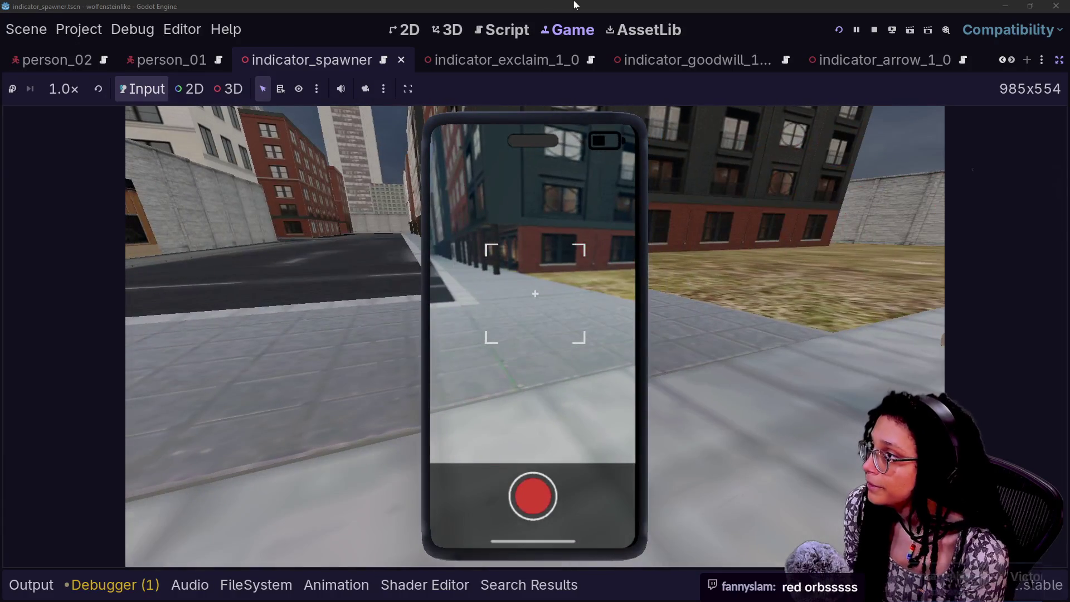
Close the indicator_exclaim_1_0 scene and delete MeshInstance3D from the indicator_spawner scene
{"action": "left_click", "coordinate": [493, 61]}
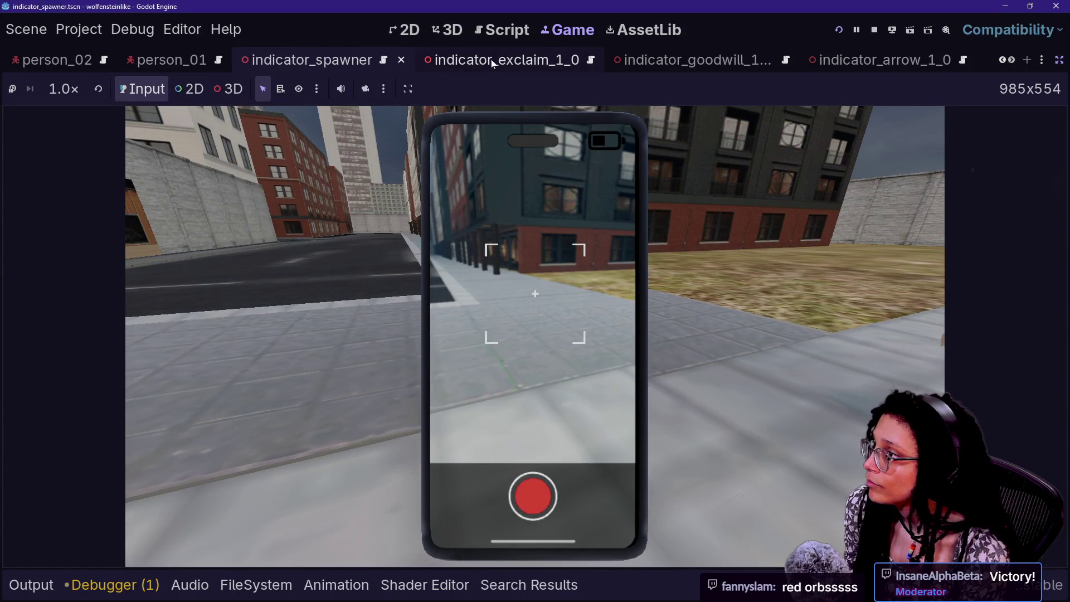
{"action": "left_click", "coordinate": [1058, 59]}
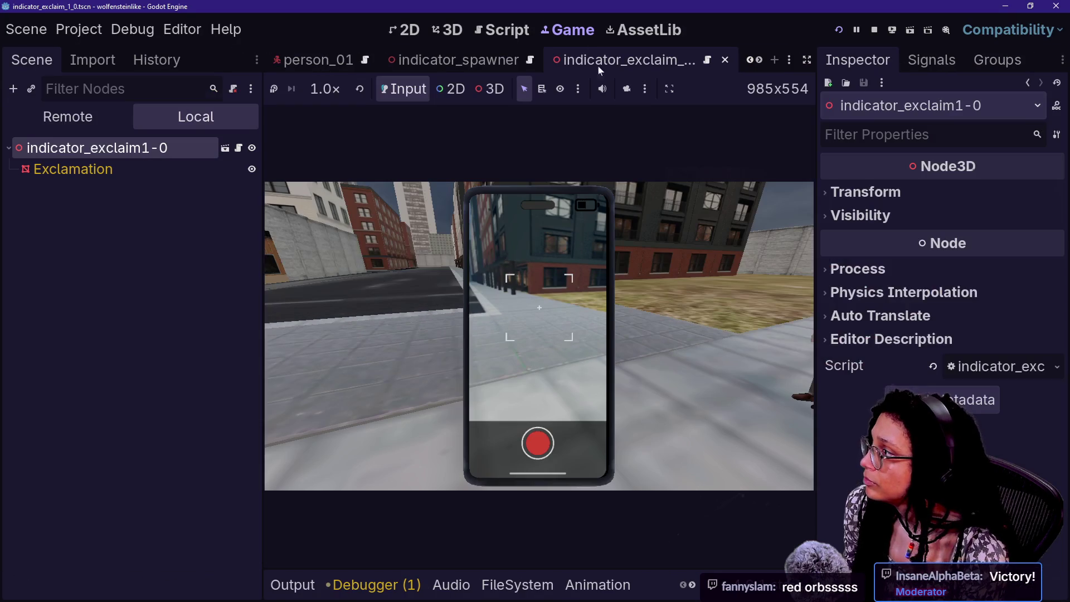
{"action": "key", "text": "ctrl+w"}
{"action": "left_click", "coordinate": [97, 221]}
{"action": "left_click", "coordinate": [89, 169]}
{"action": "key", "text": "Delete"}
{"action": "key", "text": "Return"}
{"action": "left_click", "coordinate": [56, 158]}
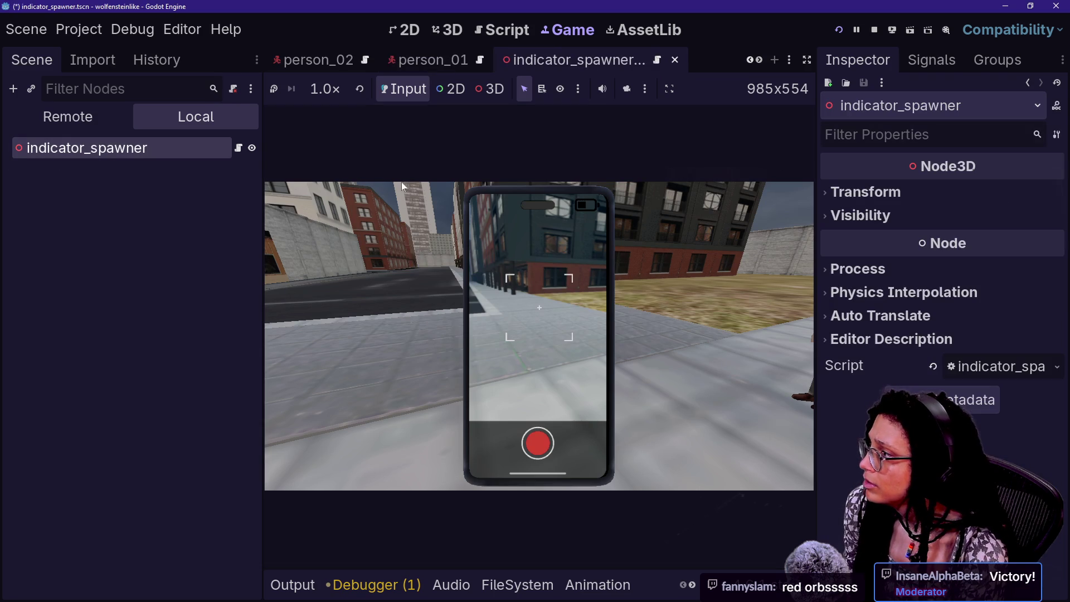
In distraction-free mode, walk the player toward the NPC group and bring up the stream chat
{"action": "left_click", "coordinate": [806, 60]}
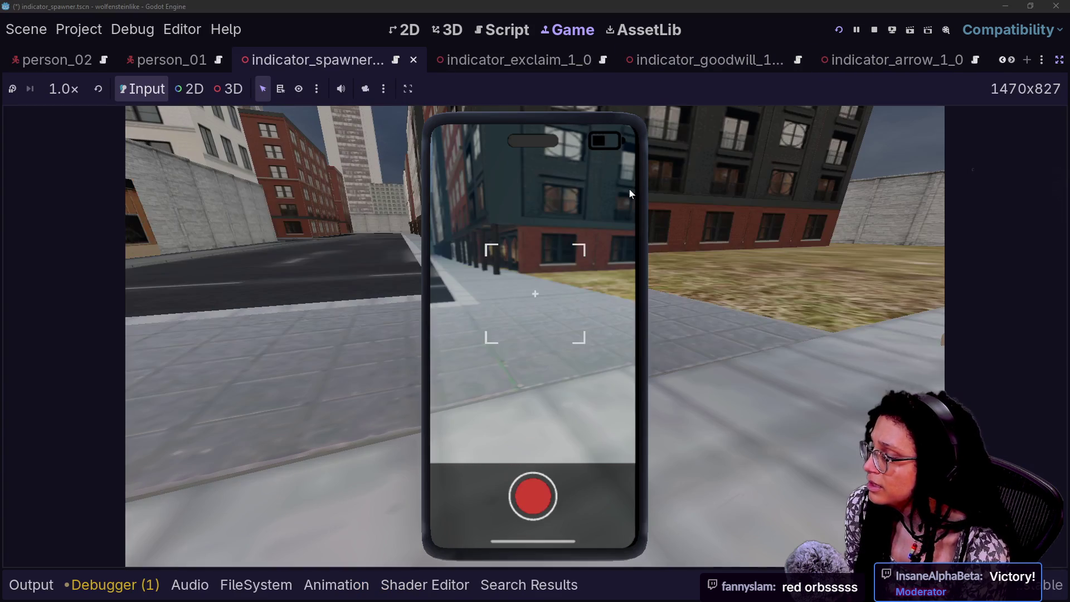
{"action": "left_click", "coordinate": [453, 275]}
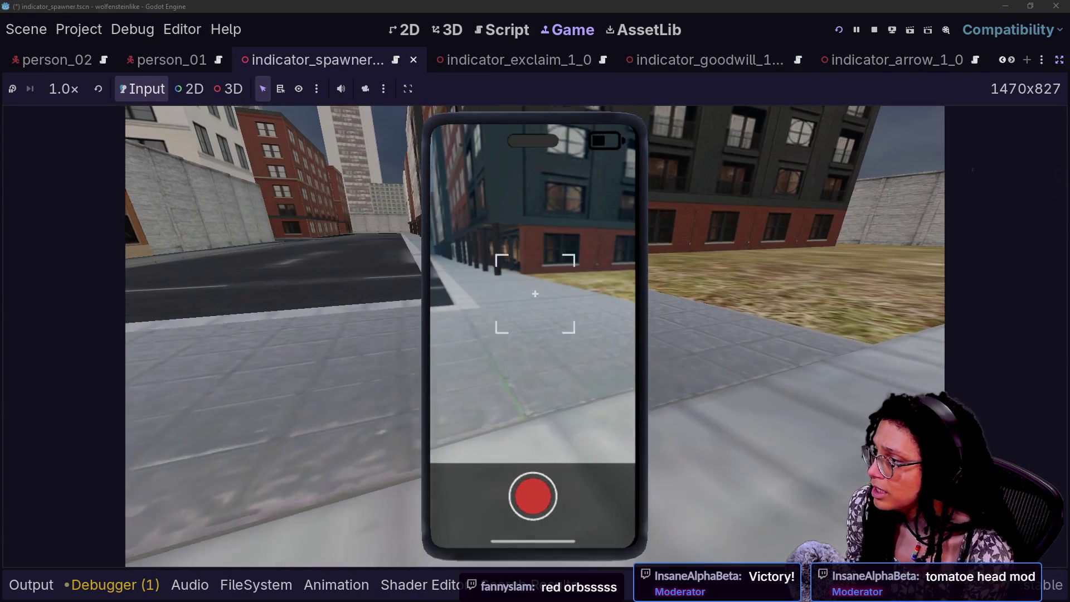
{"action": "key", "text": "w"}
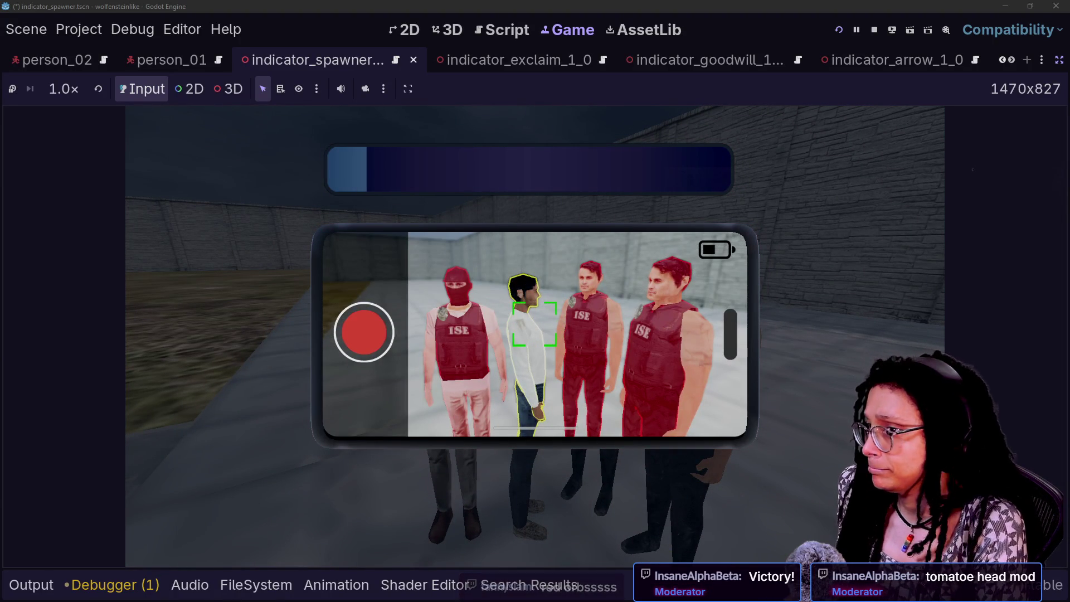
{"action": "key", "text": "alt+Tab"}
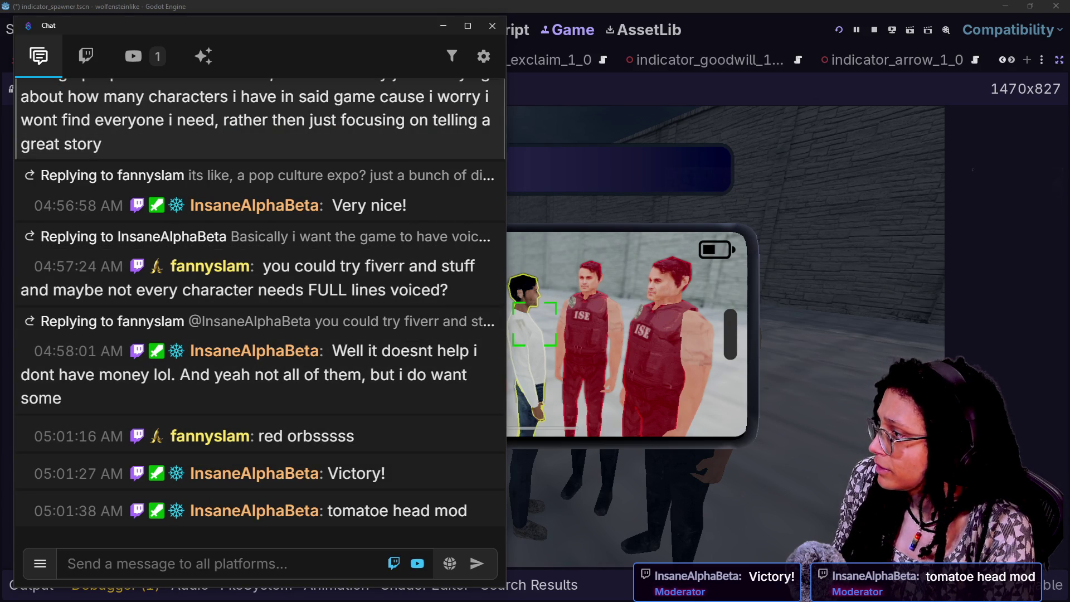
Narrow the chat window, scroll back through the history, and return to the newest messages
{"action": "mouse_move", "coordinate": [501, 136]}
{"action": "left_mouse_down"}
{"action": "mouse_move", "coordinate": [427, 147]}
{"action": "mouse_move", "coordinate": [558, 146]}
{"action": "mouse_move", "coordinate": [539, 138]}
{"action": "left_mouse_up"}
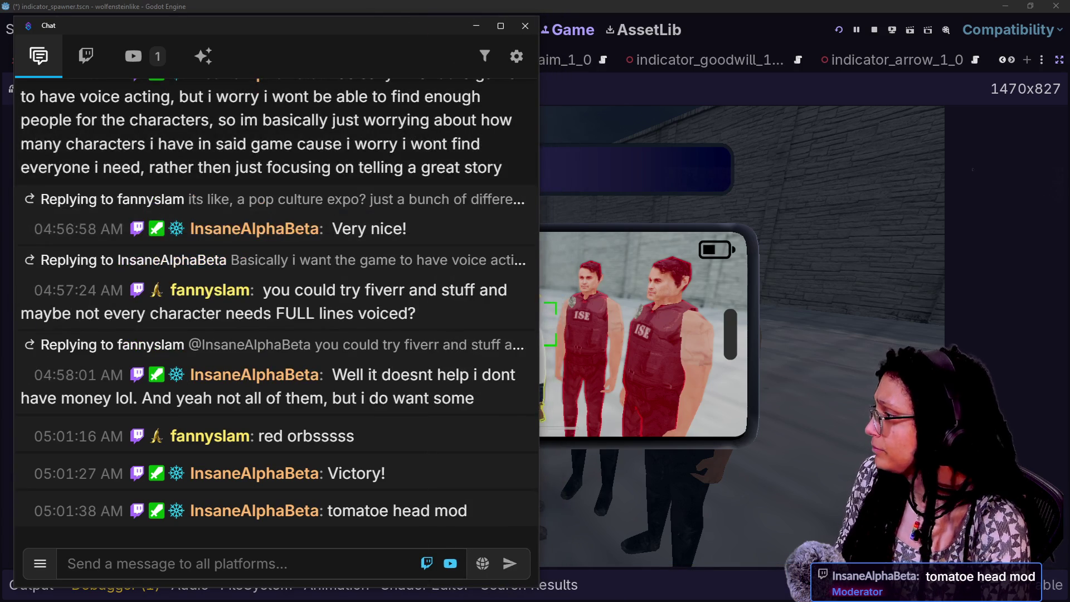
{"action": "scroll", "coordinate": [383, 258], "scroll_direction": "up", "scroll_amount": 3}
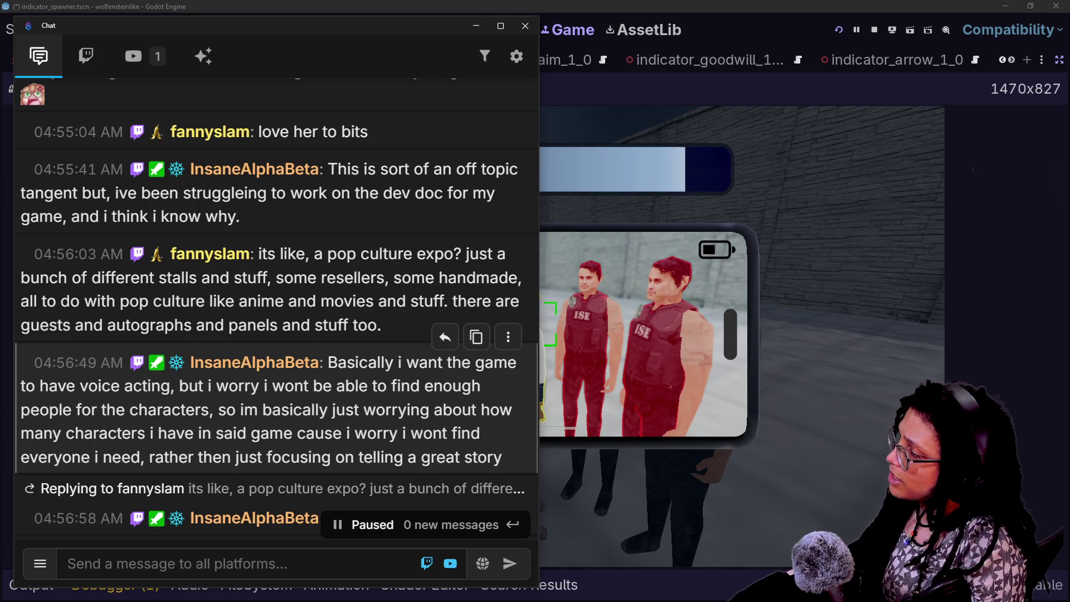
{"action": "scroll", "coordinate": [290, 453], "scroll_direction": "down", "scroll_amount": 5}
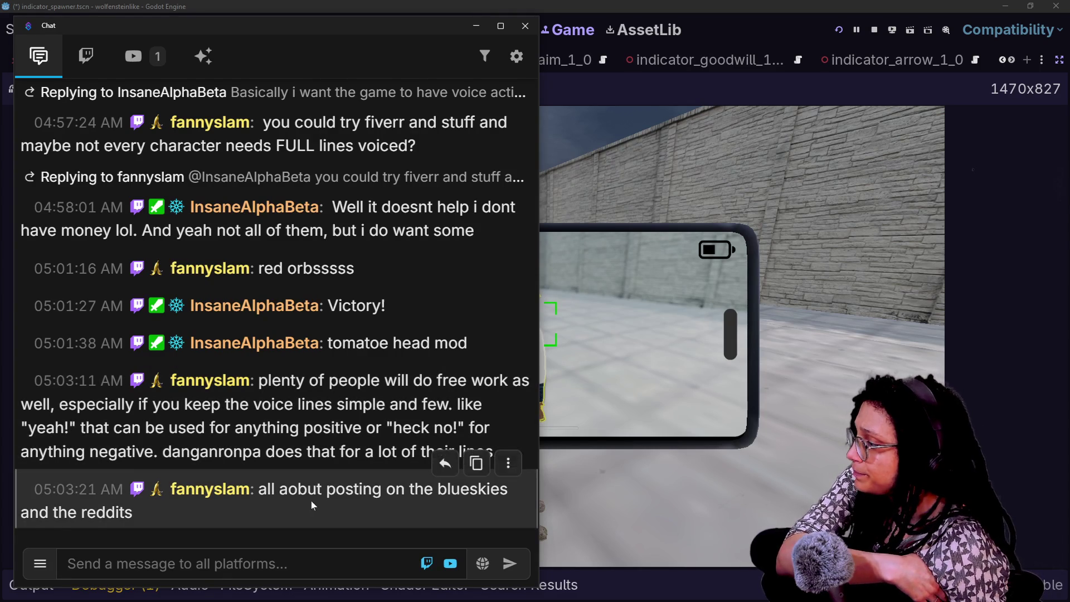
Send a /shoutout command naming a fellow developer's Twitch username in the chat
{"action": "left_click", "coordinate": [290, 564]}
{"action": "type", "text": "shoutou"}
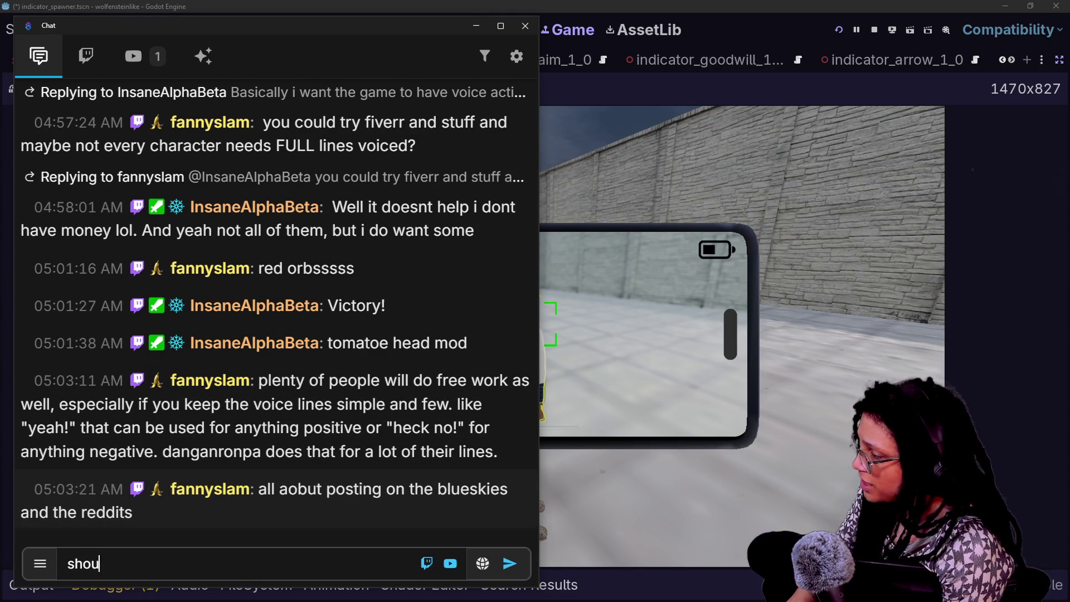
{"action": "key", "text": "ctrl+a"}
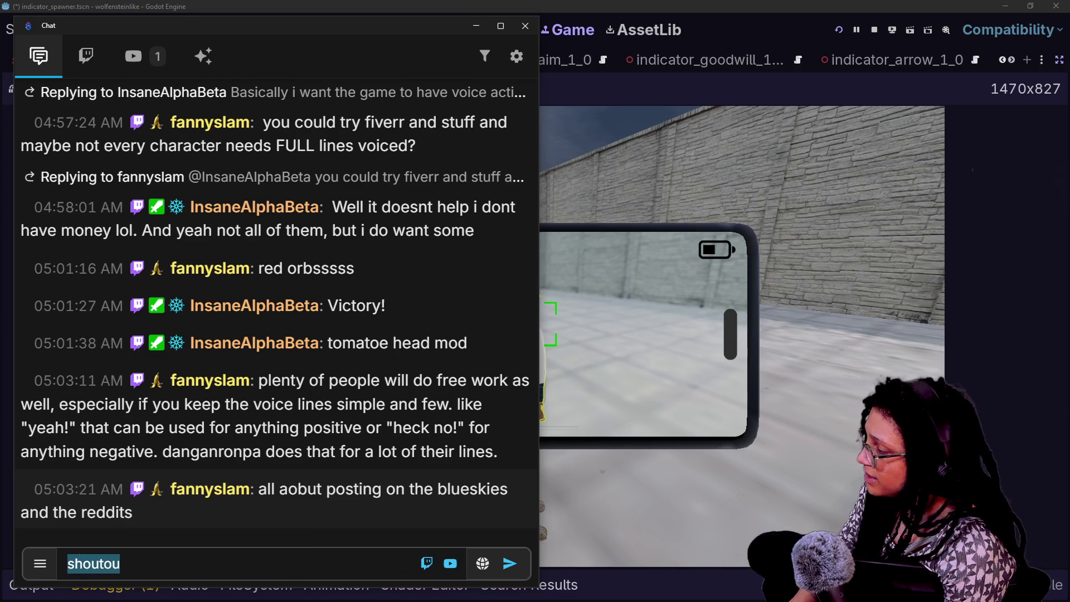
{"action": "type", "text": "/shoutout"}
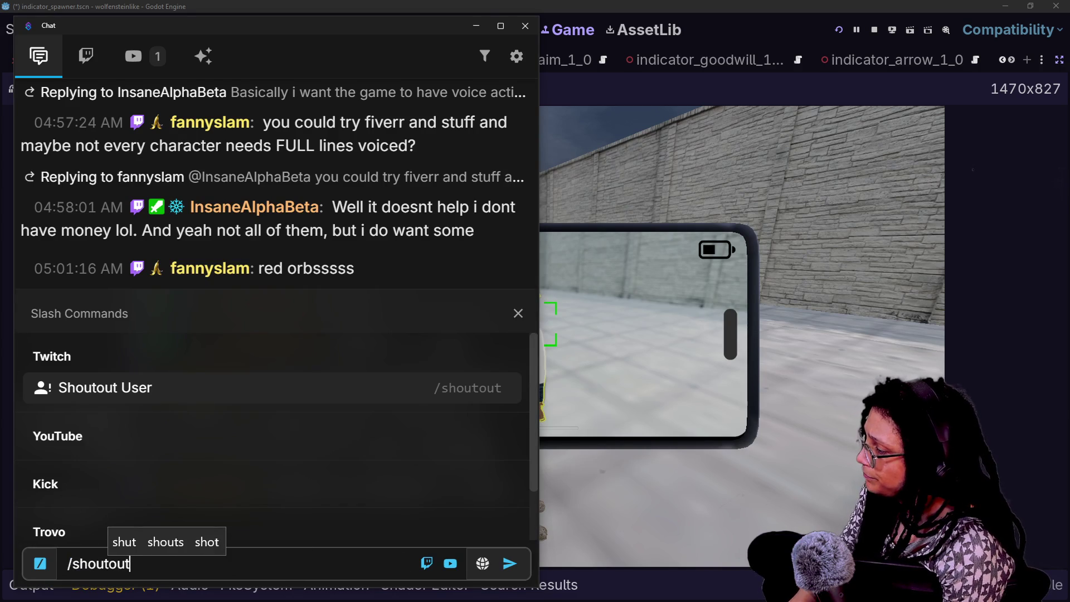
{"action": "type", "text": " rljones"}
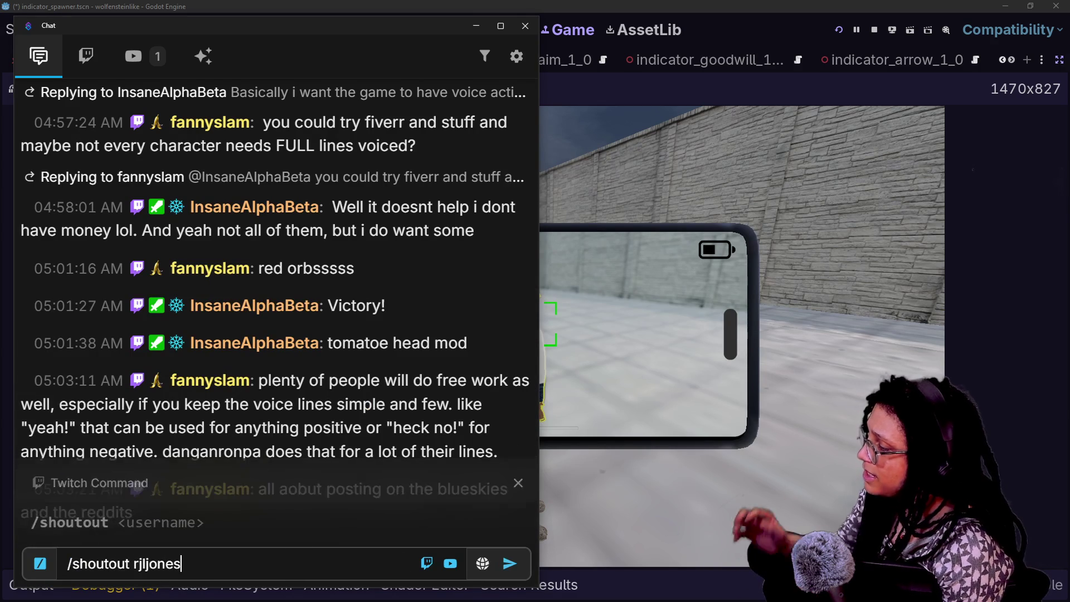
{"action": "key", "text": "Return"}
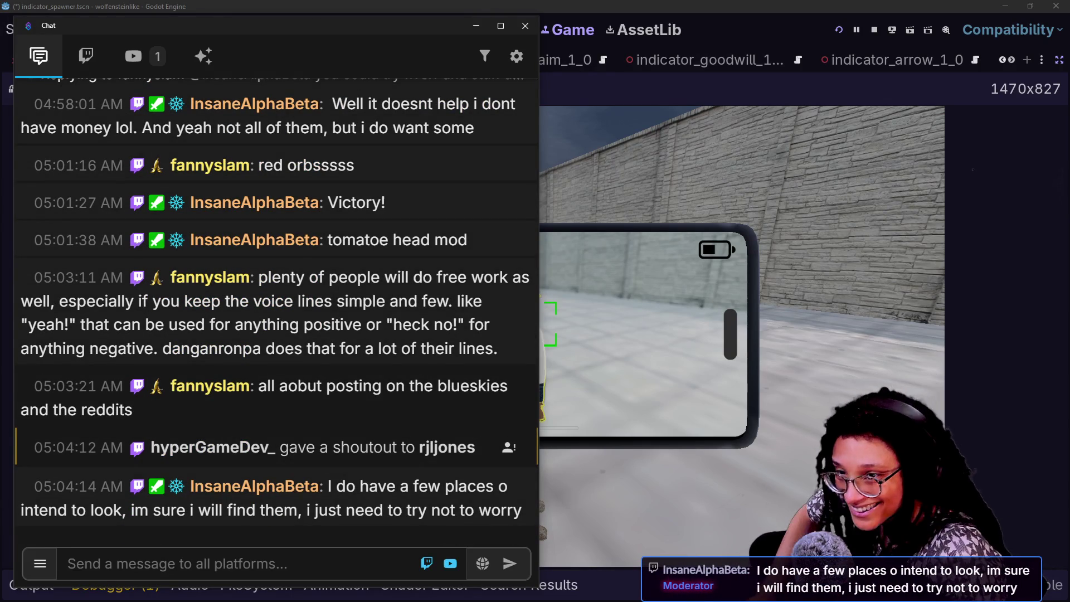
{"action": "key", "text": "alt+Tab"}
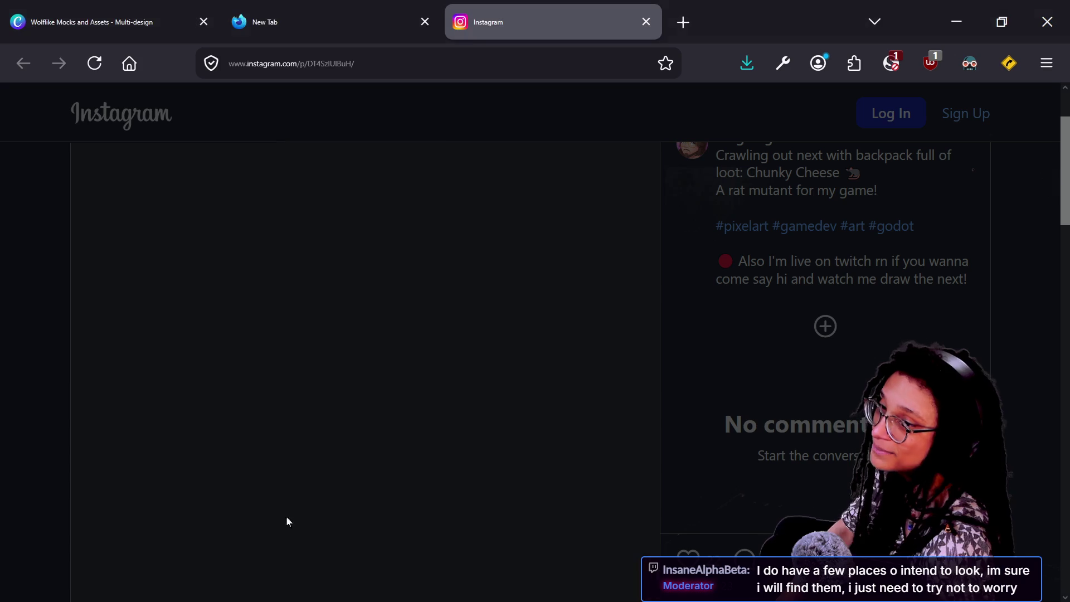
Search the web for the developer's Steam games and open the Grand Fantasy Heroes store page
{"action": "key", "text": "ctrl+l"}
{"action": "type", "text": "ste"}
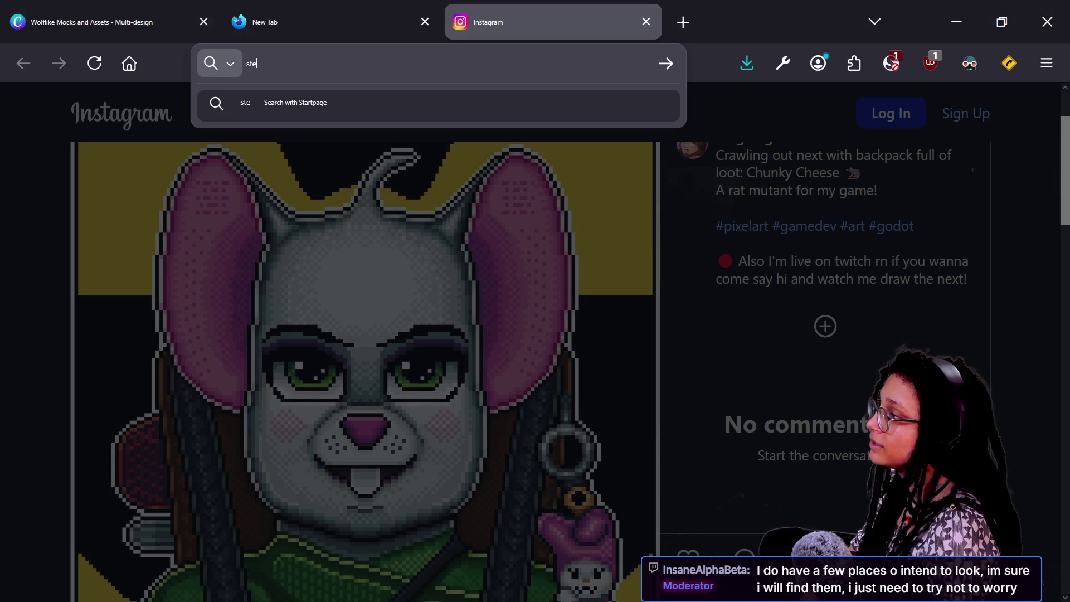
{"action": "type", "text": "am rjljones"}
{"action": "key", "text": "Return"}
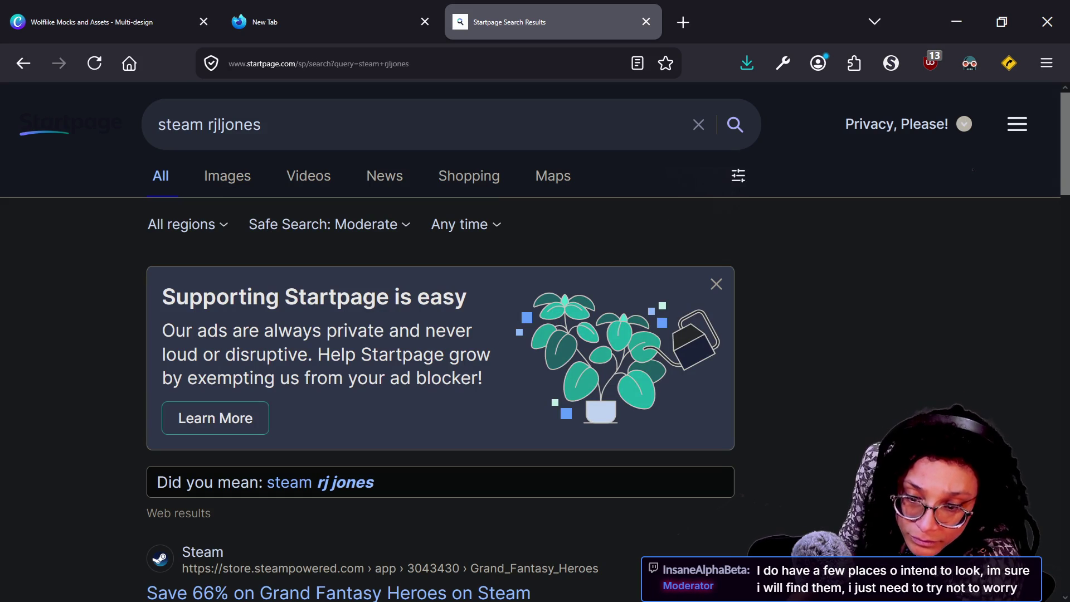
{"action": "scroll", "coordinate": [306, 363], "scroll_direction": "down", "scroll_amount": 5}
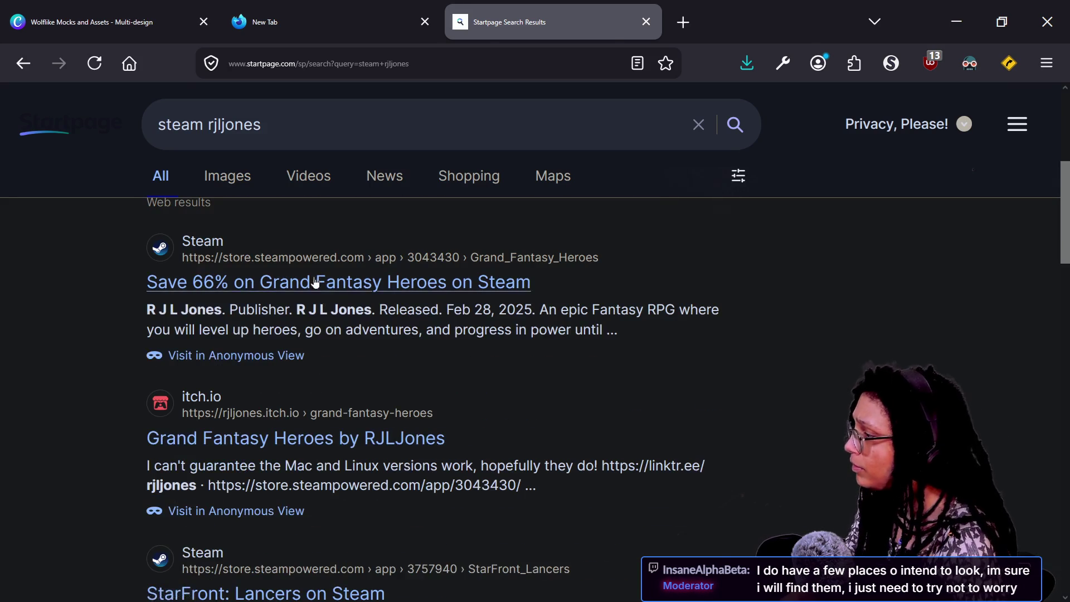
{"action": "left_click", "coordinate": [318, 282]}
{"action": "scroll", "coordinate": [772, 231], "scroll_direction": "down", "scroll_amount": 10}
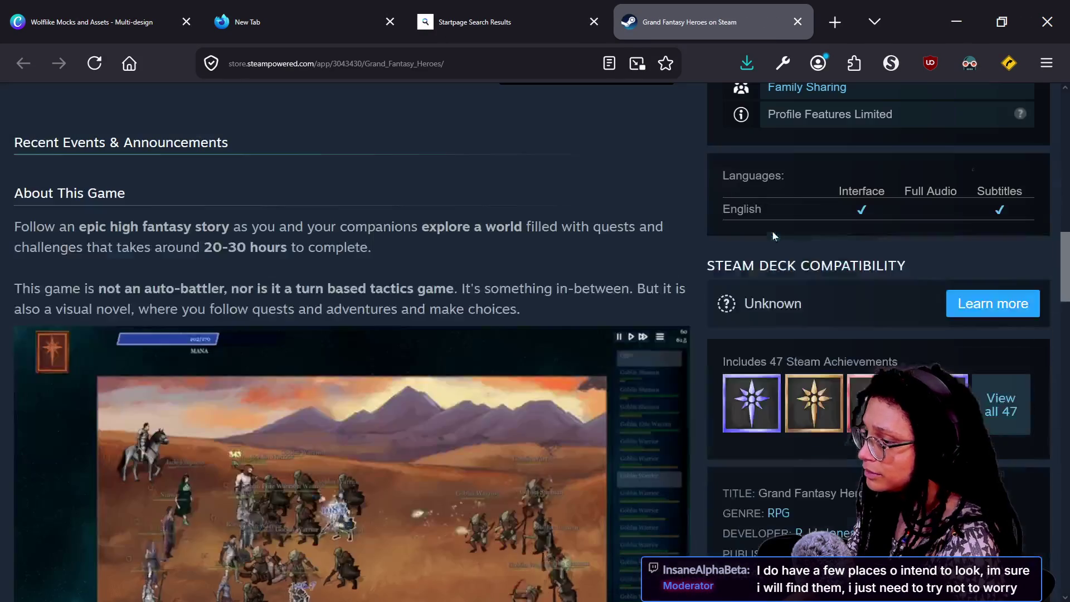
{"action": "scroll", "coordinate": [820, 183], "scroll_direction": "up", "scroll_amount": 8}
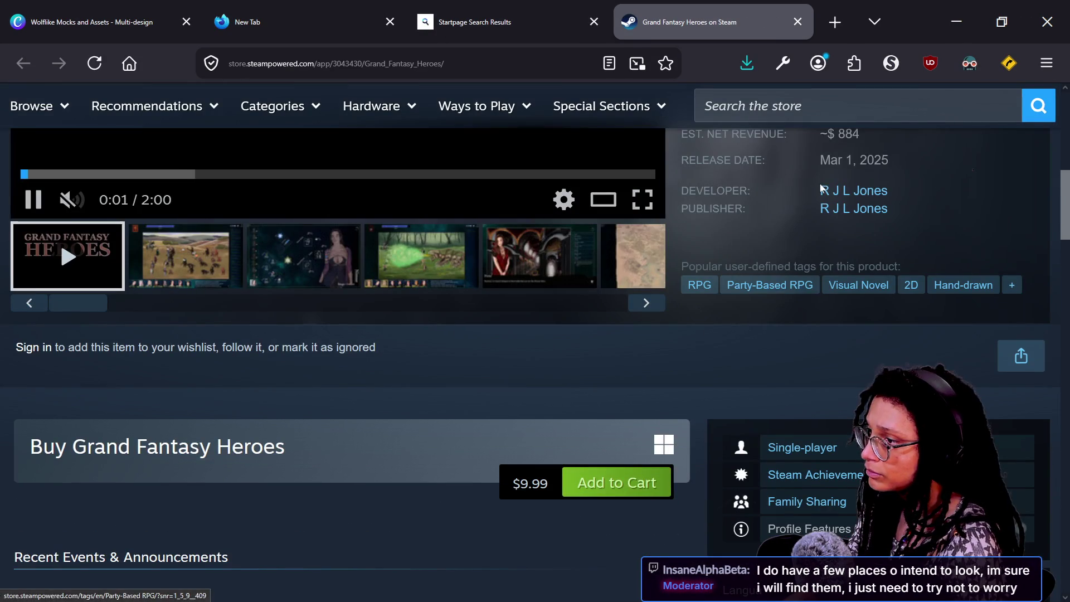
Open StarFront: Lancers from the developer's game list and copy its store page URL
{"action": "left_click", "coordinate": [826, 193]}
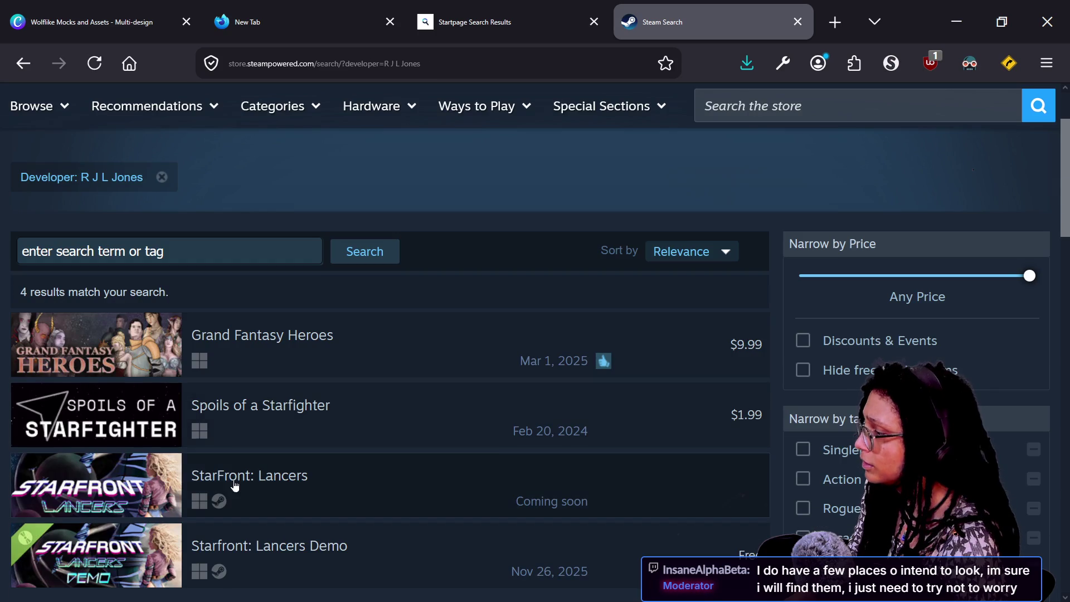
{"action": "left_click", "coordinate": [260, 477]}
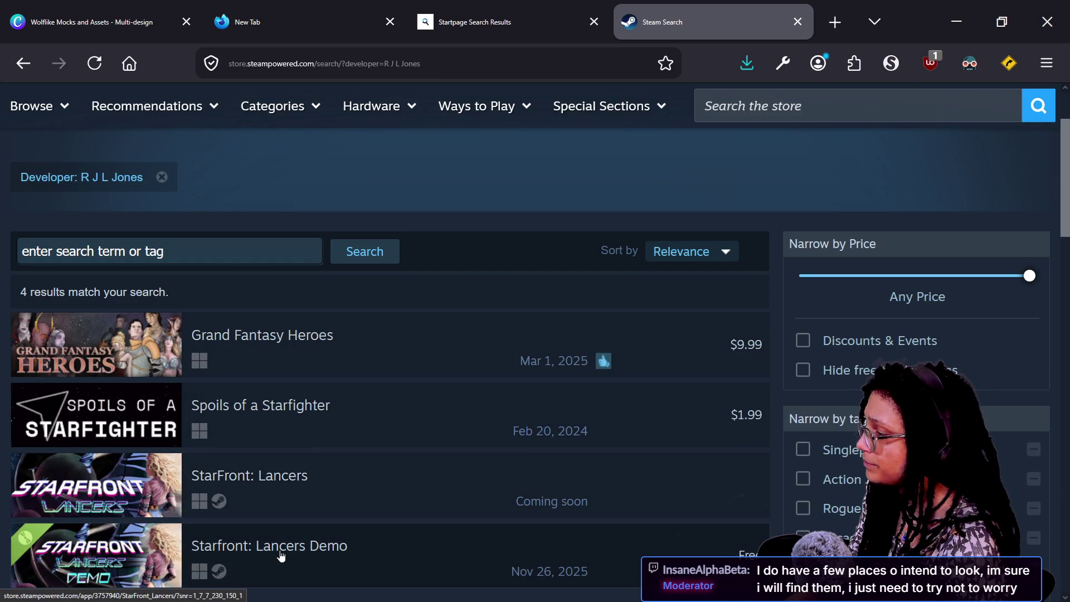
{"action": "scroll", "coordinate": [594, 284], "scroll_direction": "down", "scroll_amount": 4}
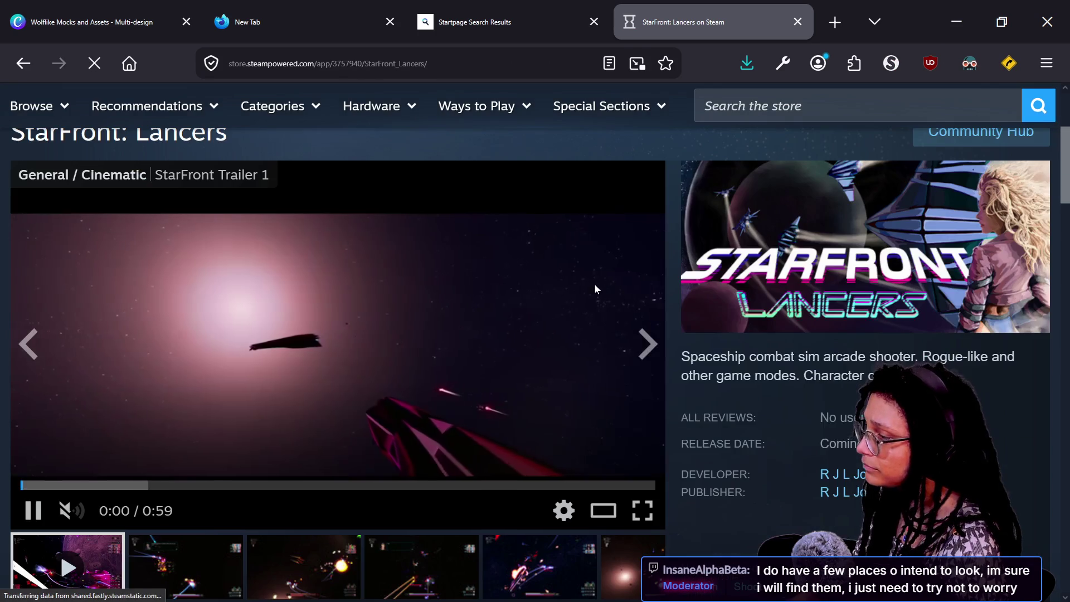
{"action": "scroll", "coordinate": [695, 382], "scroll_direction": "down", "scroll_amount": 8}
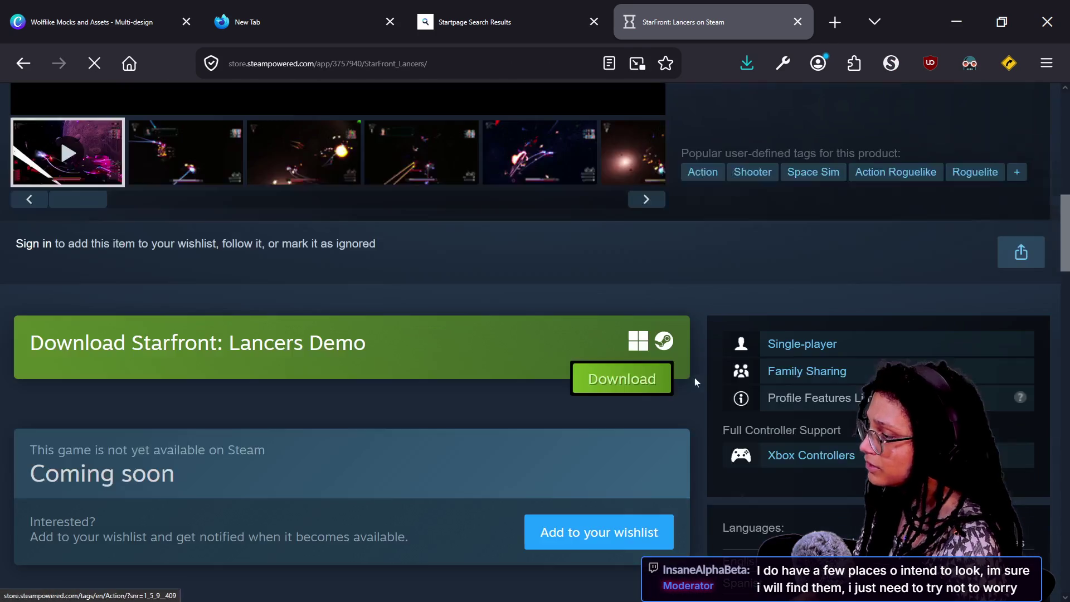
{"action": "left_click", "coordinate": [505, 75]}
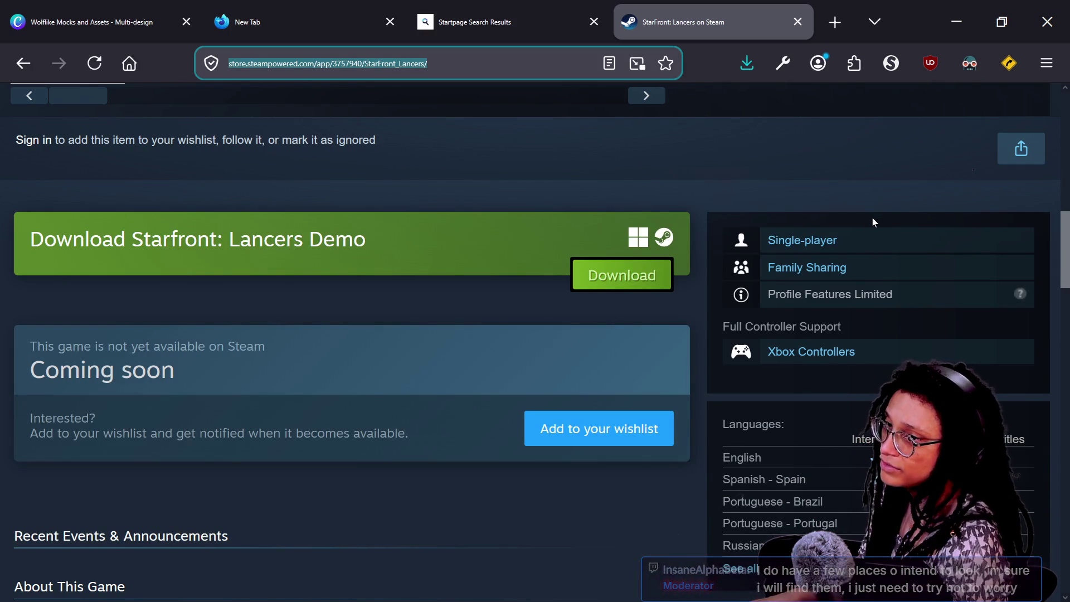
{"action": "key", "text": "alt+Tab"}
{"action": "mouse_move", "coordinate": [360, 582]}
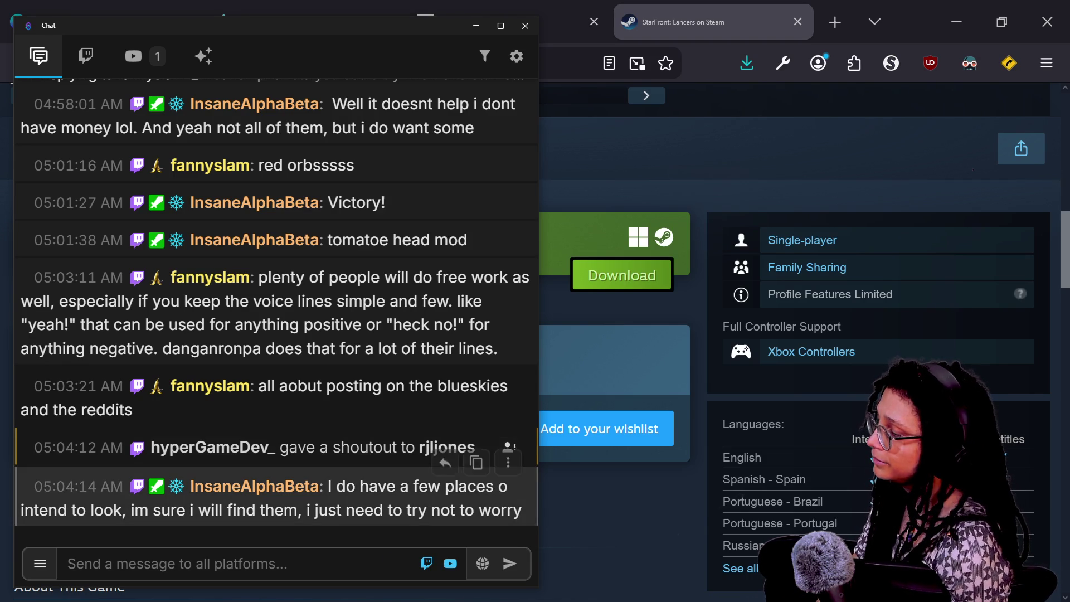
{"action": "key", "text": "ctrl+v"}
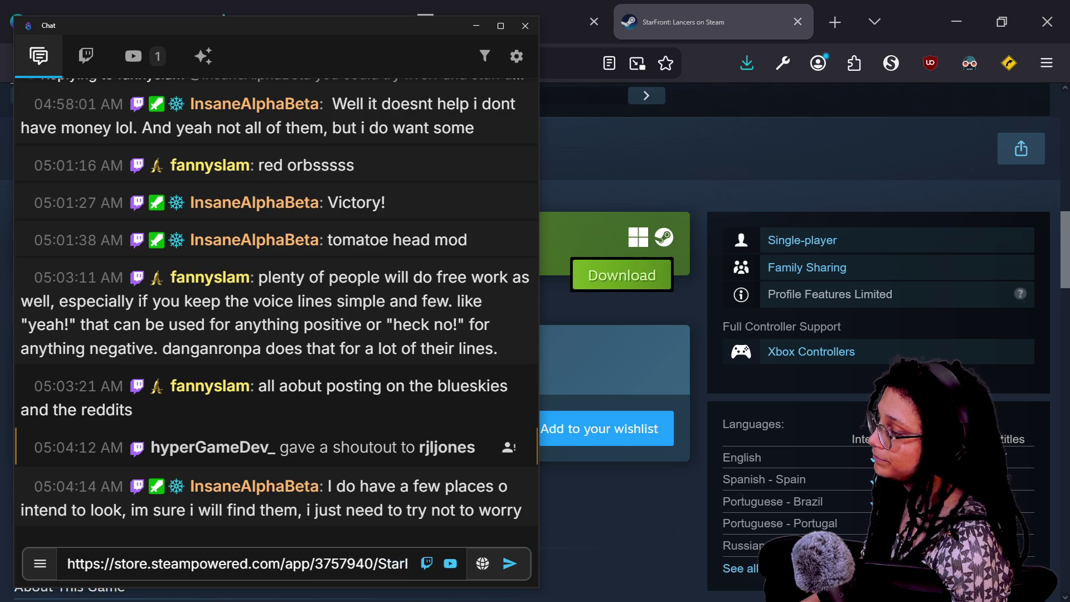
{"action": "key", "text": "Return"}
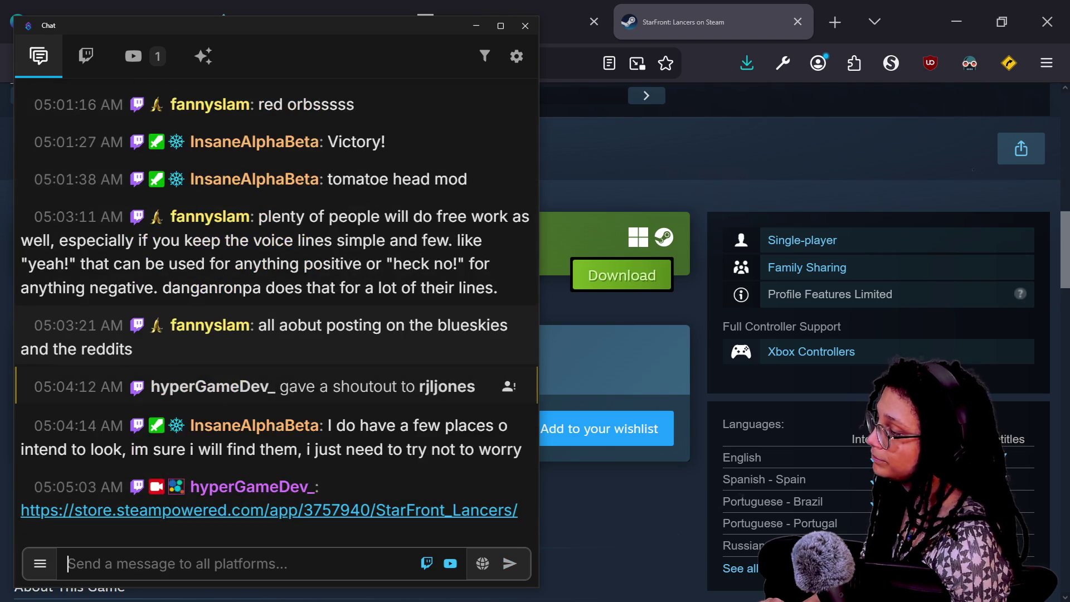
{"action": "scroll", "coordinate": [325, 477], "scroll_direction": "up", "scroll_amount": 2}
{"action": "scroll", "coordinate": [325, 477], "scroll_direction": "up", "scroll_amount": 15}
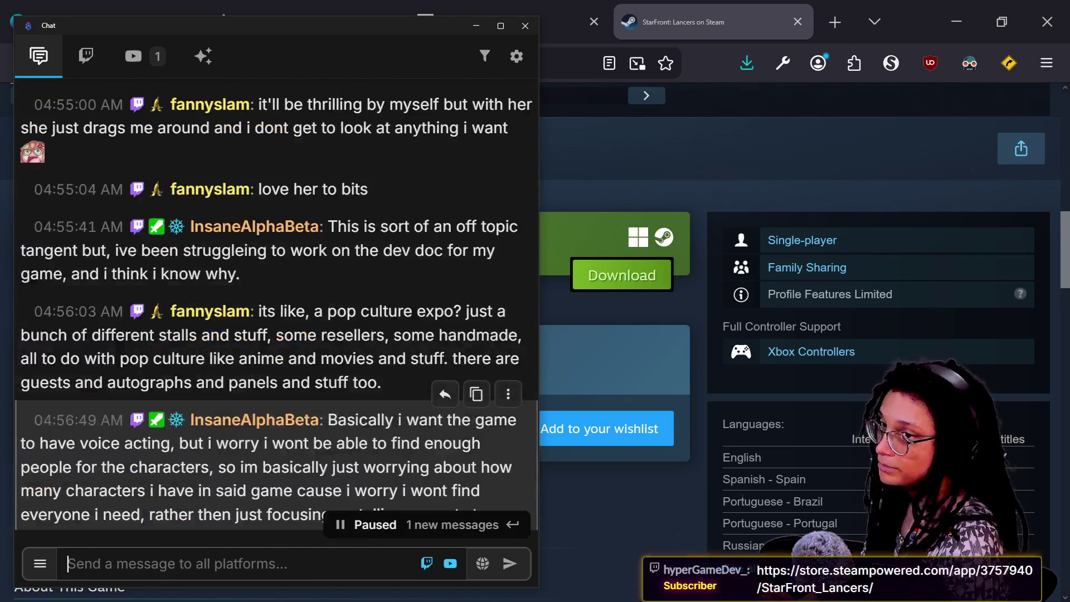
{"action": "scroll", "coordinate": [323, 449], "scroll_direction": "up", "scroll_amount": 3}
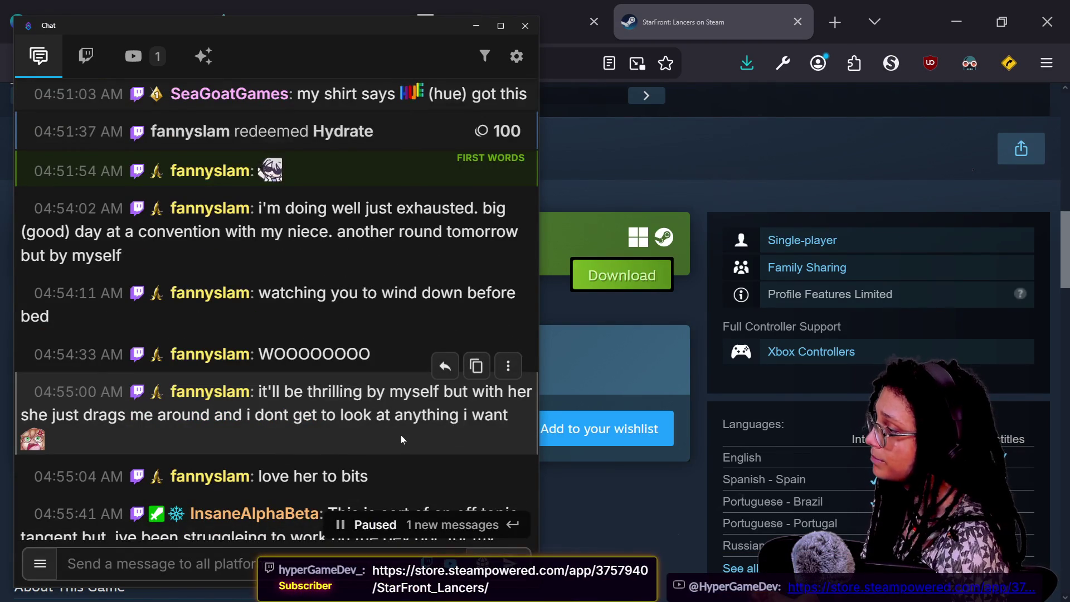
{"action": "scroll", "coordinate": [400, 434], "scroll_direction": "down", "scroll_amount": 2}
{"action": "scroll", "coordinate": [400, 435], "scroll_direction": "down", "scroll_amount": 2}
{"action": "key", "text": "alt+Tab"}
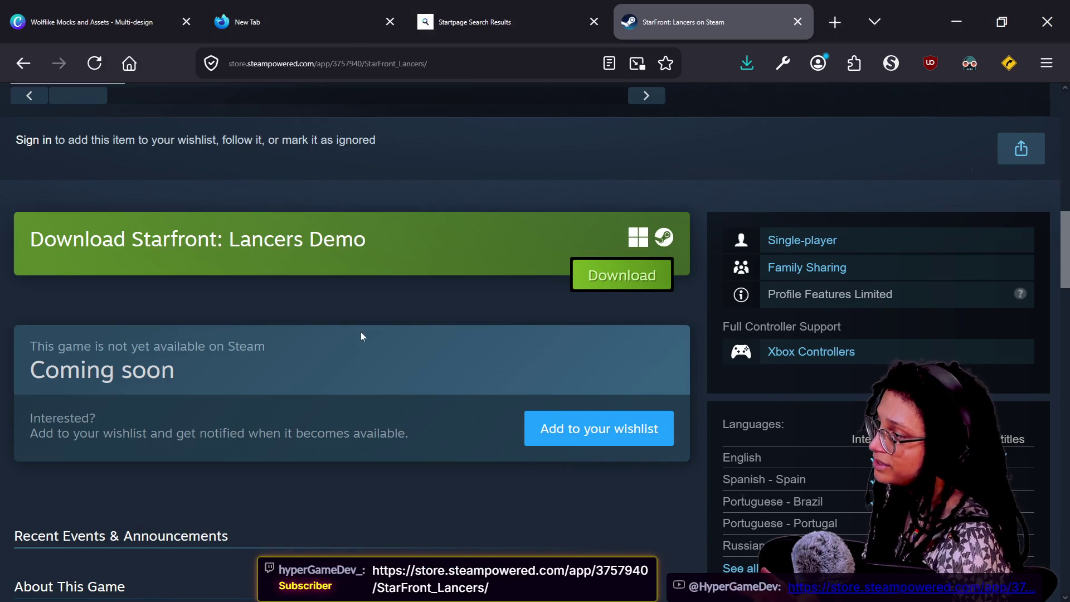
{"action": "scroll", "coordinate": [360, 332], "scroll_direction": "up", "scroll_amount": 5}
{"action": "scroll", "coordinate": [361, 334], "scroll_direction": "up", "scroll_amount": 1}
{"action": "key", "text": "alt+Tab"}
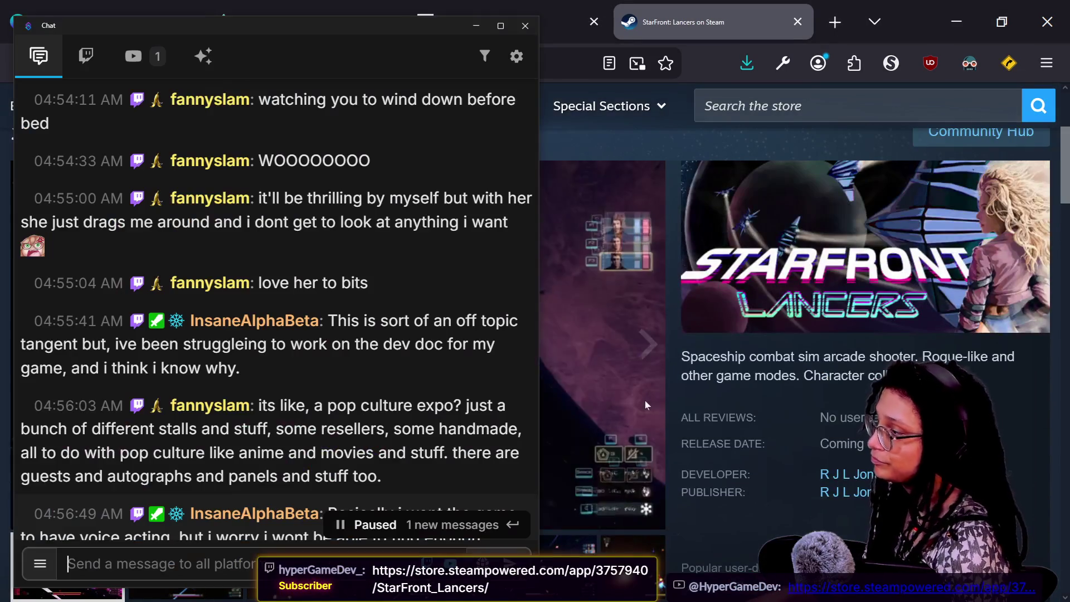
{"action": "scroll", "coordinate": [283, 434], "scroll_direction": "down", "scroll_amount": 4}
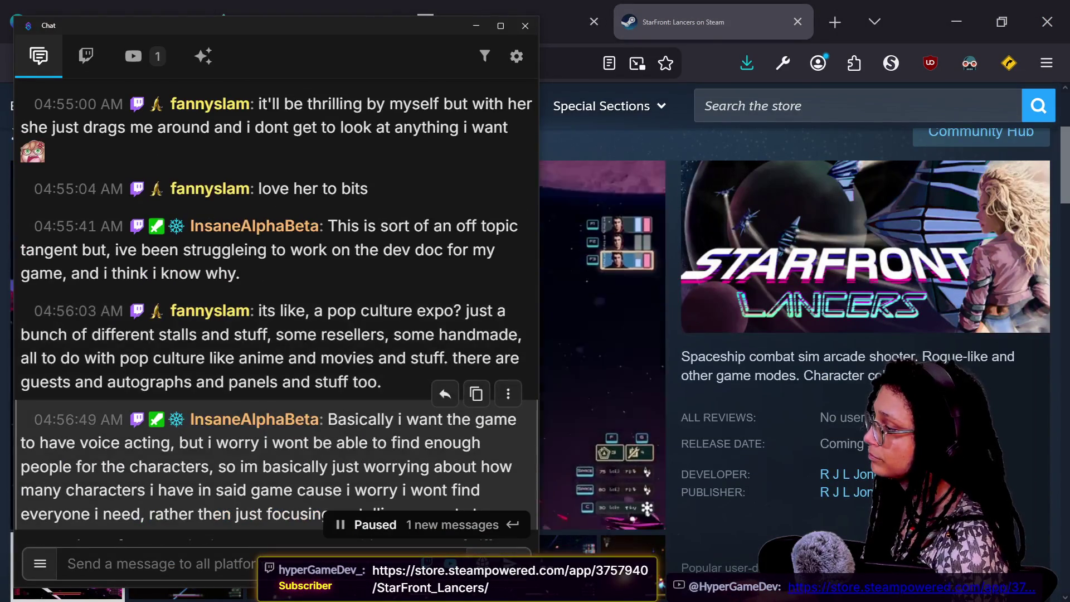
{"action": "scroll", "coordinate": [283, 433], "scroll_direction": "down", "scroll_amount": 4}
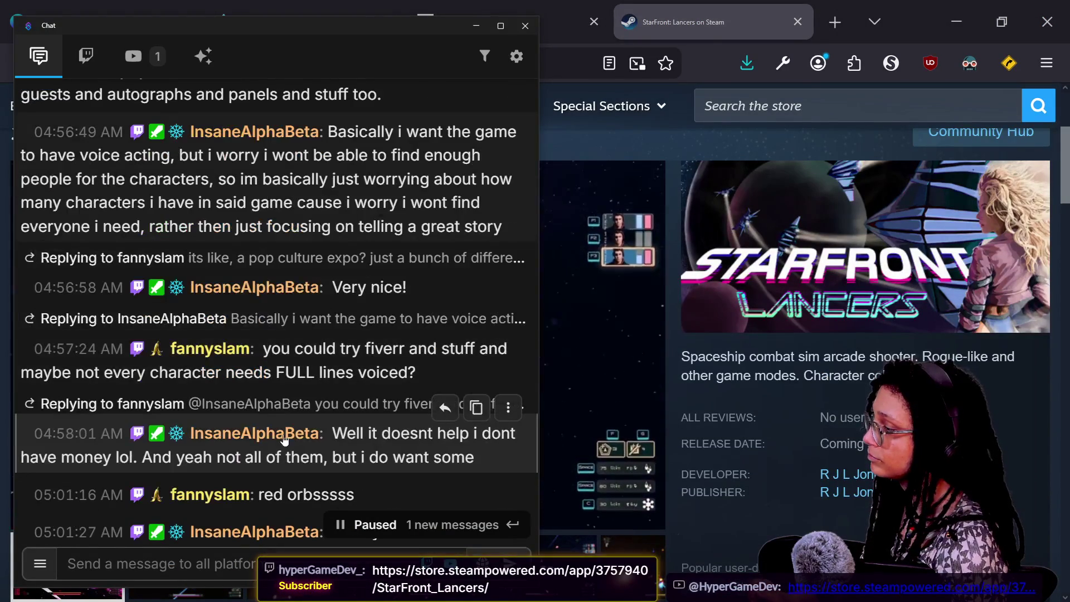
{"action": "scroll", "coordinate": [285, 440], "scroll_direction": "down", "scroll_amount": 2}
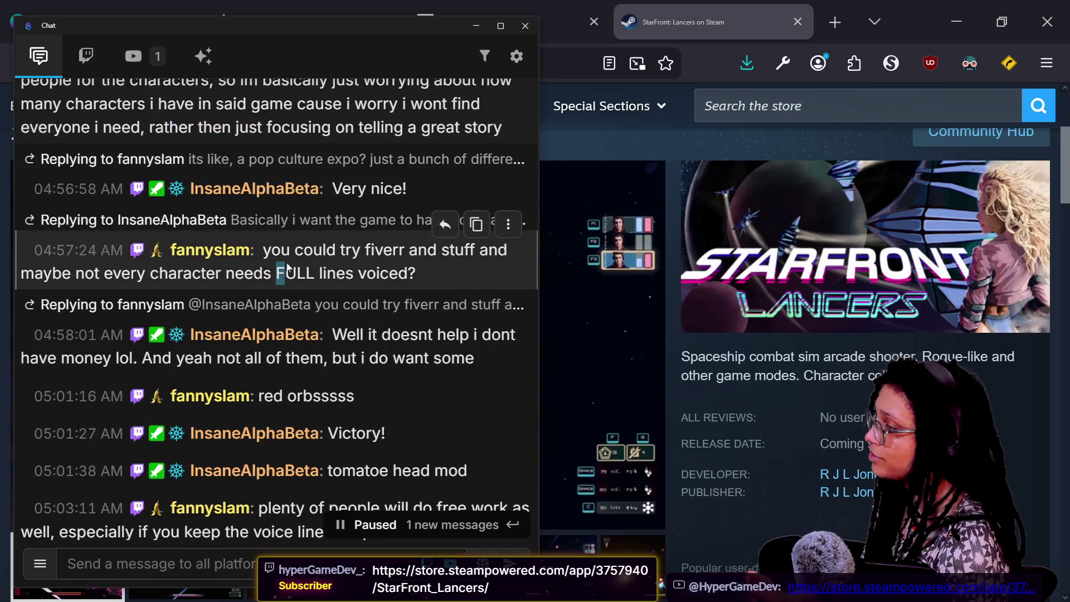
{"action": "mouse_move", "coordinate": [262, 249]}
{"action": "left_mouse_down"}
{"action": "mouse_move", "coordinate": [343, 273]}
{"action": "mouse_move", "coordinate": [433, 273]}
{"action": "left_mouse_up"}
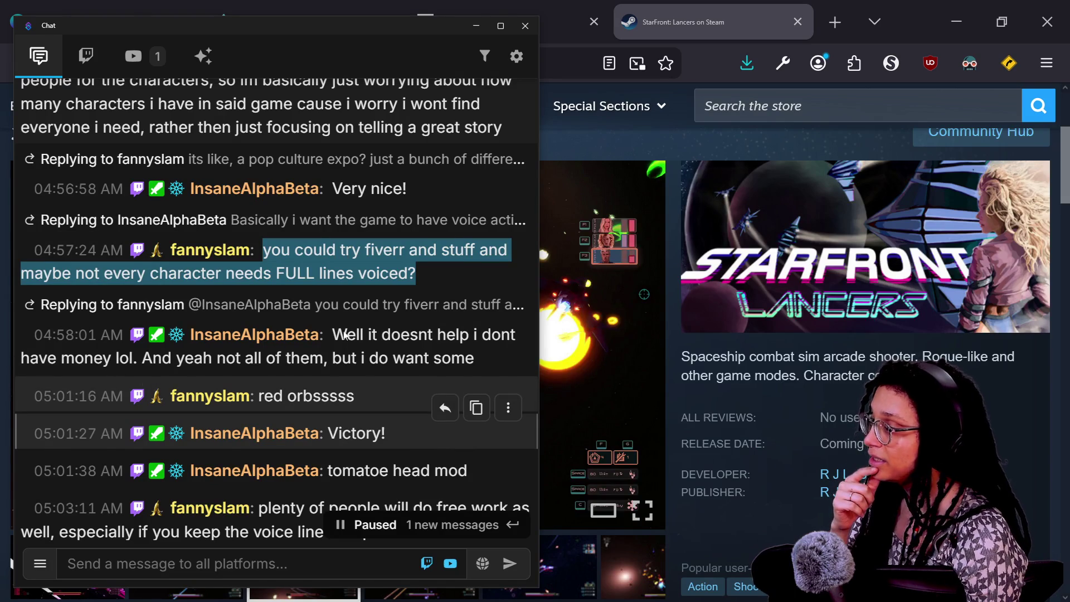
{"action": "triple_click", "coordinate": [332, 361]}
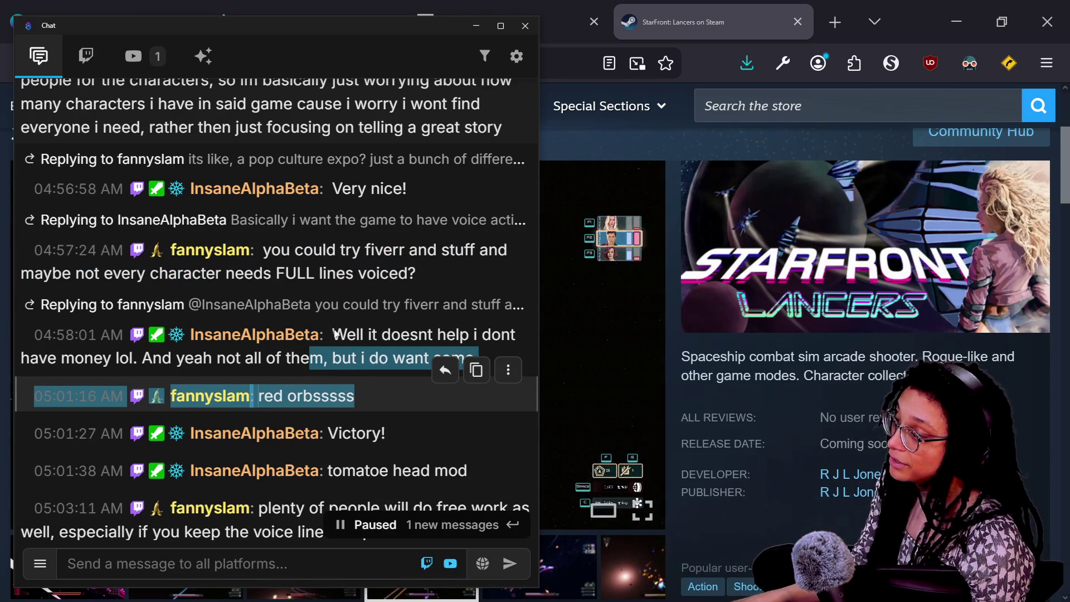
{"action": "left_click", "coordinate": [336, 333]}
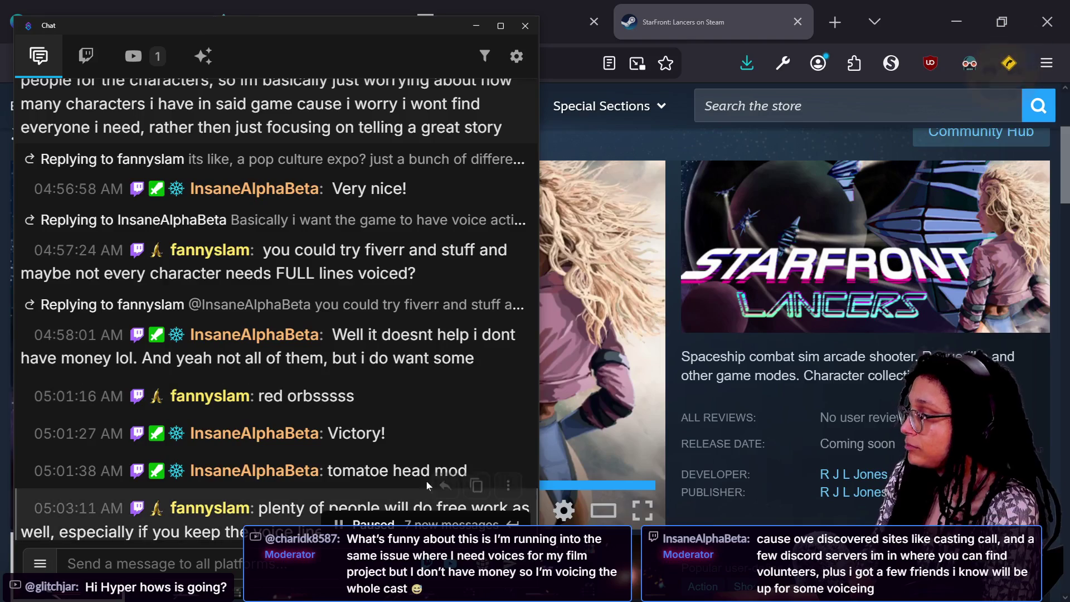
{"action": "scroll", "coordinate": [428, 457], "scroll_direction": "down", "scroll_amount": 3}
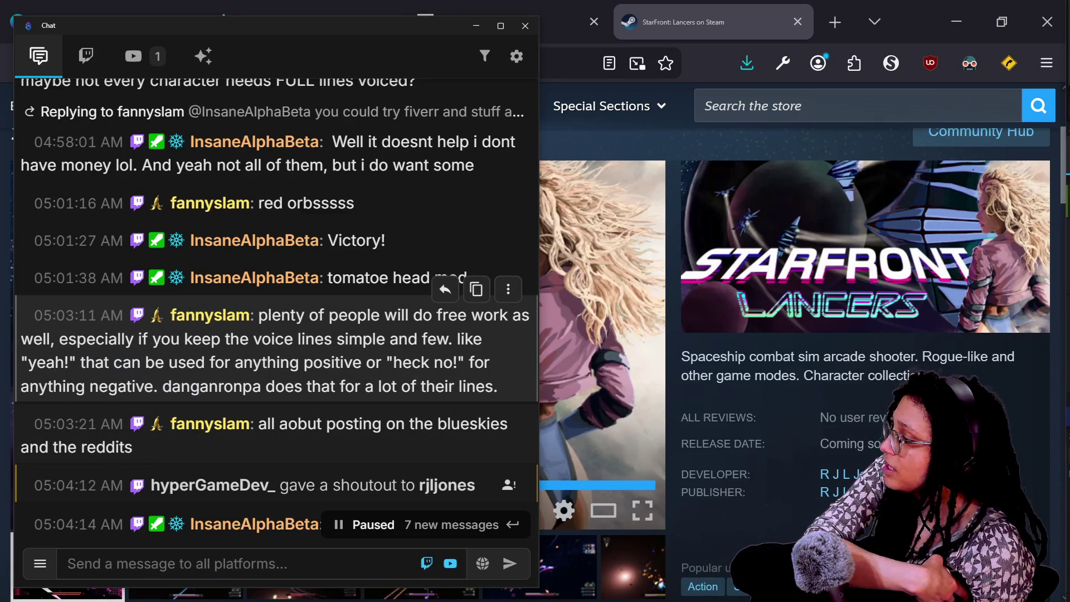
{"action": "scroll", "coordinate": [277, 301], "scroll_direction": "down", "scroll_amount": 2}
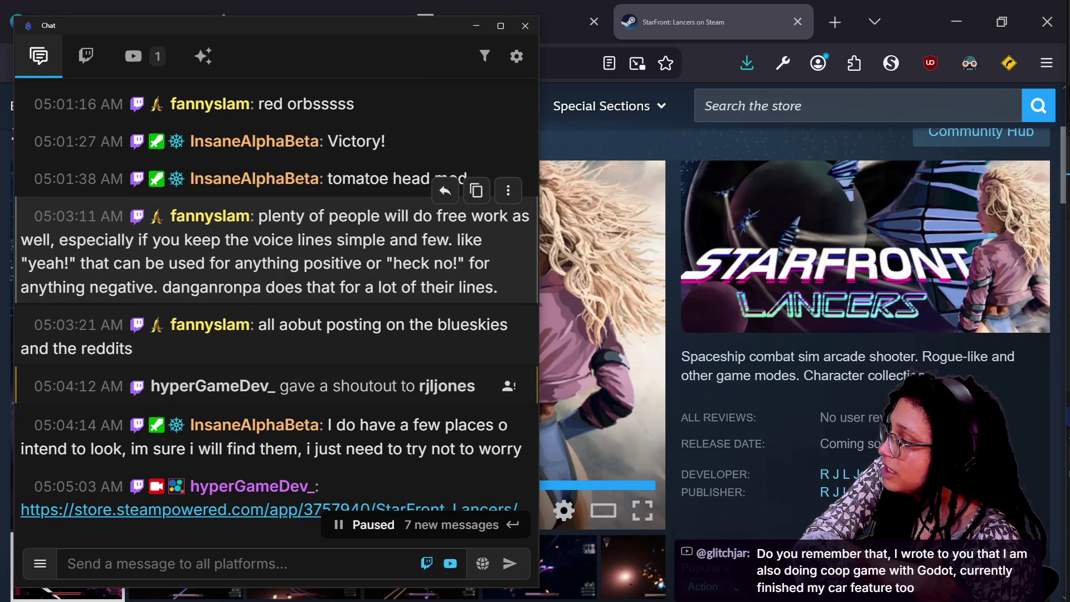
{"action": "scroll", "coordinate": [272, 345], "scroll_direction": "down", "scroll_amount": 5}
{"action": "left_click_drag", "start_coordinate": [260, 234], "coordinate": [275, 267]}
{"action": "scroll", "coordinate": [276, 268], "scroll_direction": "up", "scroll_amount": 5}
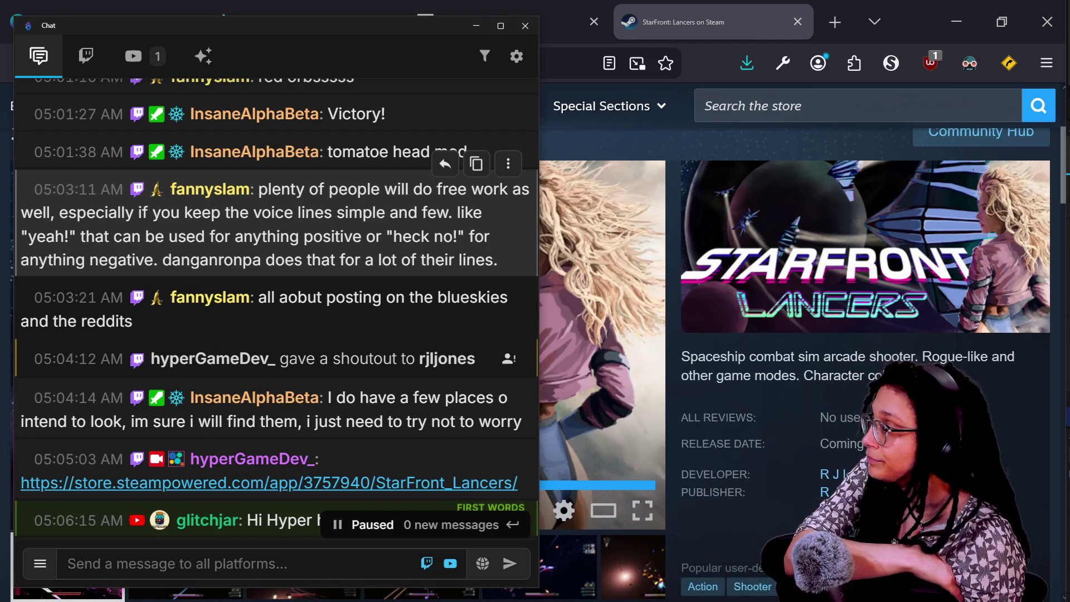
{"action": "scroll", "coordinate": [331, 350], "scroll_direction": "down", "scroll_amount": 3}
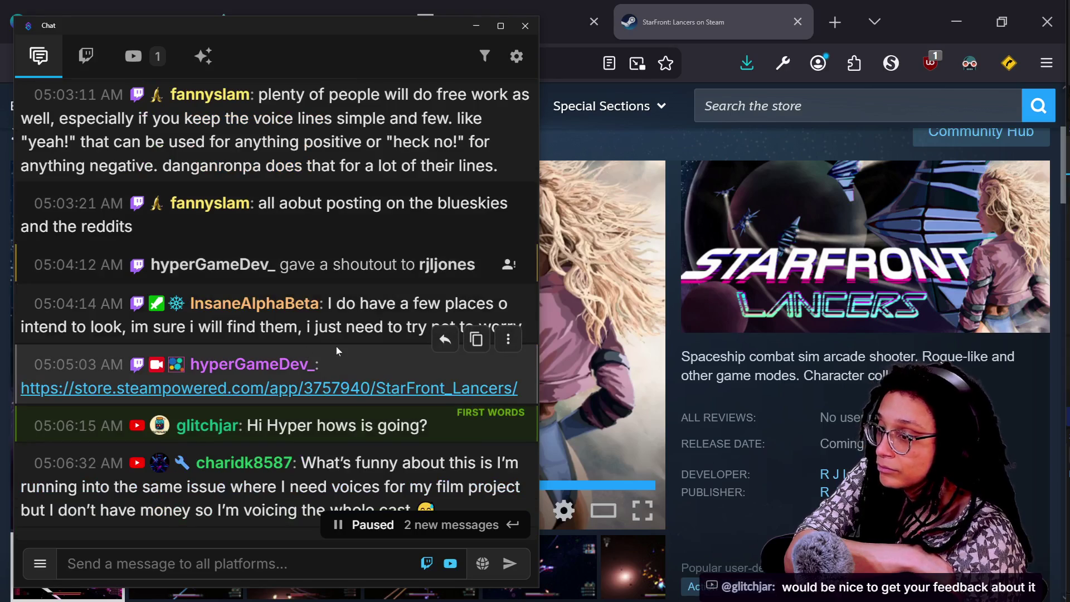
{"action": "scroll", "coordinate": [337, 346], "scroll_direction": "down", "scroll_amount": 3}
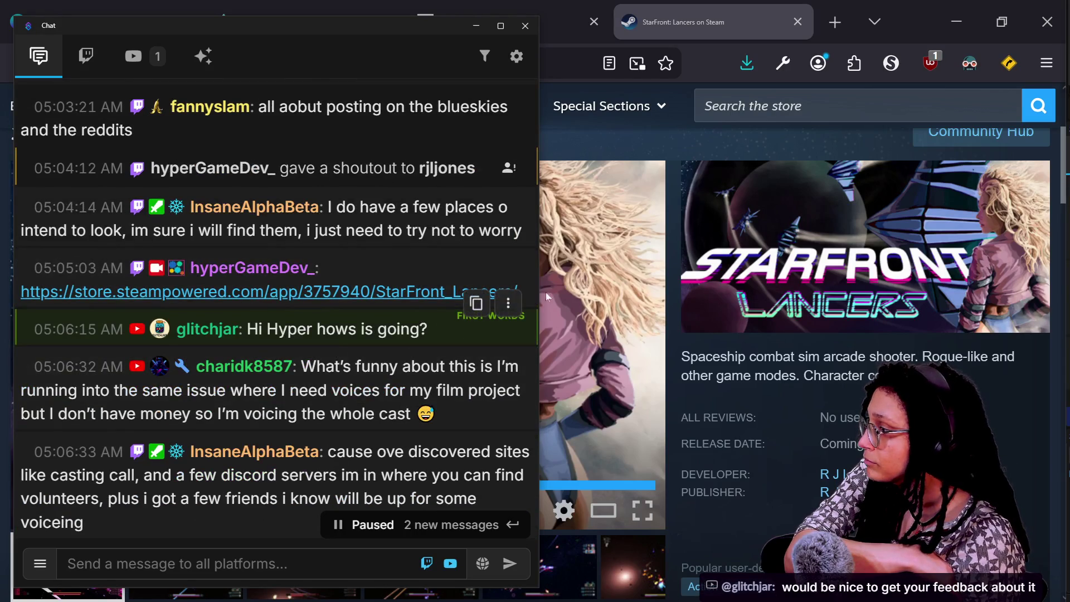
{"action": "scroll", "coordinate": [394, 360], "scroll_direction": "down", "scroll_amount": 5}
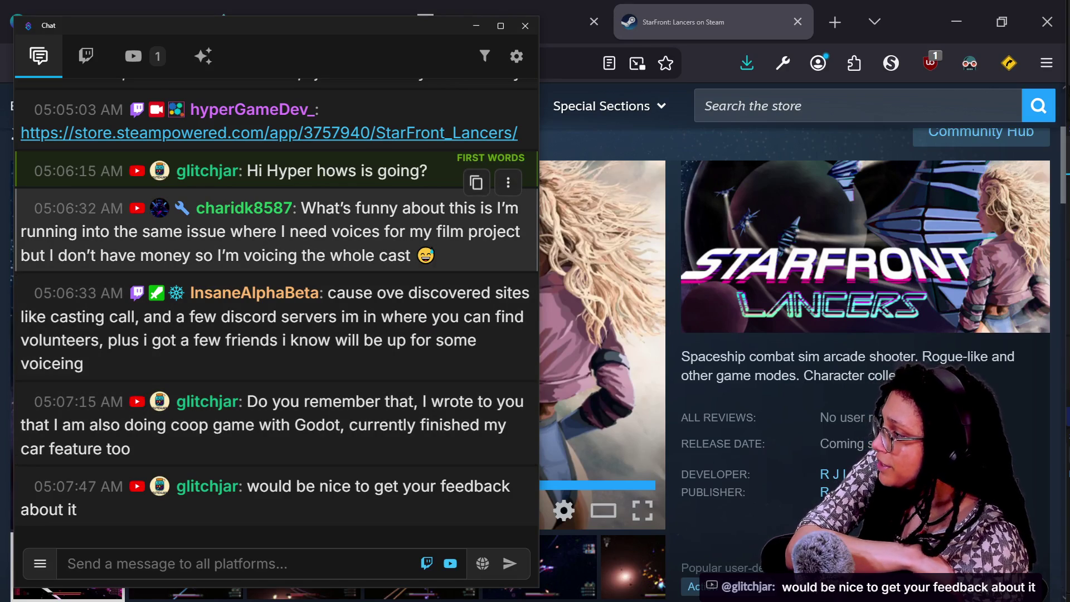
{"action": "left_click_drag", "start_coordinate": [174, 232], "coordinate": [396, 255]}
{"action": "left_click", "coordinate": [450, 253]}
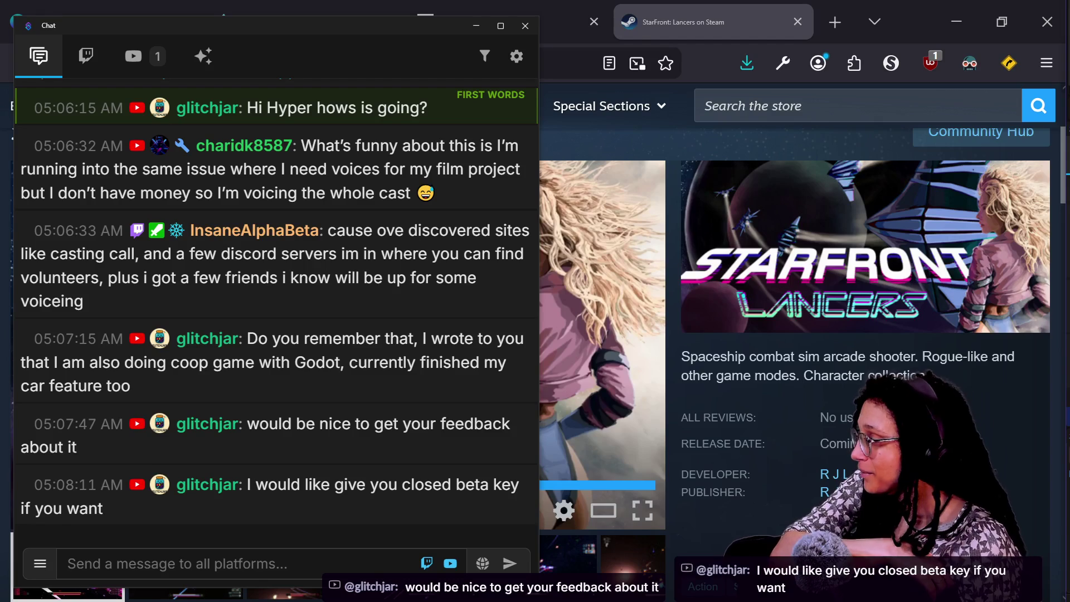
{"action": "mouse_move", "coordinate": [479, 342]}
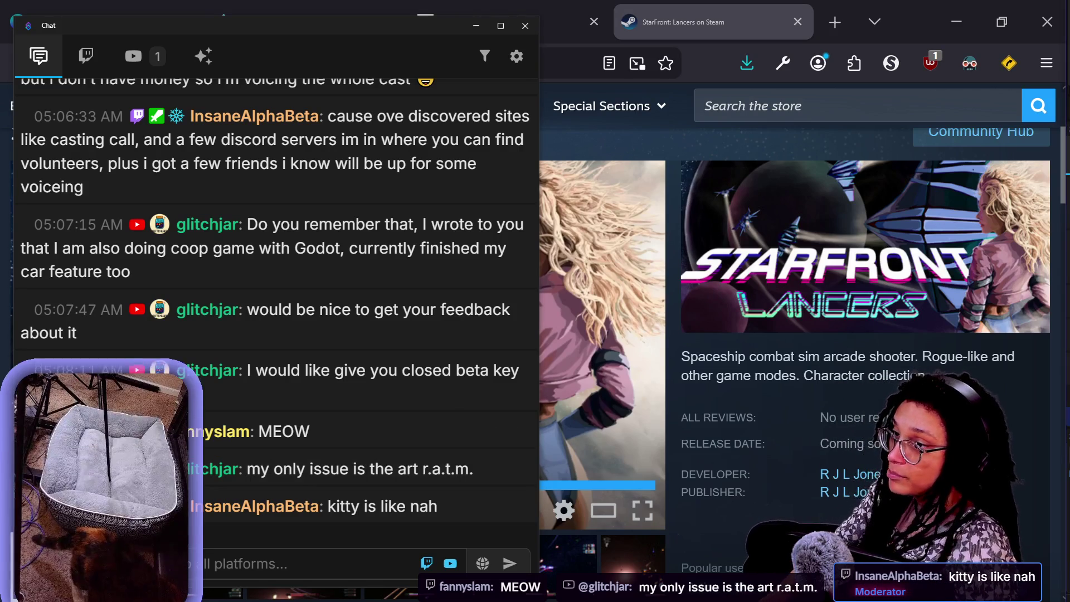
{"action": "left_click", "coordinate": [677, 276]}
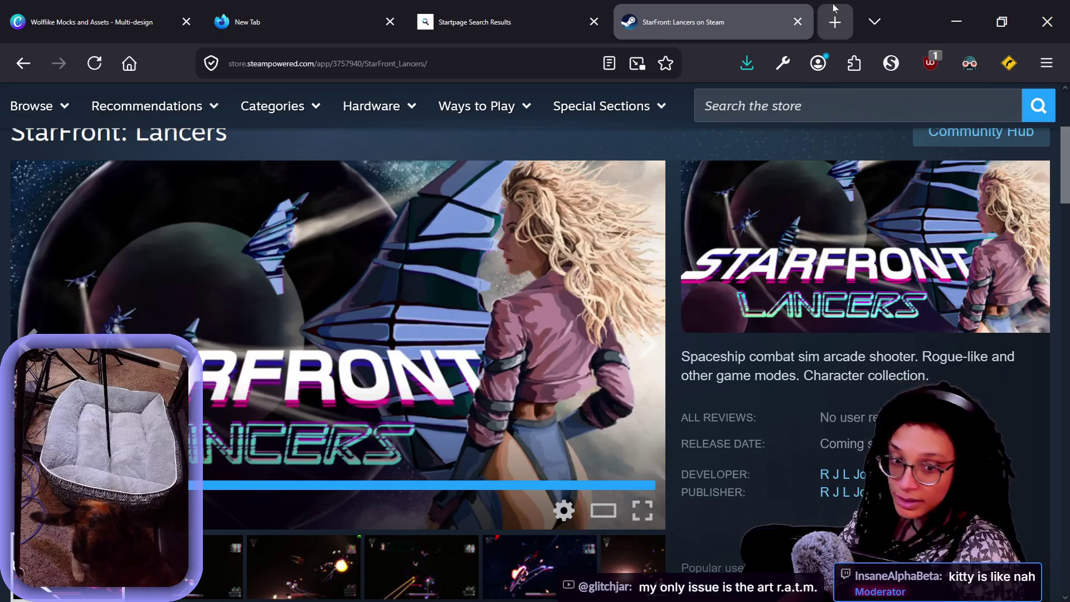
Switch to the Firefox window with itch.io, Twitch and GitHub tabs and open a blank tab
{"action": "left_click", "coordinate": [834, 22]}
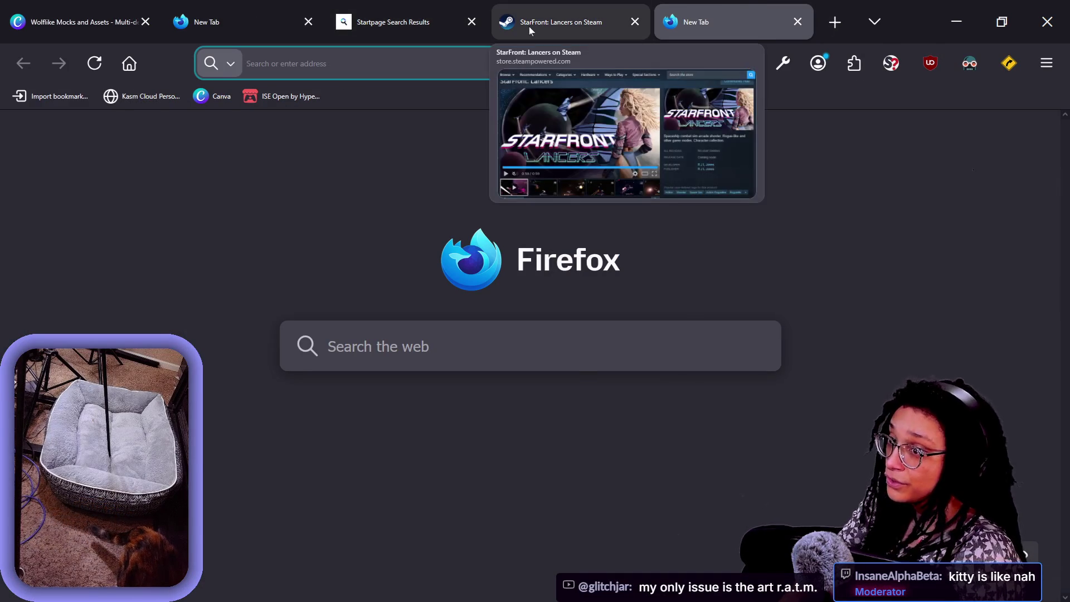
{"action": "key", "text": "alt+Tab"}
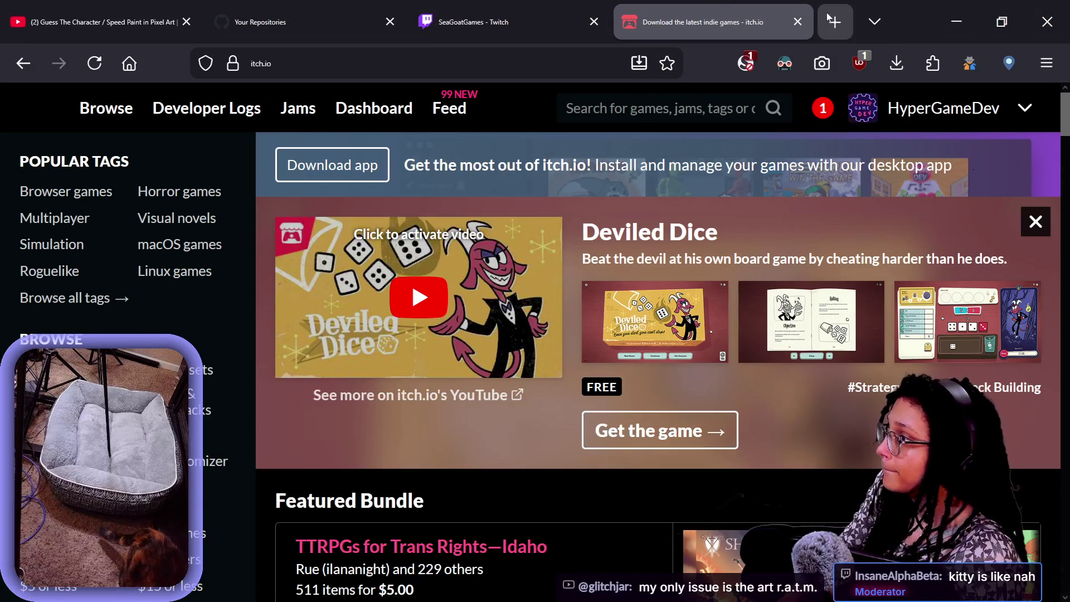
{"action": "key", "text": "ctrl+l"}
{"action": "key", "text": "BackSpace"}
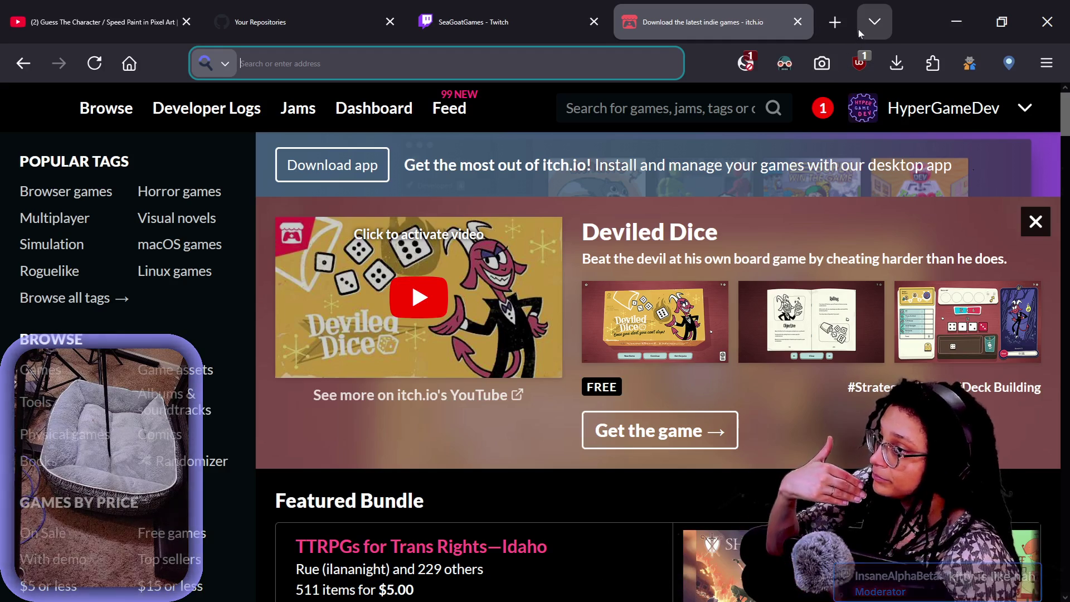
{"action": "left_click", "coordinate": [841, 22]}
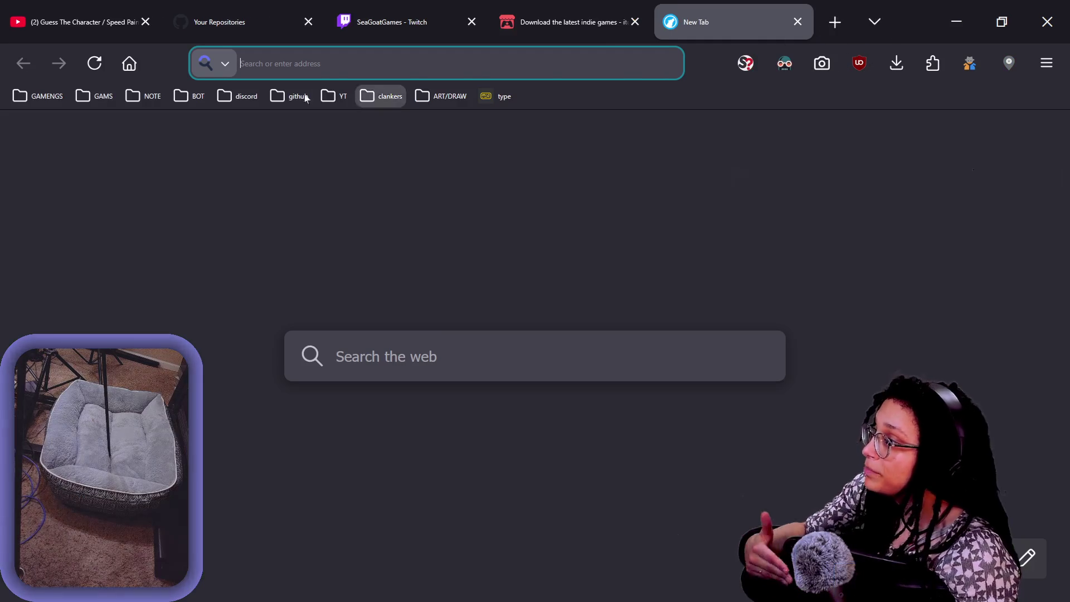
Load the Hyper Game Dev! #live_text channel from the discord bookmarks folder
{"action": "left_click", "coordinate": [256, 97]}
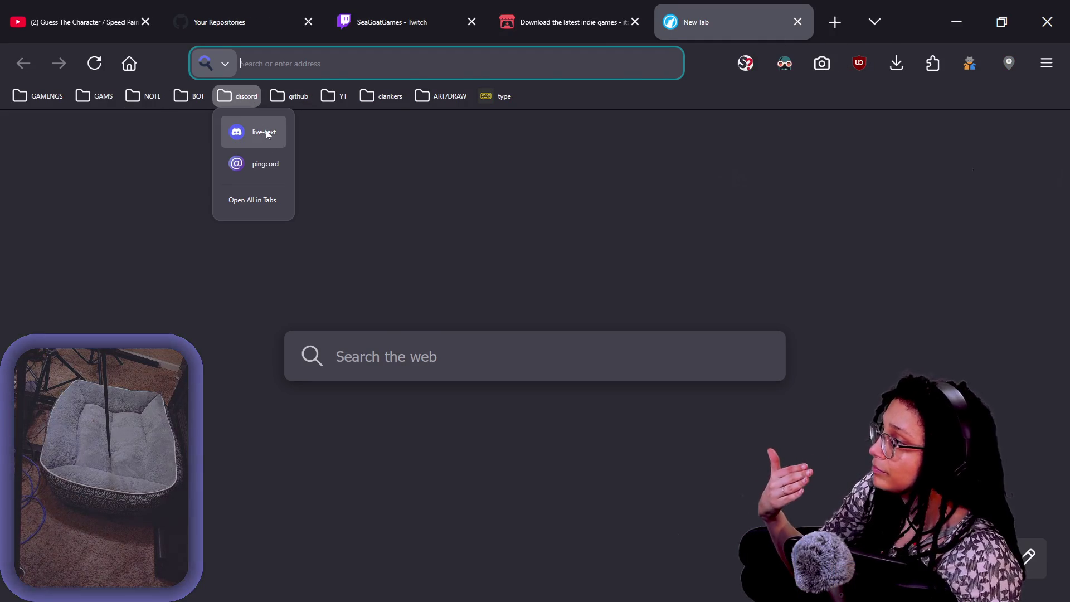
{"action": "left_click", "coordinate": [265, 132]}
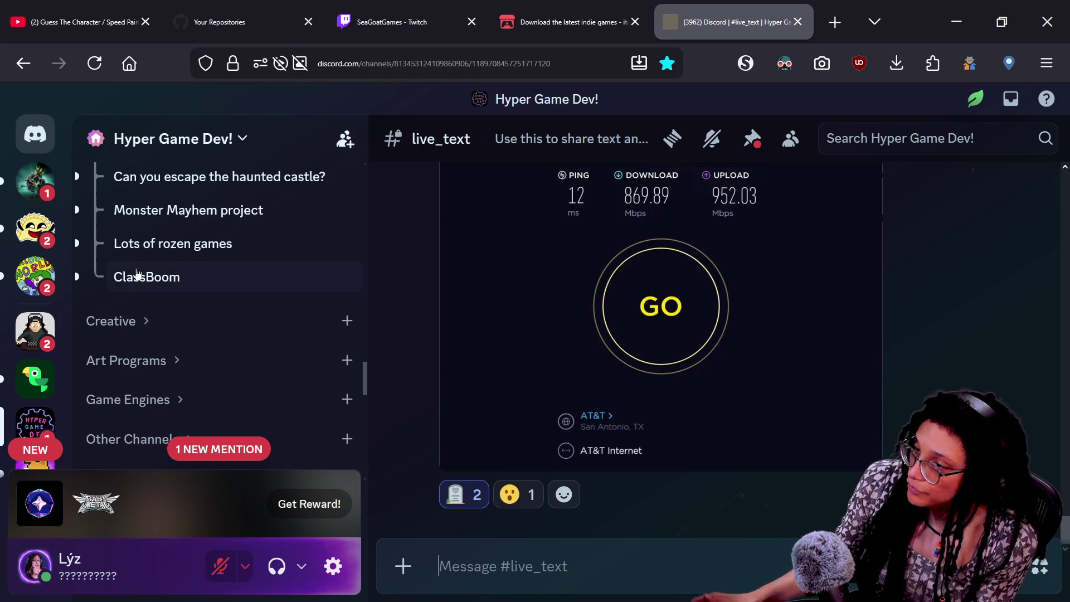
Show the April Game Feedback Stream (SECRET) event, set for Wed Apr 15th 2:00 PM
{"action": "scroll", "coordinate": [136, 273], "scroll_direction": "up", "scroll_amount": 8}
{"action": "scroll", "coordinate": [137, 273], "scroll_direction": "up", "scroll_amount": 10}
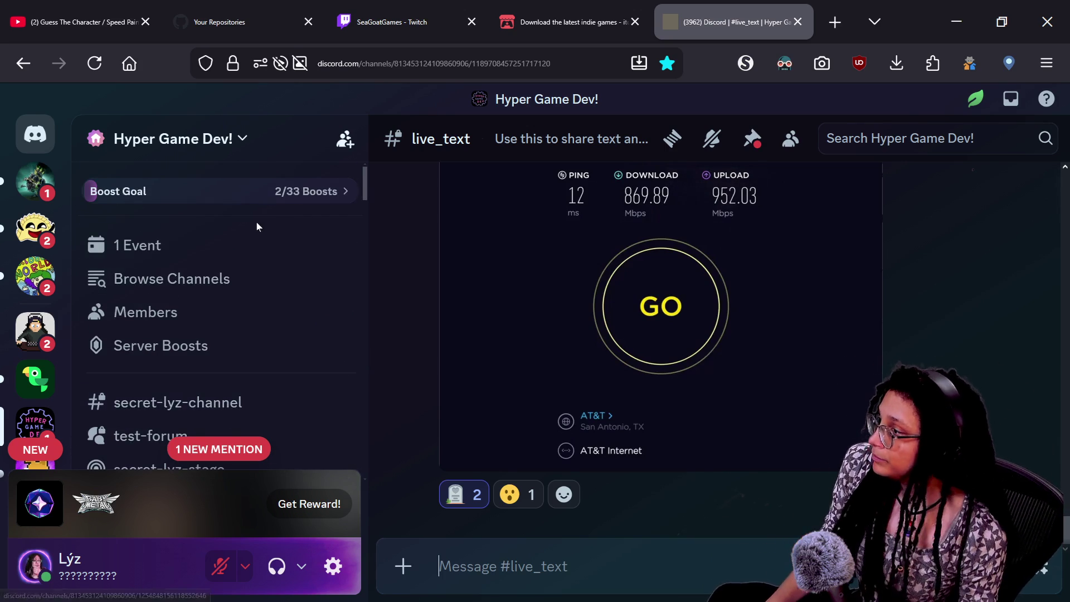
{"action": "left_click", "coordinate": [269, 245]}
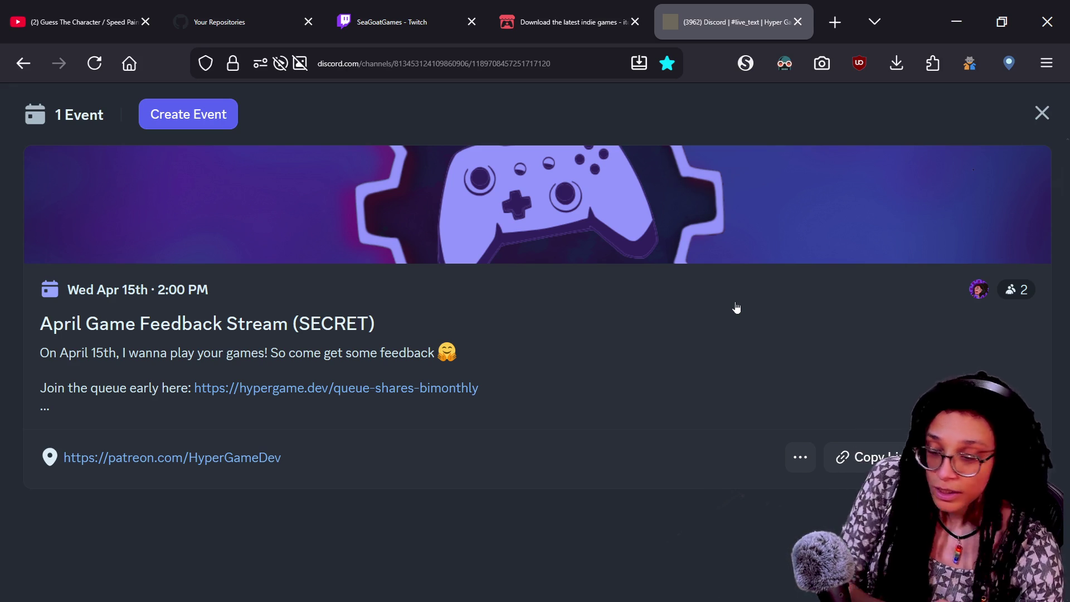
{"action": "key", "text": "Tab"}
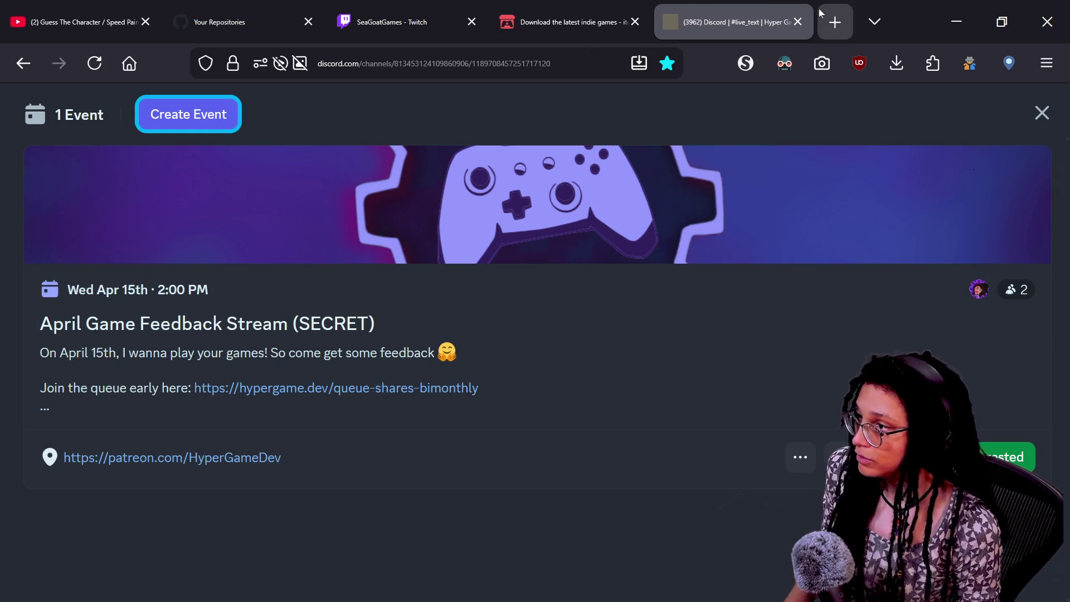
{"action": "left_click", "coordinate": [819, 13]}
Load hypergame.dev and go to its 'Join the Live Queue' page listing the Jam and Feedback queues
{"action": "type", "text": "hyp"}
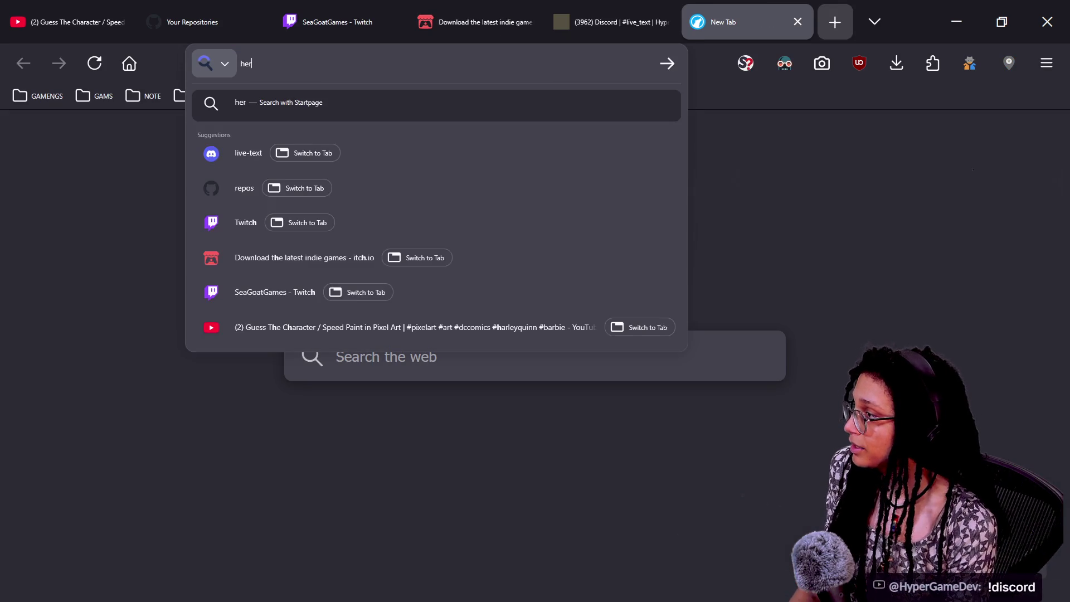
{"action": "type", "text": "ergame.dev"}
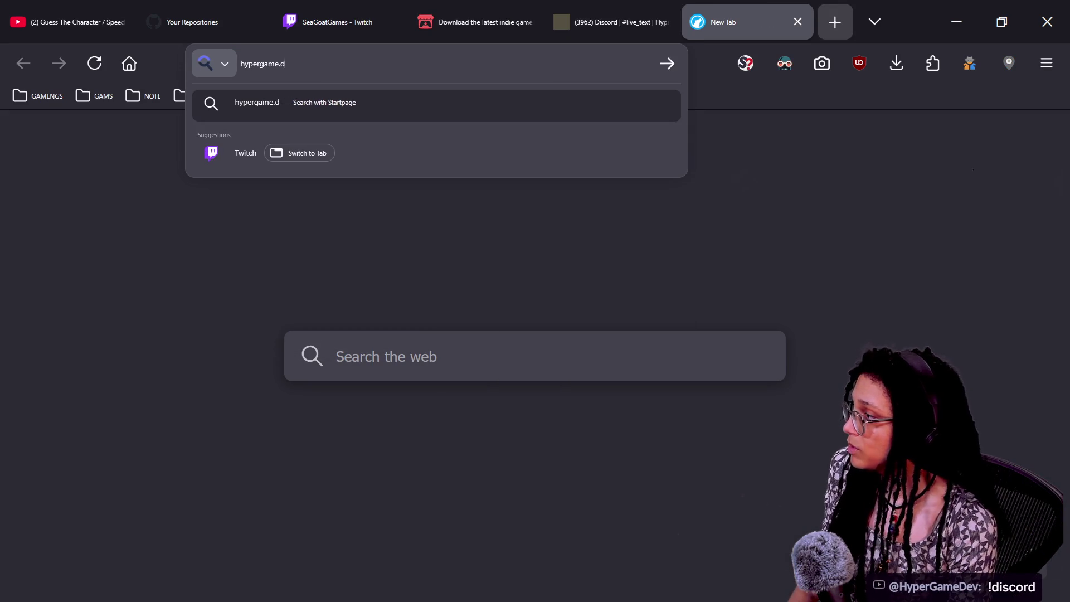
{"action": "key", "text": "Return"}
{"action": "scroll", "coordinate": [534, 335], "scroll_direction": "down", "scroll_amount": 5}
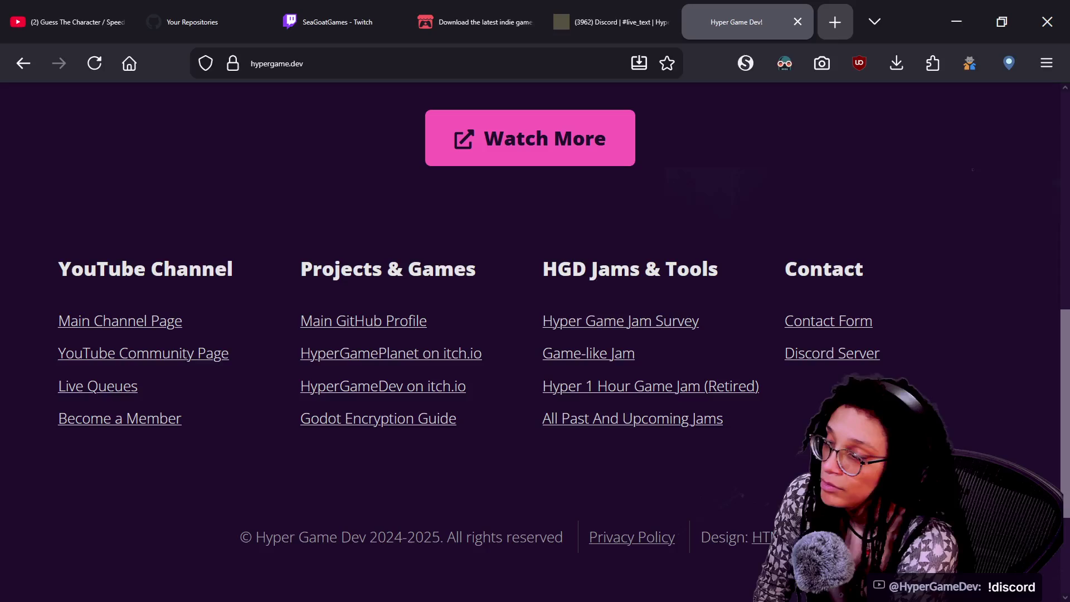
{"action": "scroll", "coordinate": [795, 377], "scroll_direction": "up", "scroll_amount": 10}
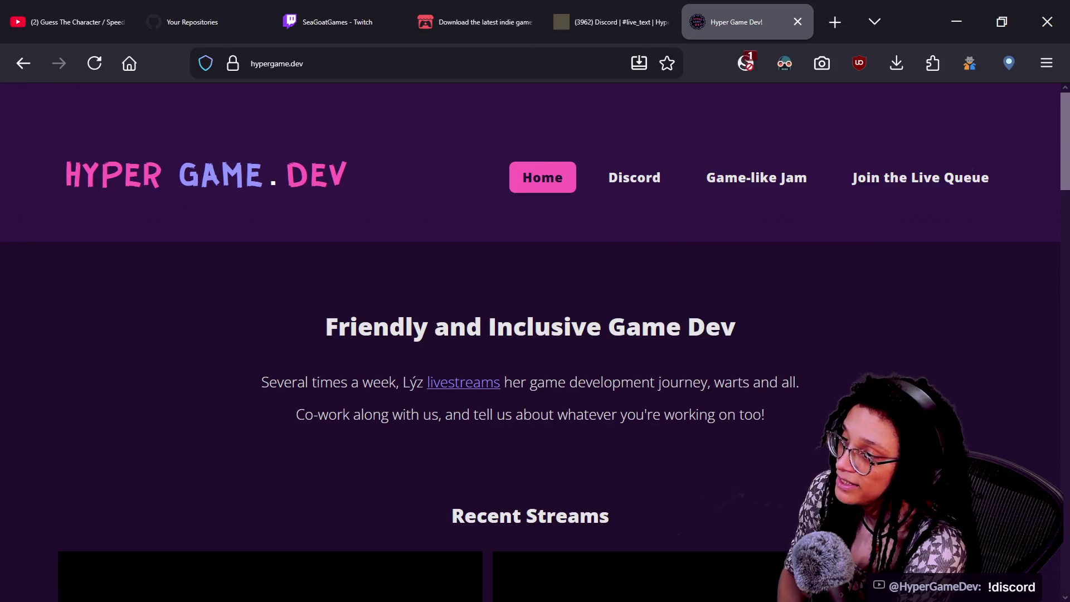
{"action": "left_click", "coordinate": [904, 191]}
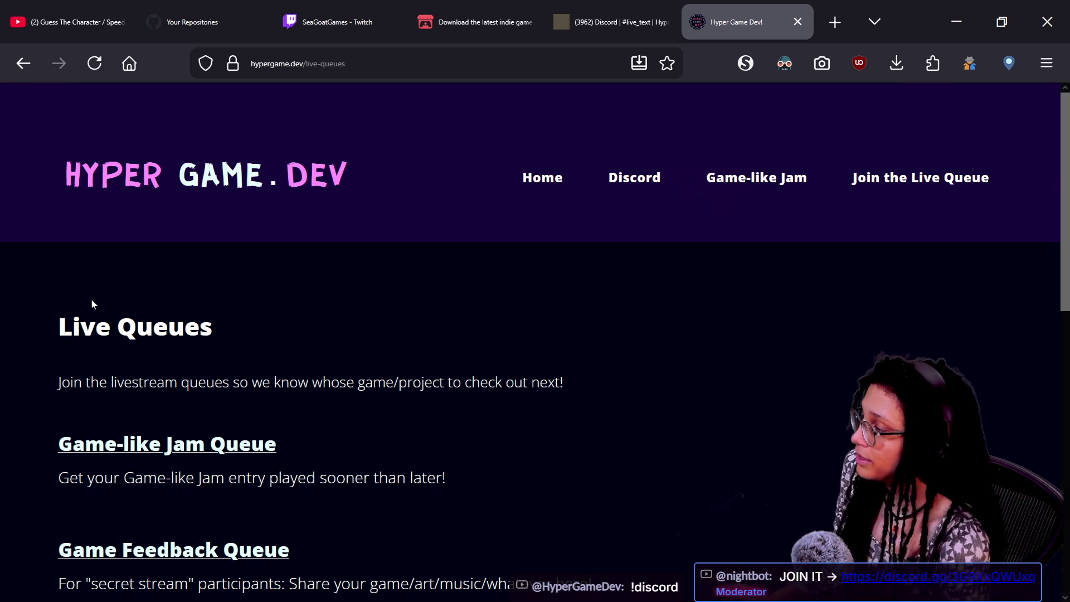
Open the Game Feedback Queue's 'Share your game!' sign-up form and scroll through it
{"action": "scroll", "coordinate": [276, 352], "scroll_direction": "down", "scroll_amount": 2}
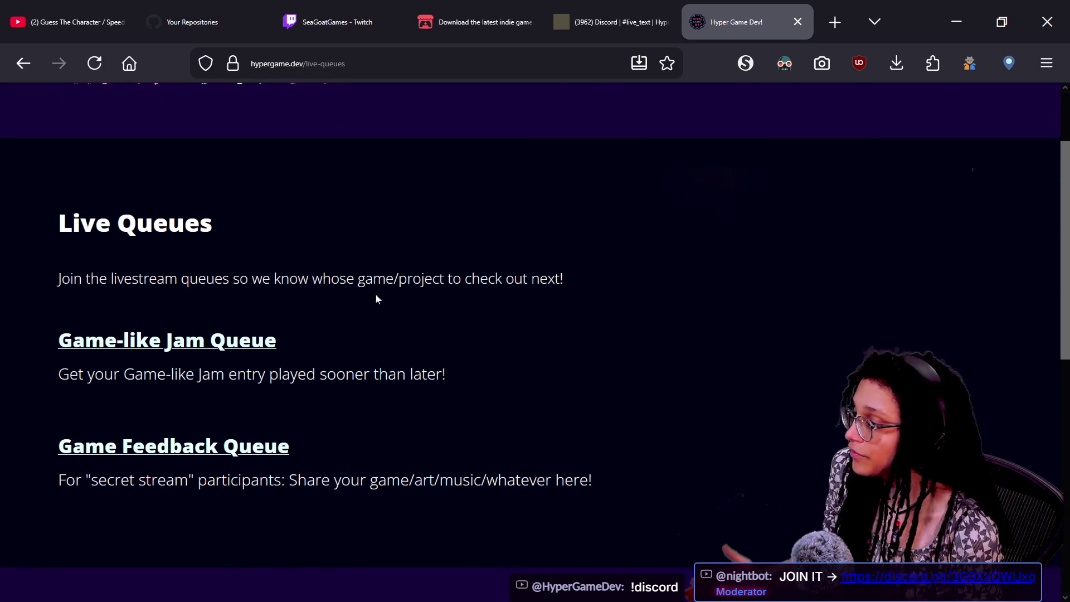
{"action": "left_click", "coordinate": [199, 457]}
{"action": "scroll", "coordinate": [643, 322], "scroll_direction": "down", "scroll_amount": 2}
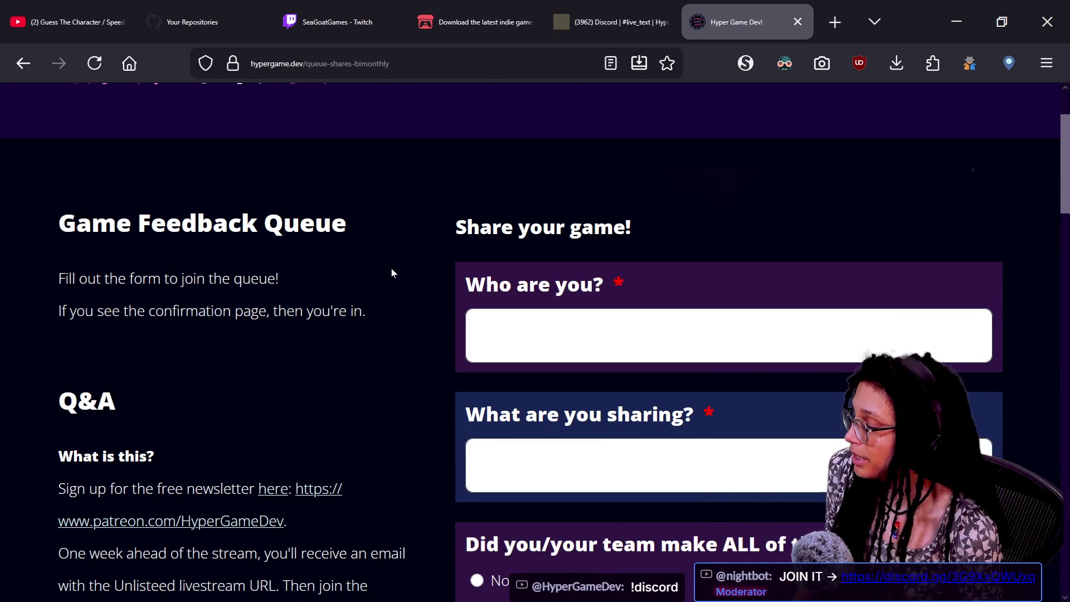
{"action": "scroll", "coordinate": [392, 272], "scroll_direction": "down", "scroll_amount": 9}
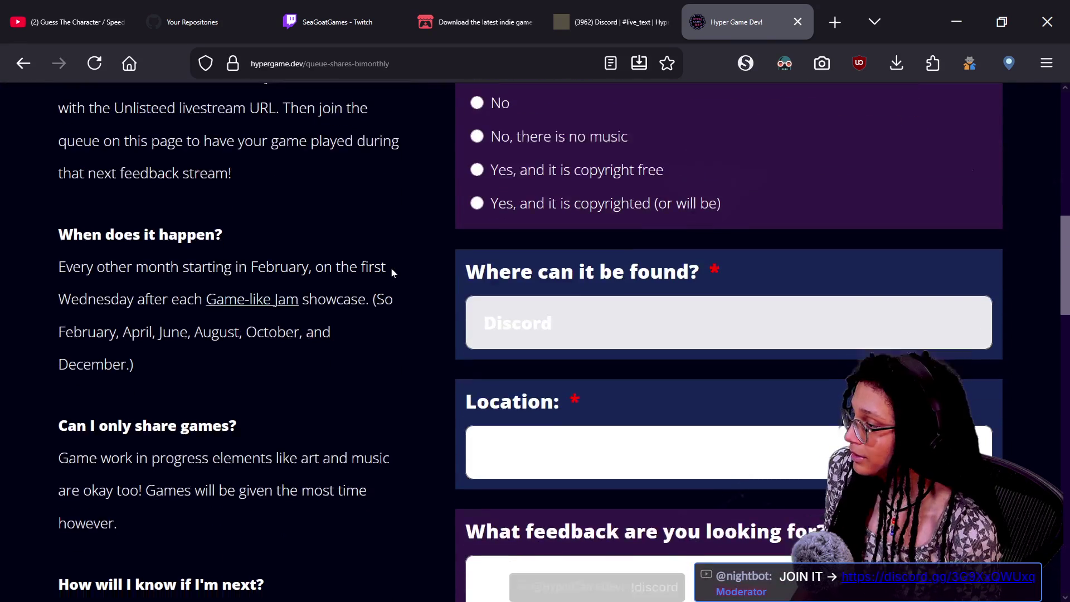
{"action": "scroll", "coordinate": [391, 272], "scroll_direction": "down", "scroll_amount": 3}
Apply dark theming to the form page through the dark-mode extension's settings
{"action": "left_click", "coordinate": [784, 63]}
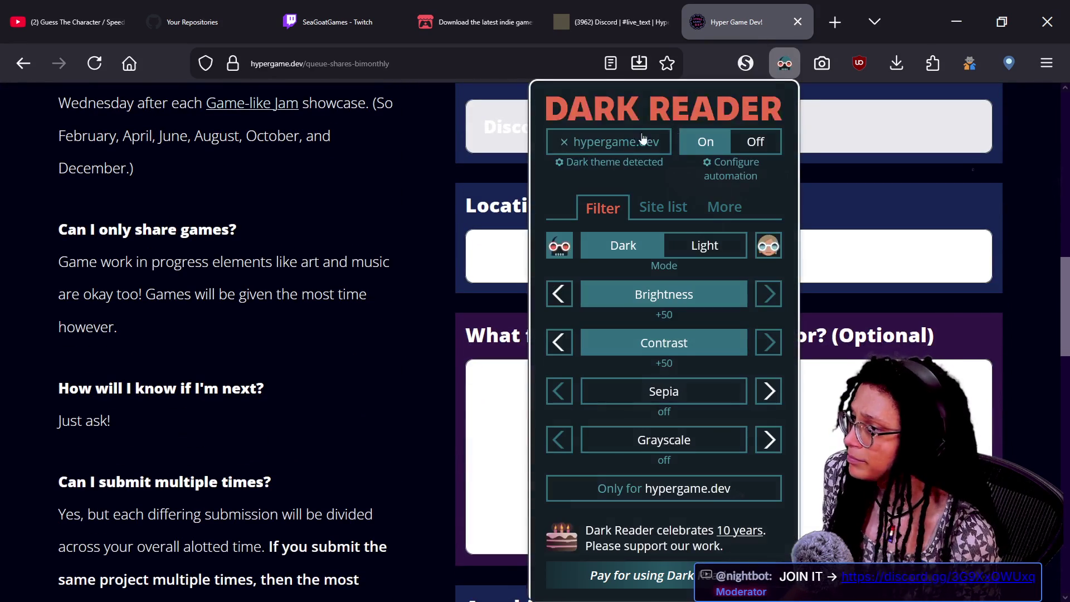
{"action": "left_click", "coordinate": [349, 261]}
{"action": "scroll", "coordinate": [359, 272], "scroll_direction": "down", "scroll_amount": 1}
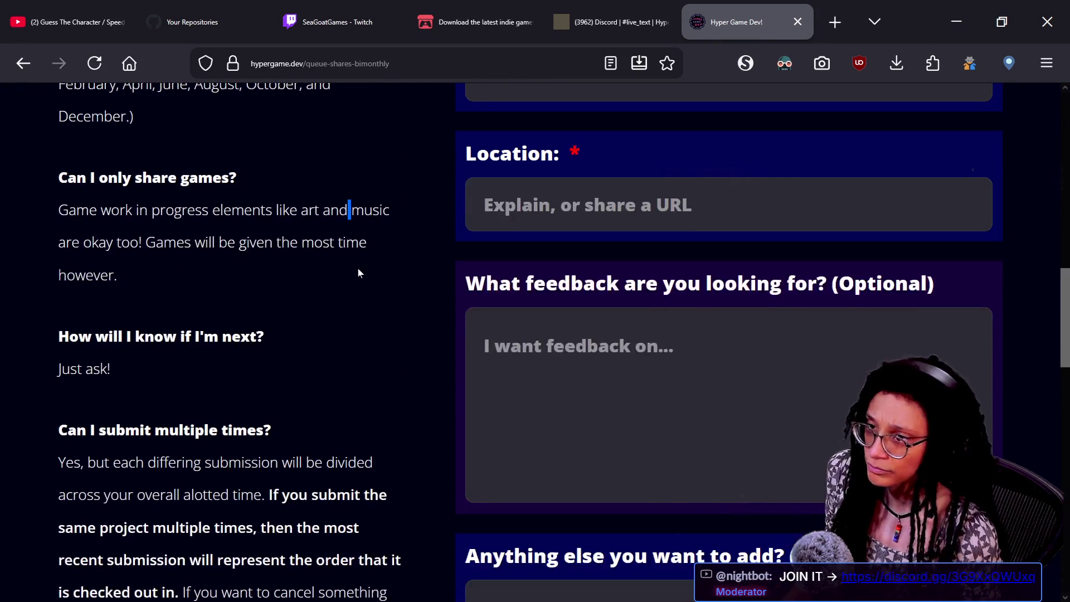
{"action": "scroll", "coordinate": [368, 266], "scroll_direction": "up", "scroll_amount": 10}
Copy the queue page's address and paste it into the stream chat message
{"action": "left_click", "coordinate": [432, 71]}
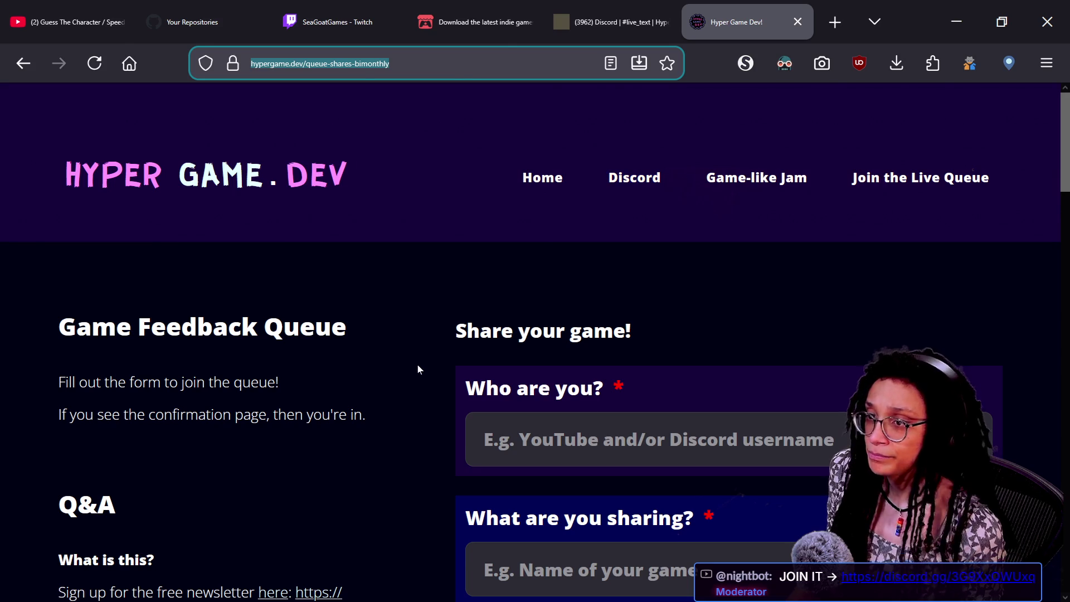
{"action": "key", "text": "alt+Tab"}
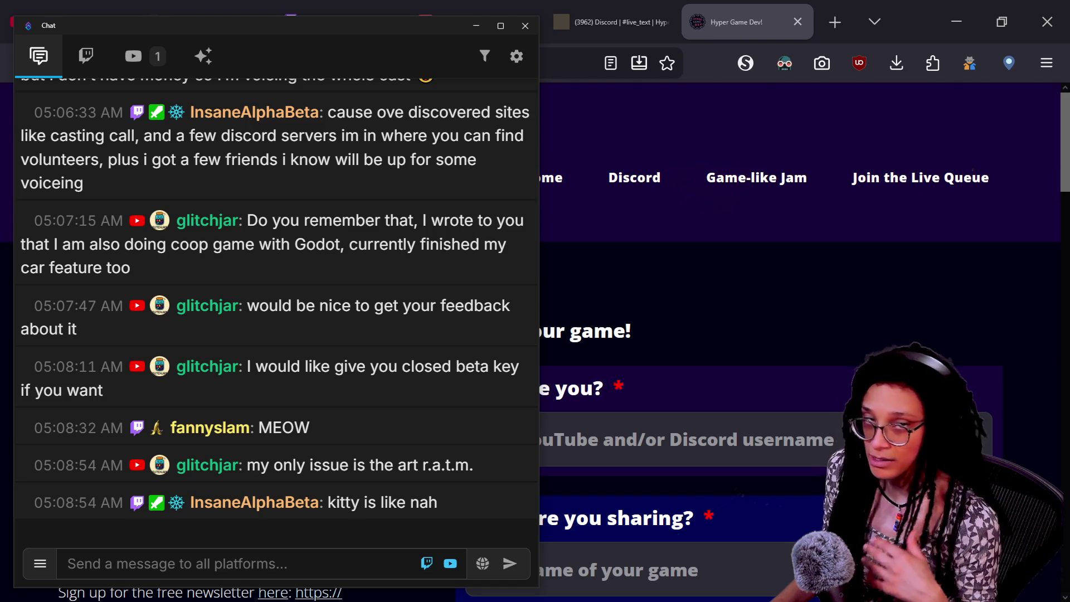
{"action": "type", "text": "https://hypergame.dev/queue-shares-bimonthly"}
Send the feedback queue link to chat and return to the sign-up form in Firefox
{"action": "key", "text": "Return"}
{"action": "left_click", "coordinate": [851, 280]}
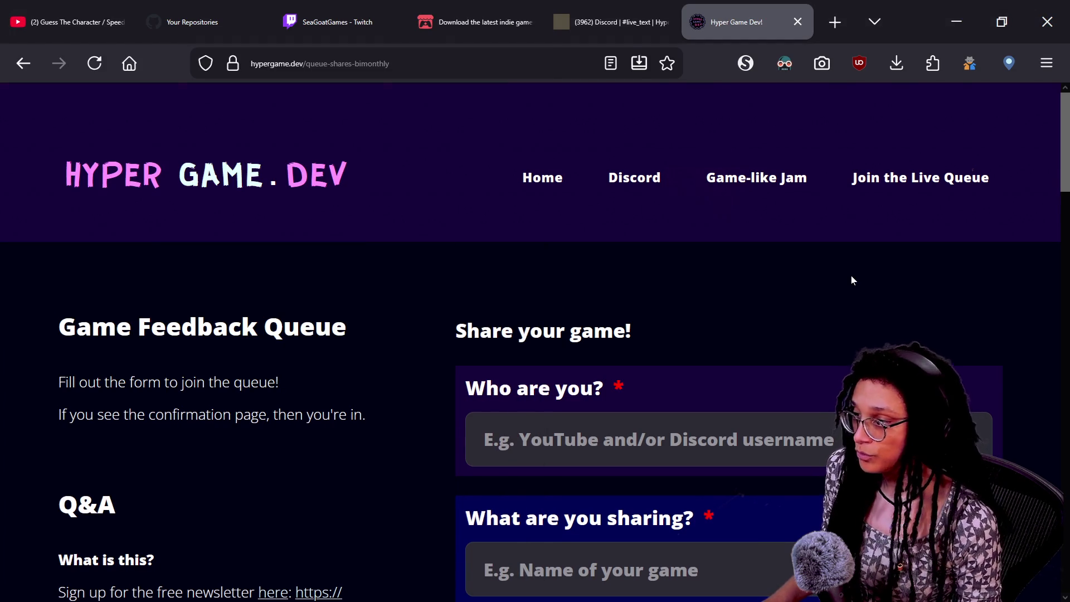
{"action": "scroll", "coordinate": [850, 276], "scroll_direction": "down", "scroll_amount": 3}
{"action": "scroll", "coordinate": [850, 275], "scroll_direction": "down", "scroll_amount": 1}
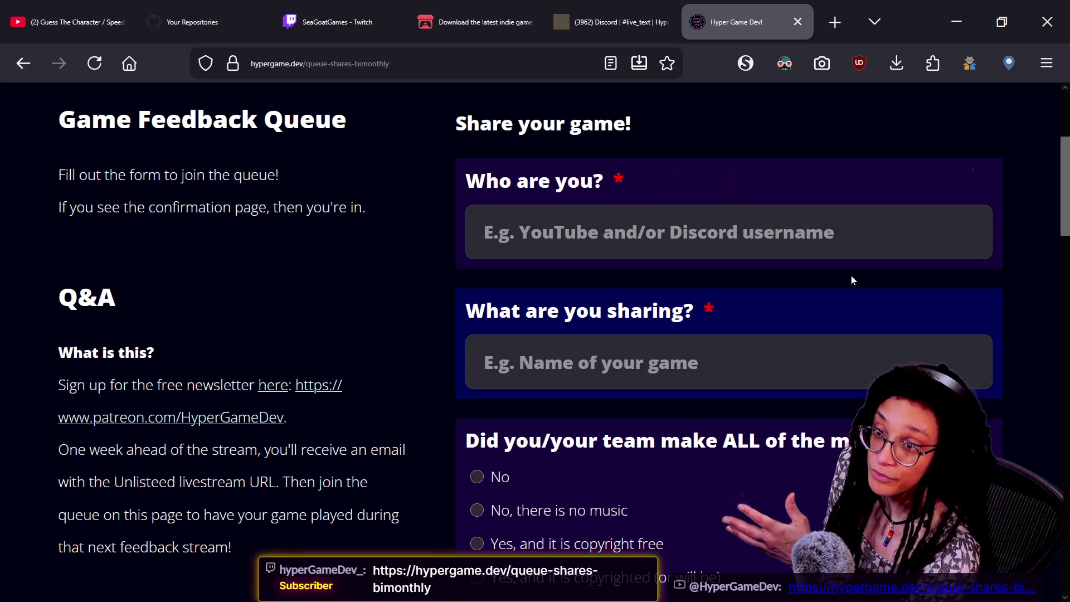
{"action": "scroll", "coordinate": [850, 276], "scroll_direction": "down", "scroll_amount": 1}
Scroll through the rest of the sign-up form, then return to the running game in Godot
{"action": "scroll", "coordinate": [850, 277], "scroll_direction": "up", "scroll_amount": 1}
{"action": "scroll", "coordinate": [850, 276], "scroll_direction": "up", "scroll_amount": 1}
{"action": "scroll", "coordinate": [850, 275], "scroll_direction": "down", "scroll_amount": 1}
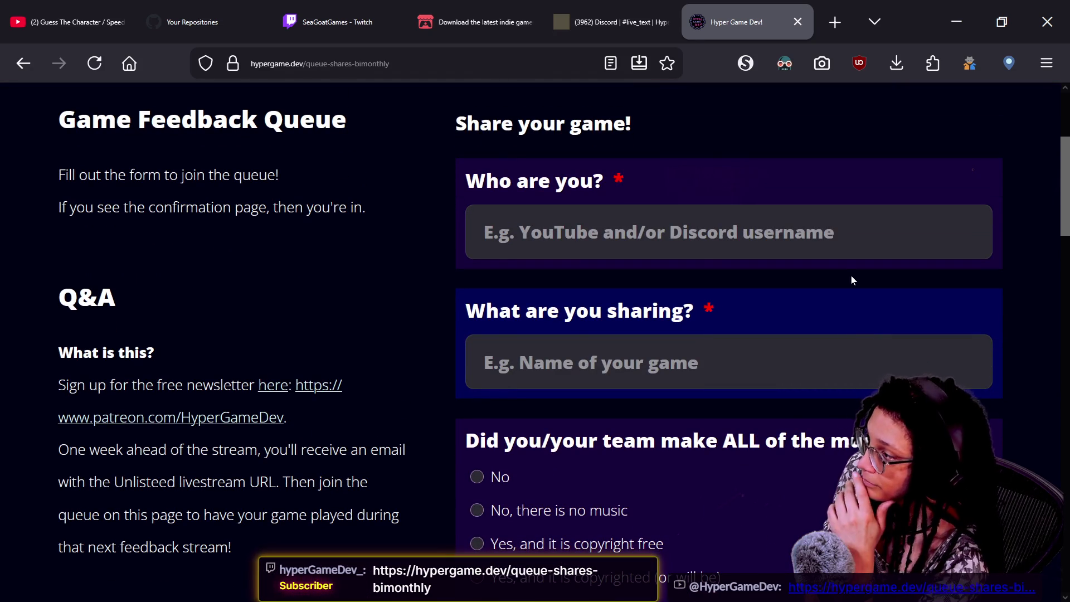
{"action": "scroll", "coordinate": [312, 301], "scroll_direction": "down", "scroll_amount": 1}
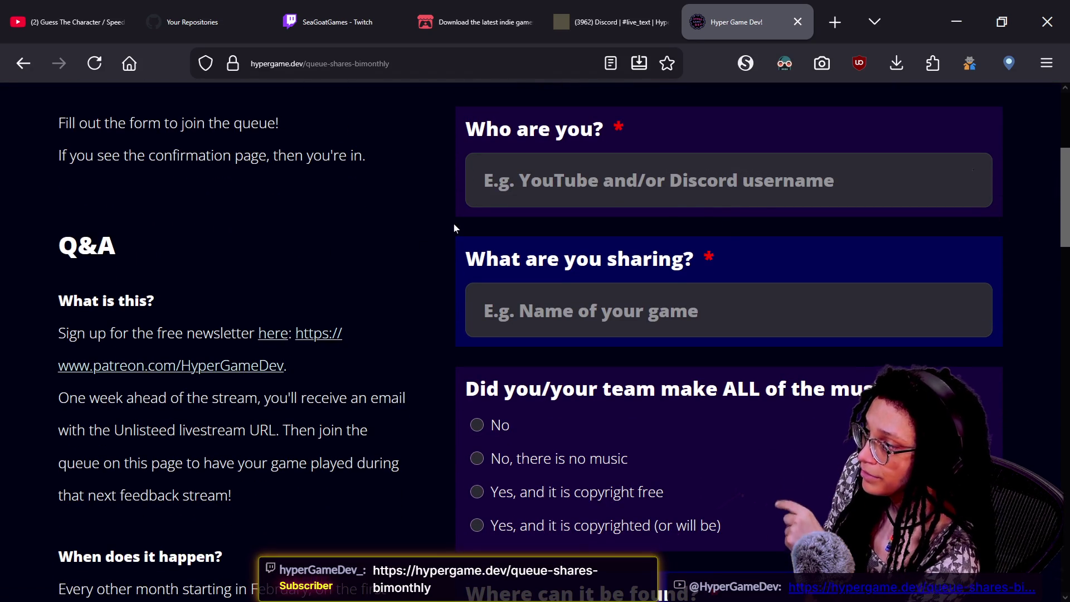
{"action": "scroll", "coordinate": [561, 193], "scroll_direction": "down", "scroll_amount": 11}
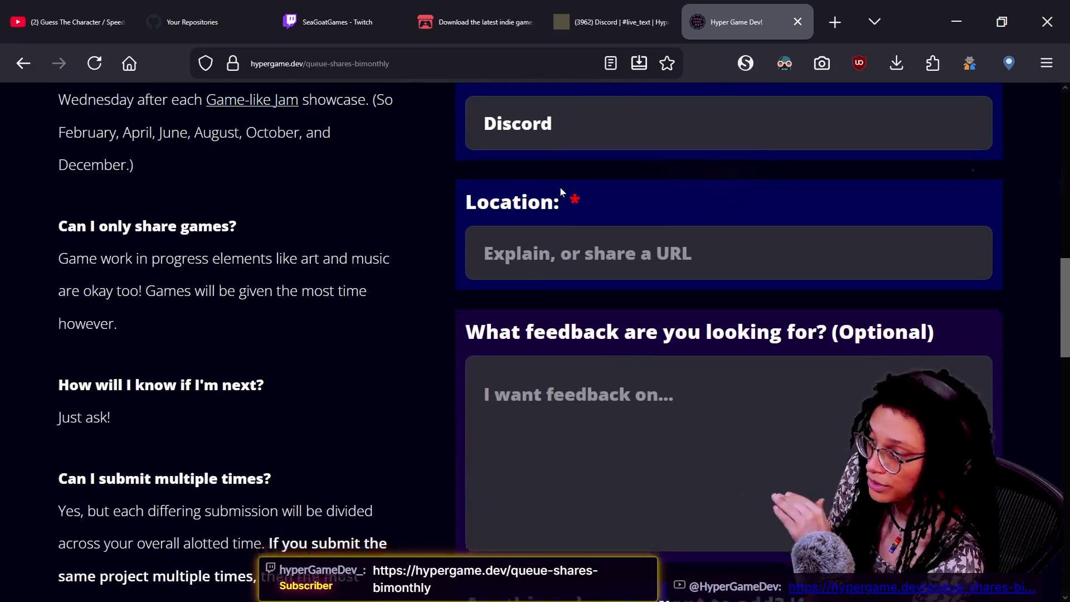
{"action": "scroll", "coordinate": [561, 192], "scroll_direction": "down", "scroll_amount": 5}
{"action": "scroll", "coordinate": [561, 192], "scroll_direction": "down", "scroll_amount": 2}
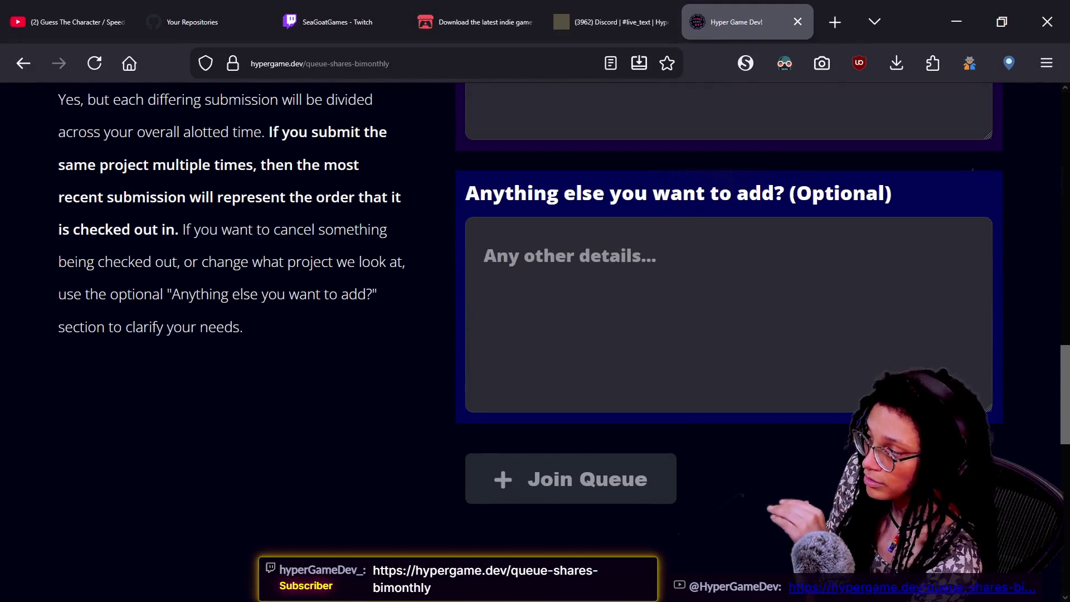
{"action": "scroll", "coordinate": [561, 192], "scroll_direction": "up", "scroll_amount": 6}
{"action": "scroll", "coordinate": [561, 192], "scroll_direction": "up", "scroll_amount": 13}
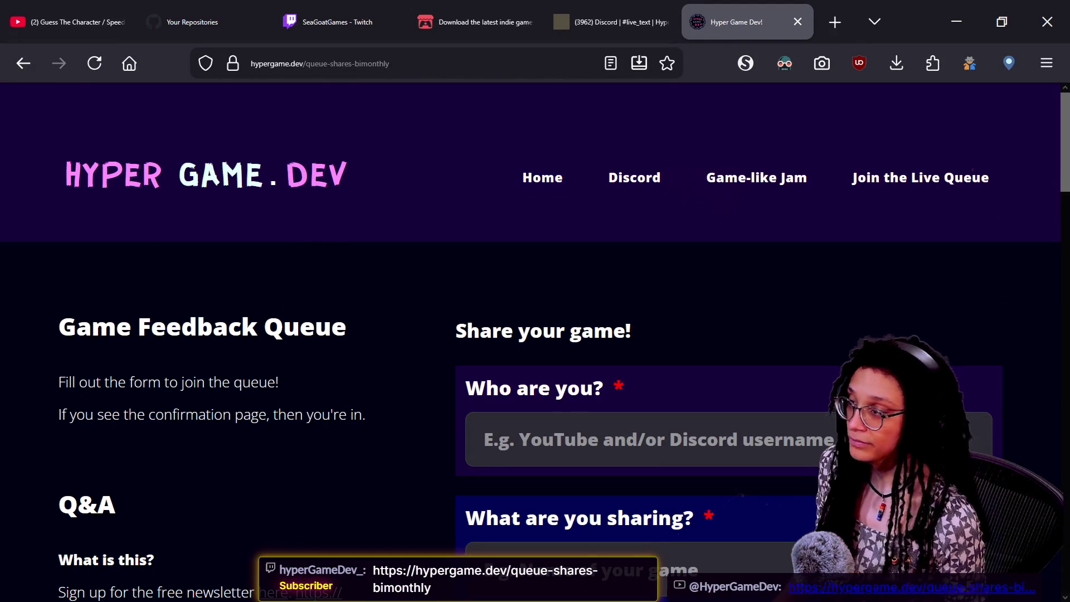
{"action": "key", "text": "alt+Tab"}
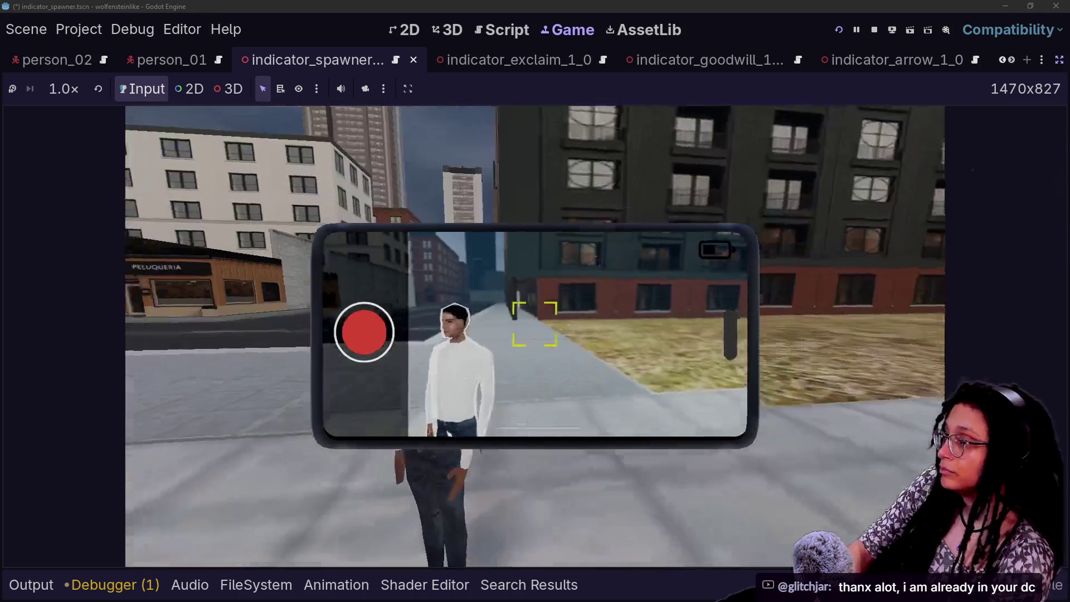
Photograph the pedestrian to trigger the +40 goodwill popup, then restore the scene tree and inspector
{"action": "left_click", "coordinate": [535, 336]}
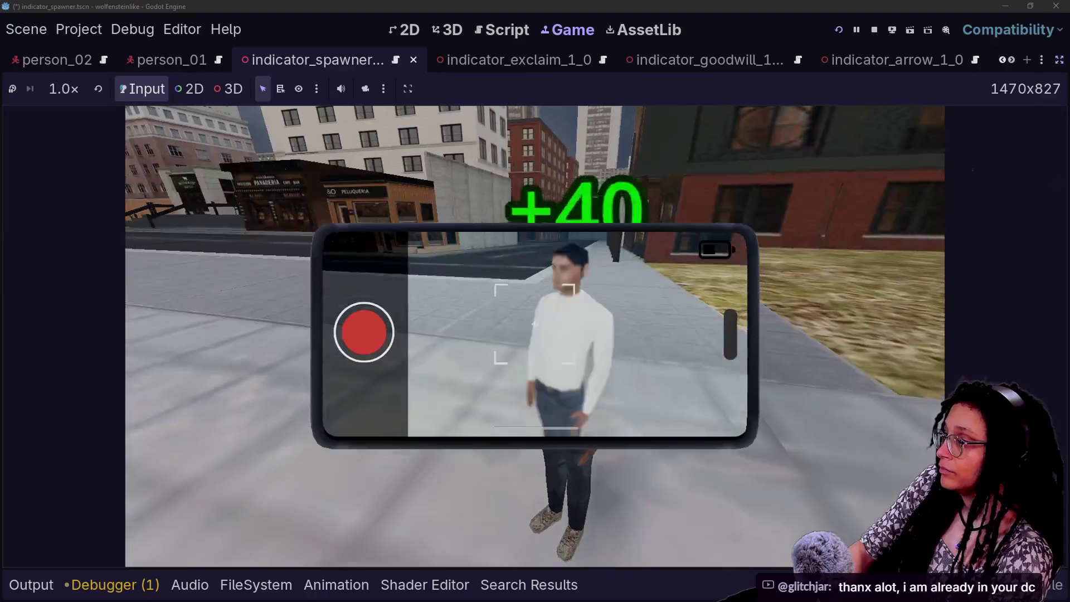
{"action": "left_click", "coordinate": [1059, 60]}
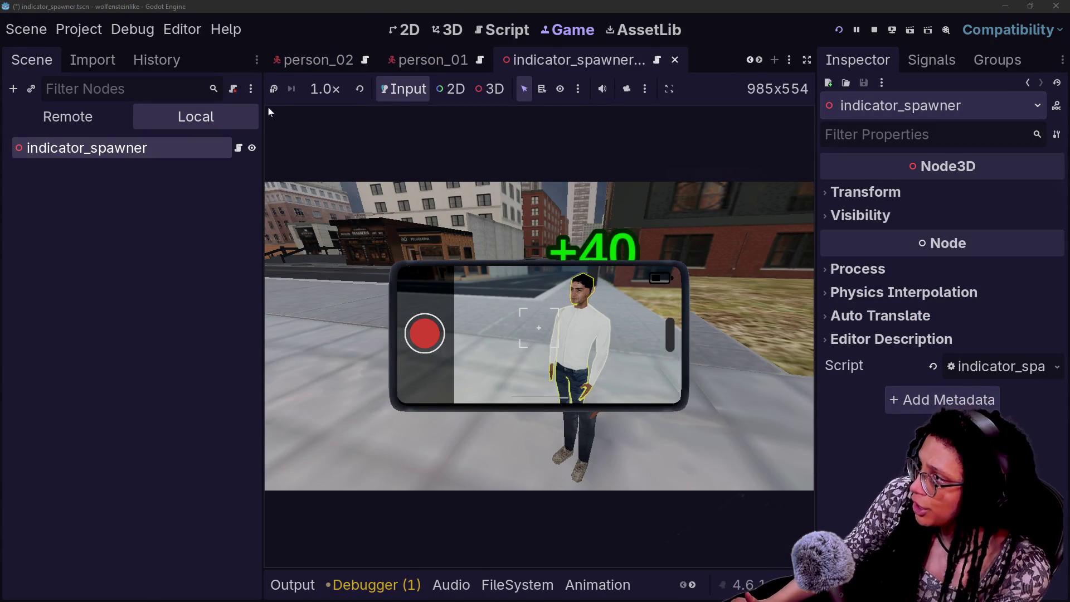
{"action": "scroll", "coordinate": [399, 65], "scroll_direction": "up", "scroll_amount": 5}
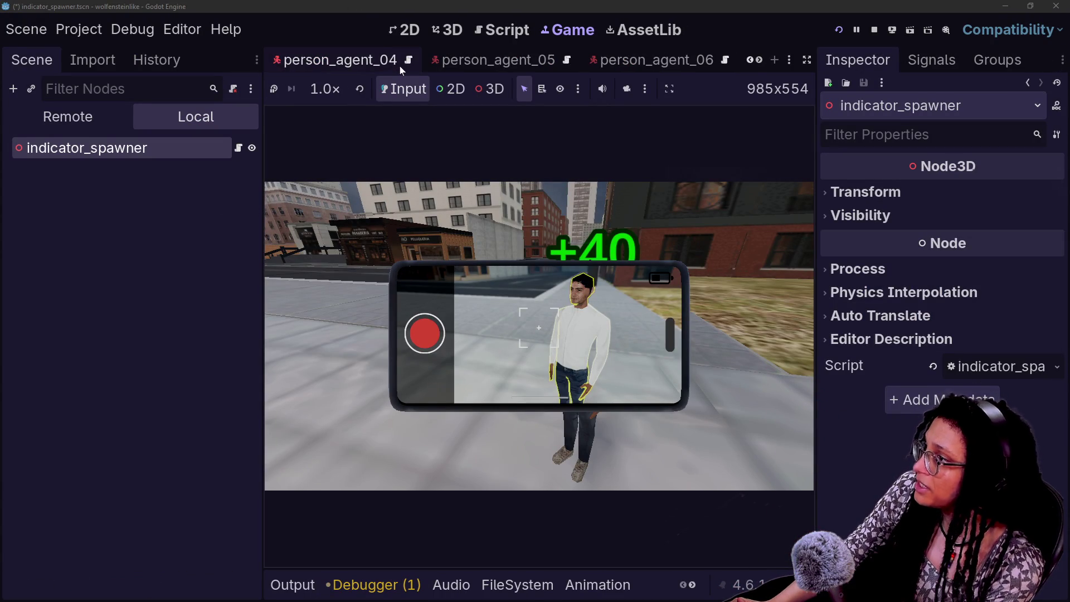
{"action": "scroll", "coordinate": [567, 59], "scroll_direction": "up", "scroll_amount": 1}
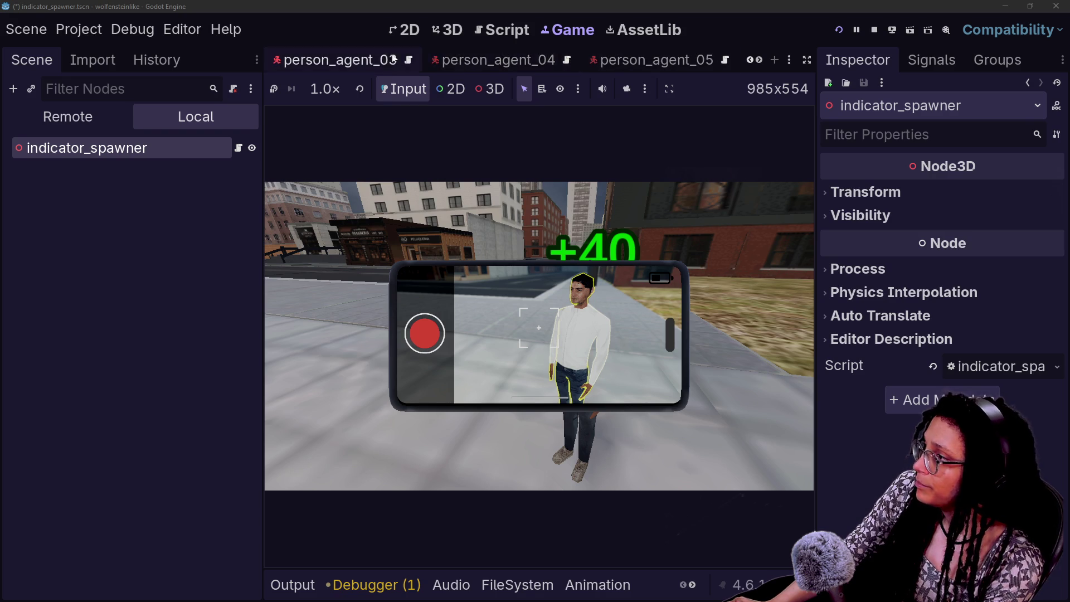
Close the person_agent_01 through person_agent_06 scene tabs
{"action": "left_click", "coordinate": [393, 59]}
{"action": "left_click", "coordinate": [426, 60]}
{"action": "left_click", "coordinate": [432, 62]}
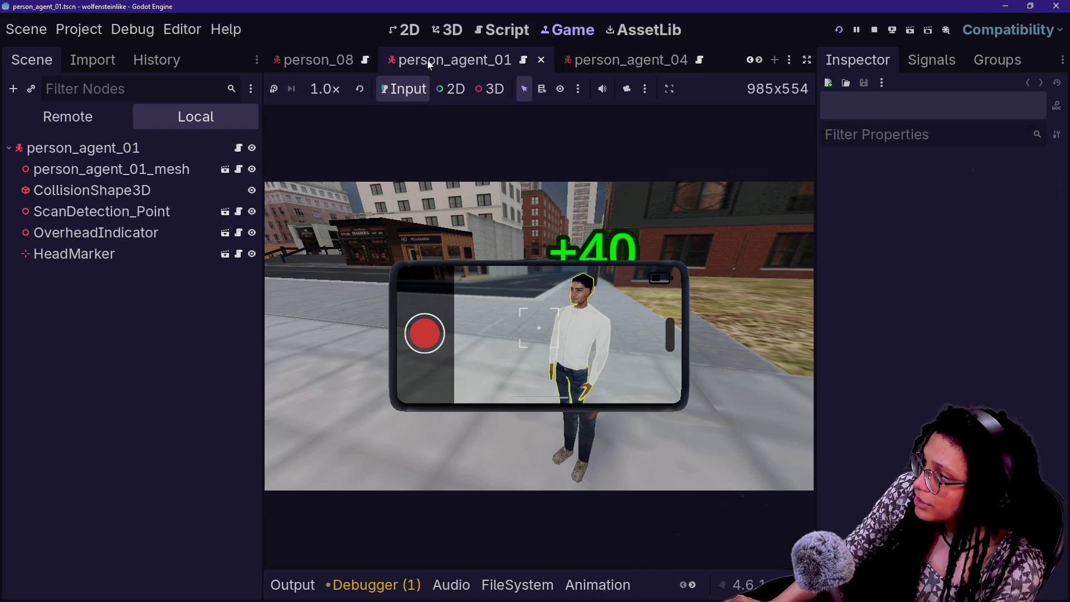
{"action": "left_click", "coordinate": [543, 62]}
{"action": "left_click", "coordinate": [549, 63]}
{"action": "left_click", "coordinate": [541, 60]}
{"action": "left_click", "coordinate": [503, 65]}
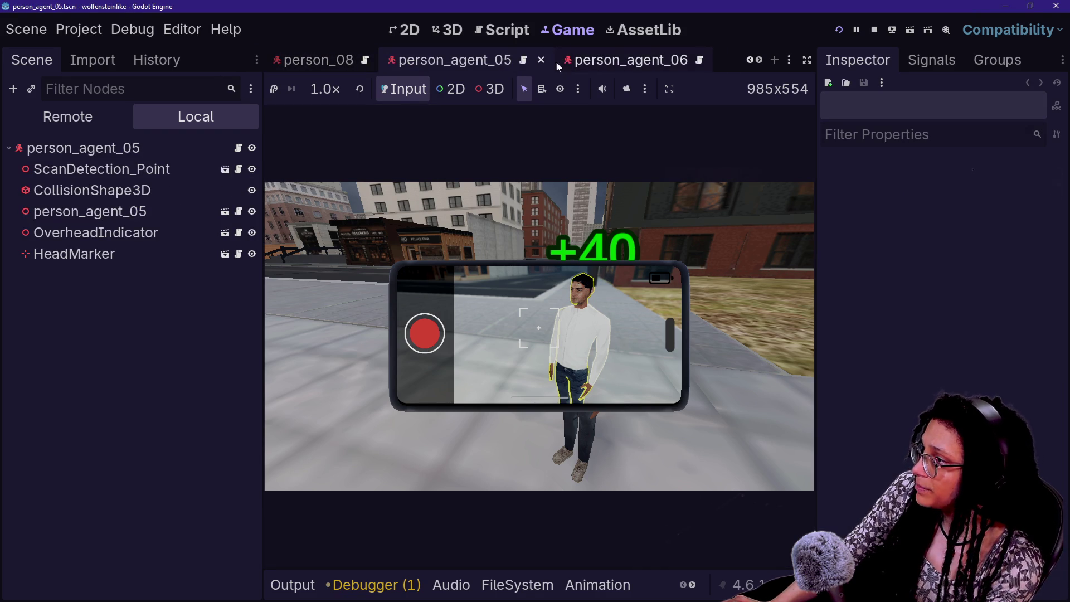
{"action": "left_click", "coordinate": [541, 60]}
{"action": "left_click", "coordinate": [541, 62]}
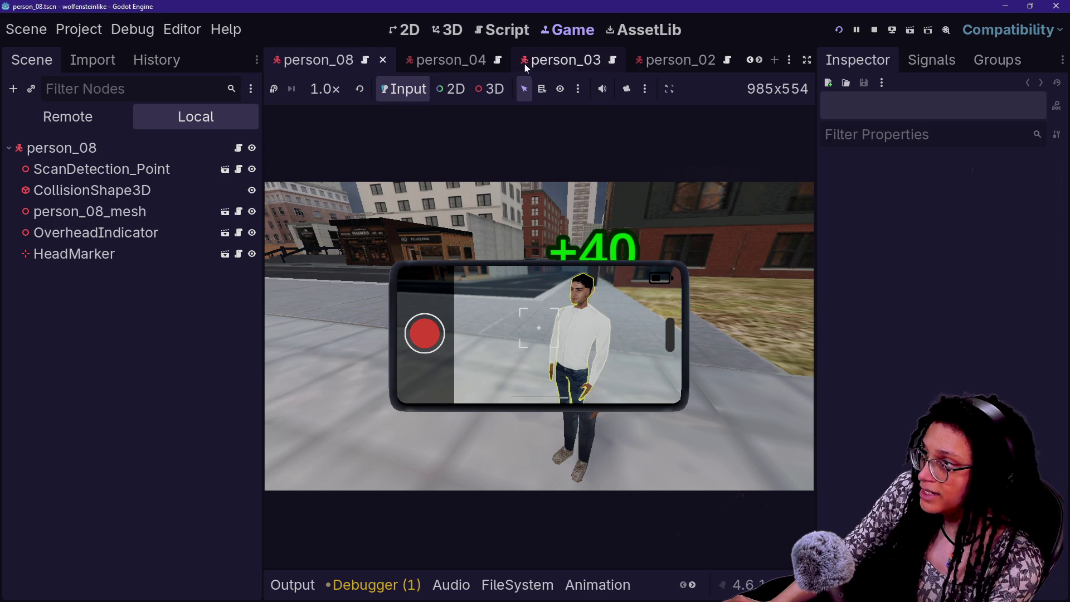
Close the person_01 through person_08 scenes, leaving the indicator_spawner script showing
{"action": "left_click", "coordinate": [587, 66]}
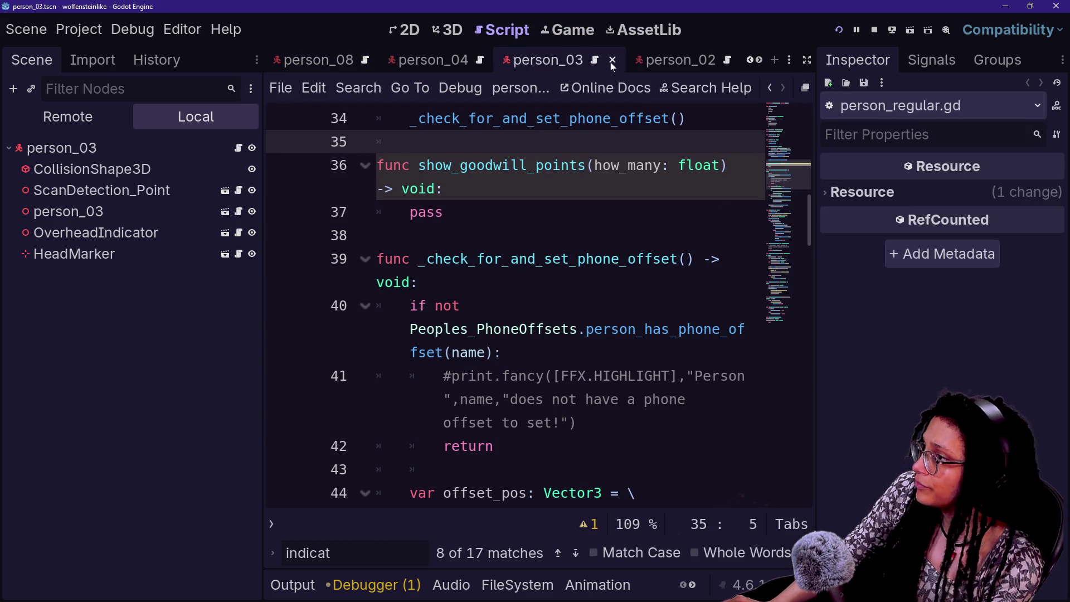
{"action": "left_click", "coordinate": [611, 66]}
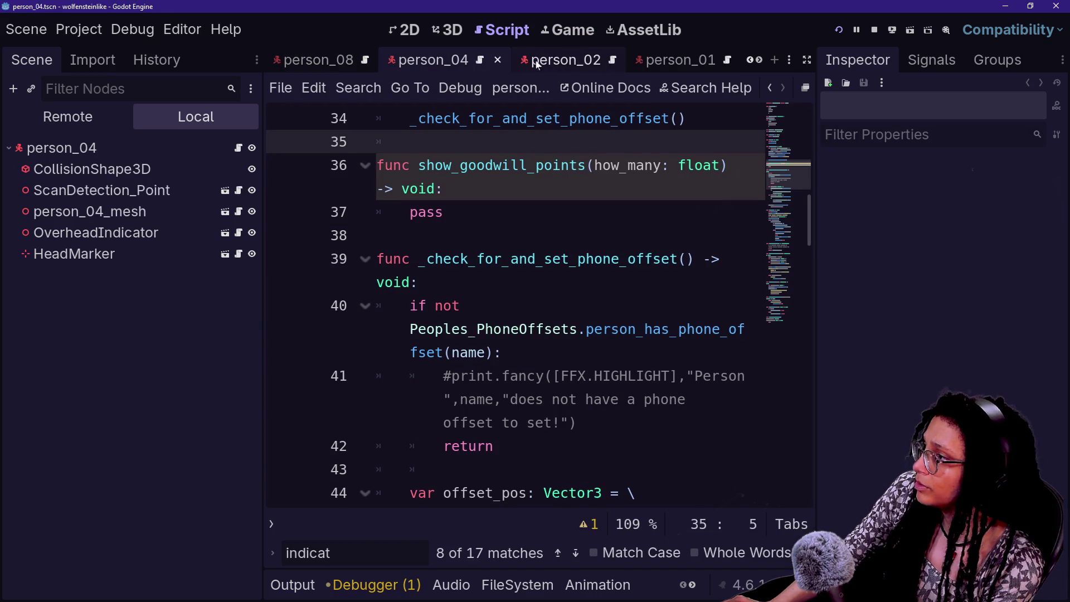
{"action": "left_click", "coordinate": [499, 61]}
{"action": "left_click", "coordinate": [498, 61]}
{"action": "left_click", "coordinate": [497, 62]}
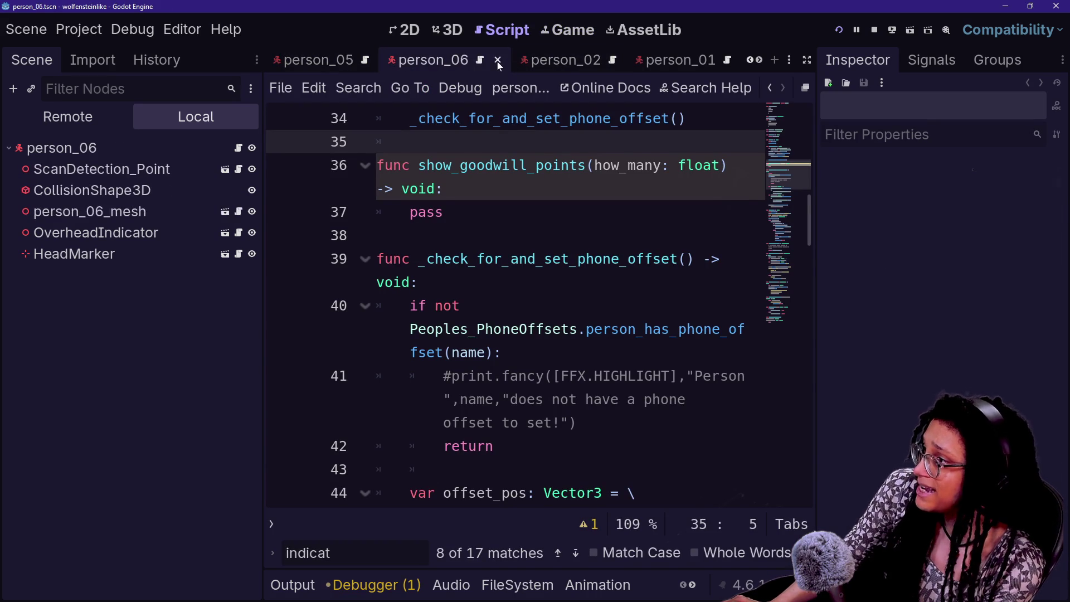
{"action": "left_click", "coordinate": [497, 61]}
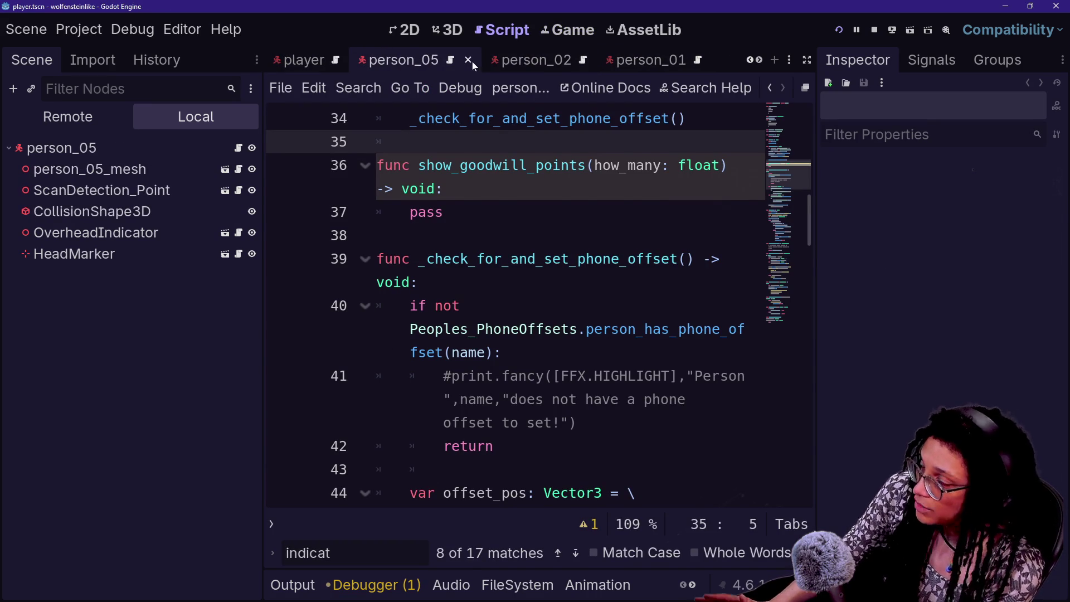
{"action": "left_click", "coordinate": [472, 61]}
{"action": "left_click", "coordinate": [534, 59]}
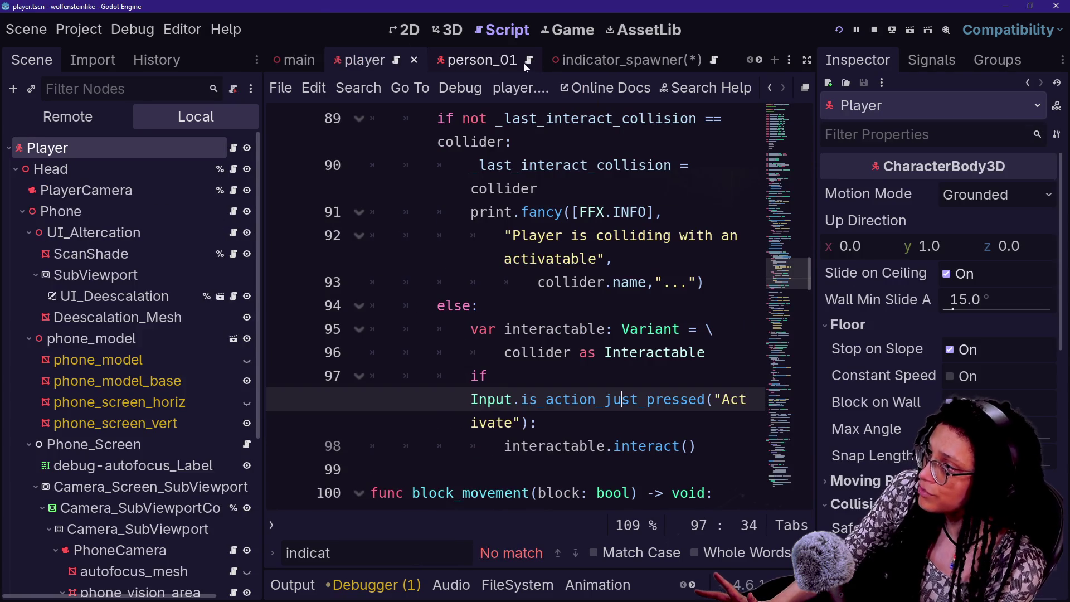
{"action": "left_click", "coordinate": [528, 61]}
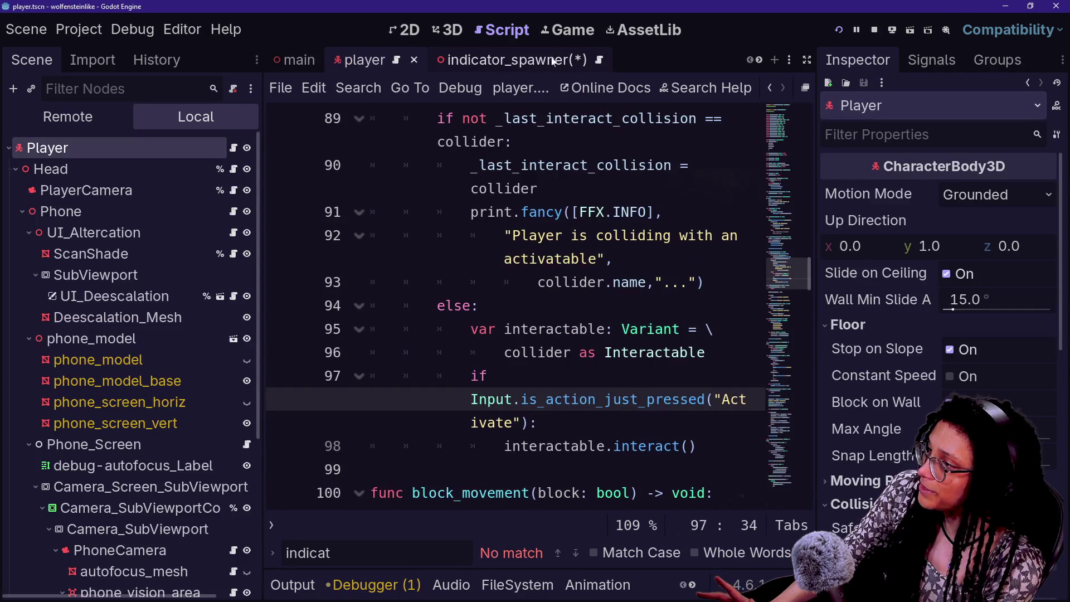
{"action": "left_click", "coordinate": [535, 62]}
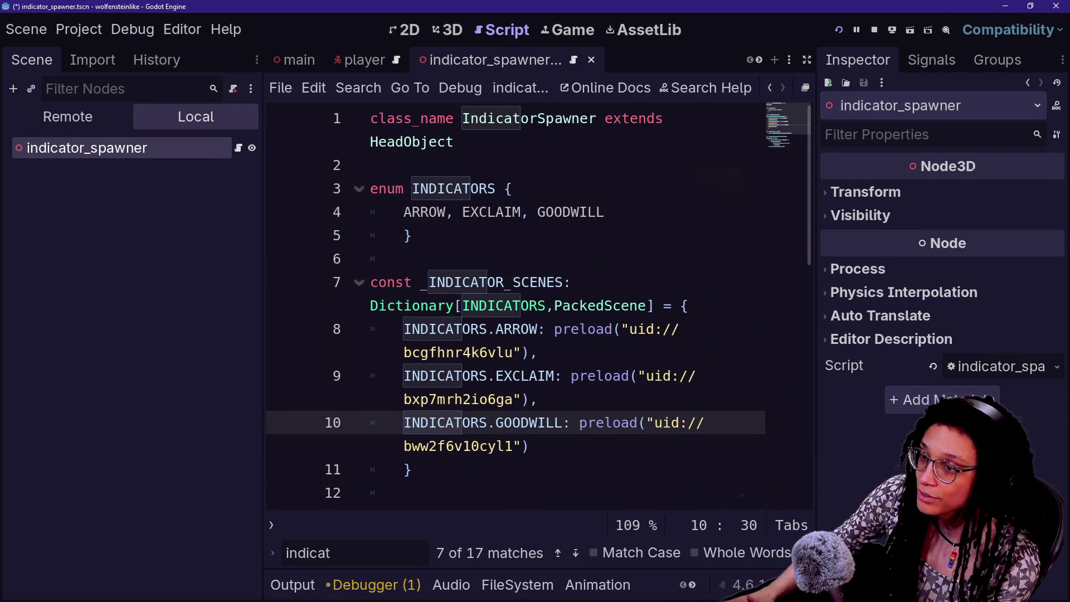
Save the indicator_spawner script, then place the cursor at the end of line 7
{"action": "left_click", "coordinate": [605, 212]}
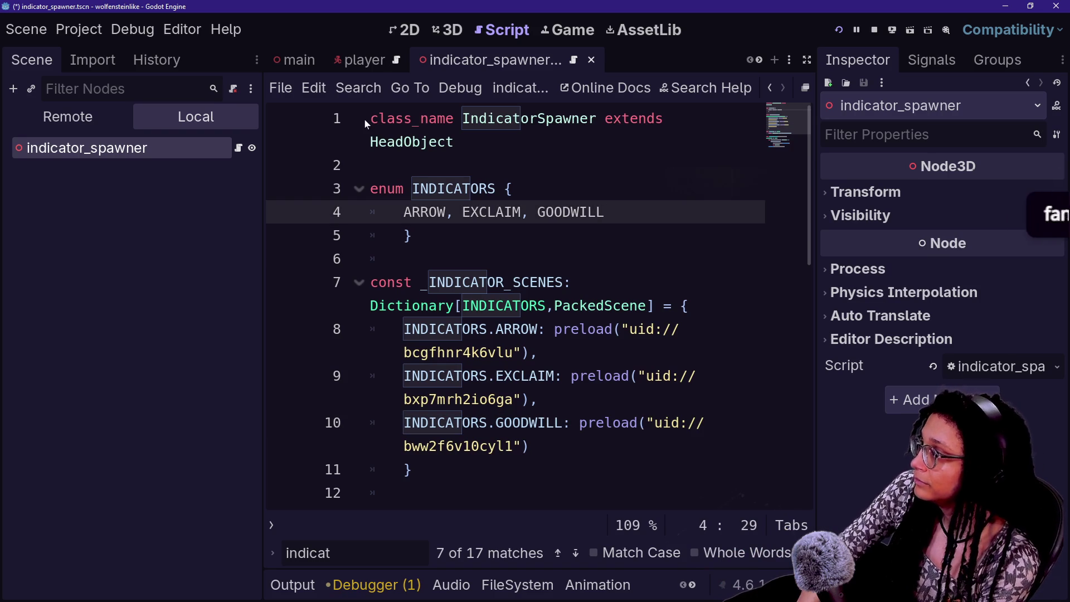
{"action": "left_click", "coordinate": [370, 165]}
{"action": "key", "text": "ctrl+s"}
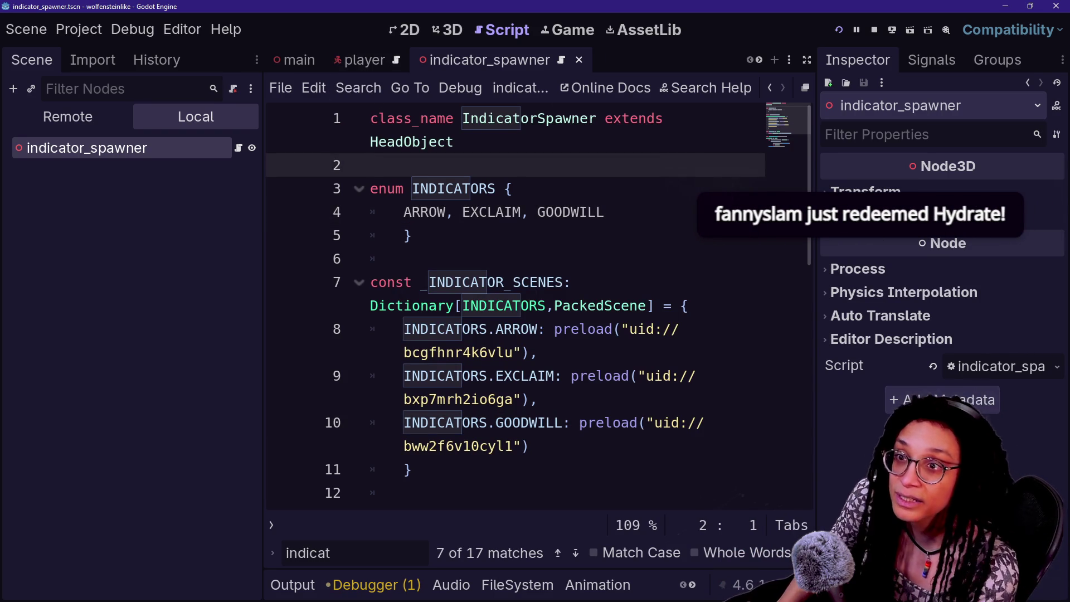
{"action": "left_click", "coordinate": [404, 259]}
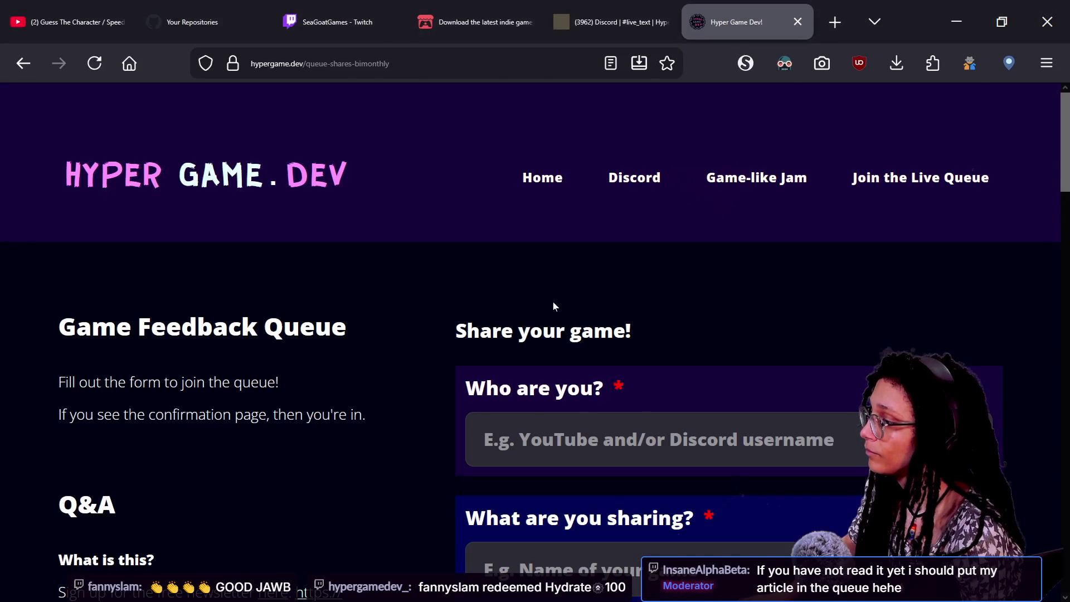
{"action": "key", "text": "alt+Tab"}
{"action": "key", "text": "alt+Tab"}
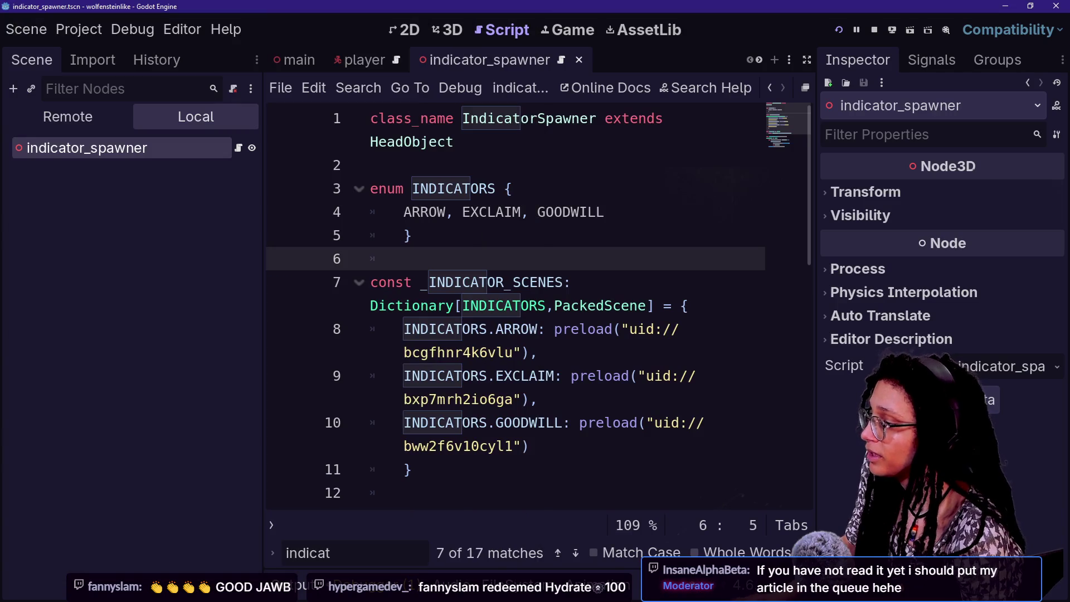
{"action": "key", "text": "Down"}
{"action": "key", "text": "End"}
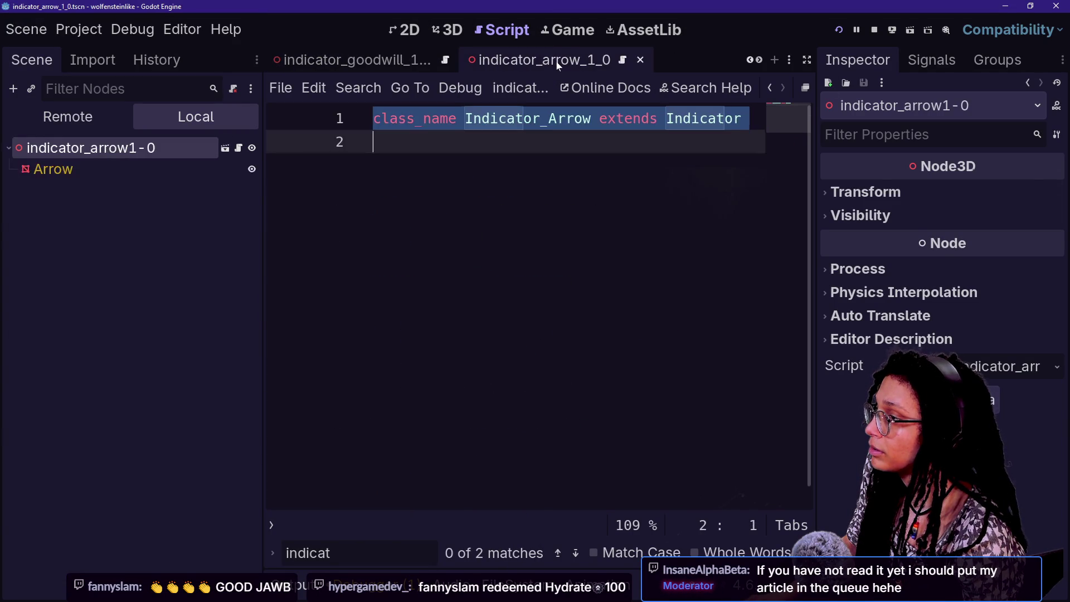
In the indicator_goodwill scene's 3D view, select the +40 Label3D and inspect its text
{"action": "left_click", "coordinate": [349, 60]}
{"action": "left_click", "coordinate": [440, 30]}
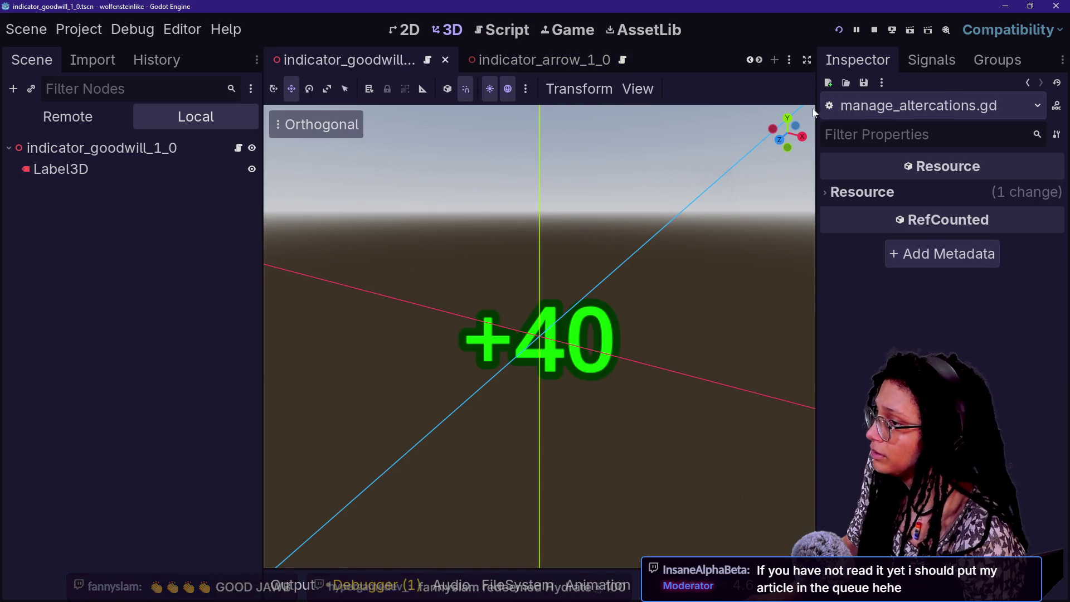
{"action": "left_click", "coordinate": [535, 334]}
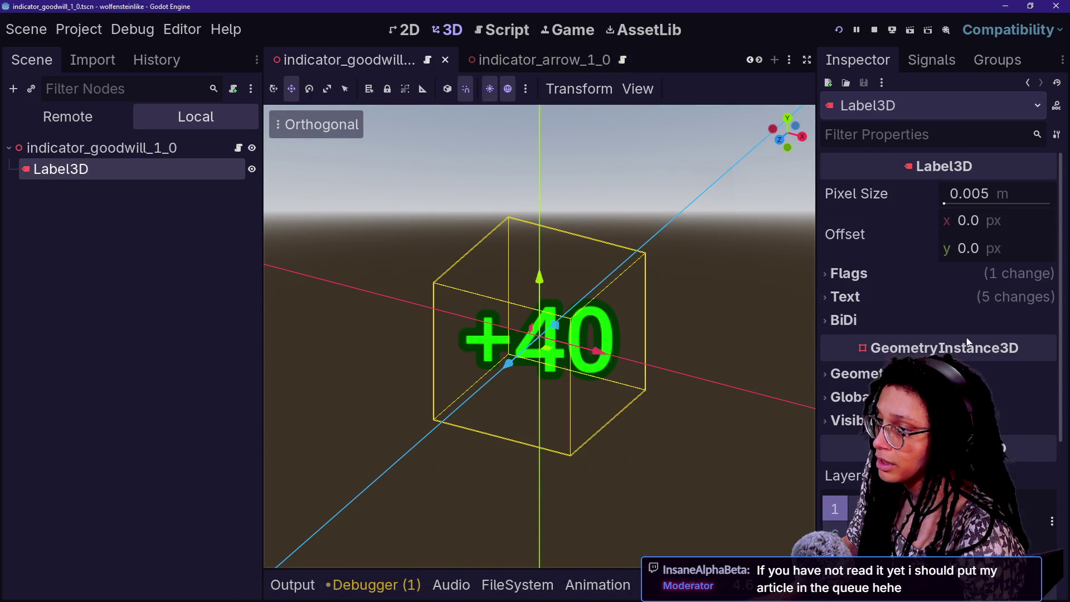
{"action": "scroll", "coordinate": [966, 337], "scroll_direction": "down", "scroll_amount": 4}
{"action": "scroll", "coordinate": [966, 336], "scroll_direction": "up", "scroll_amount": 3}
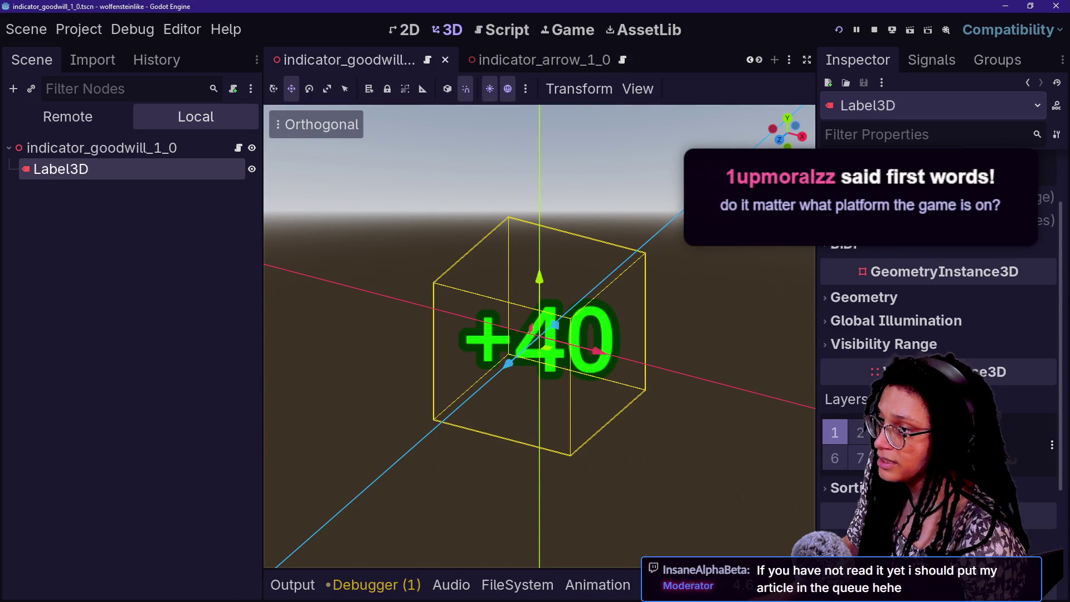
{"action": "scroll", "coordinate": [966, 337], "scroll_direction": "up", "scroll_amount": 5}
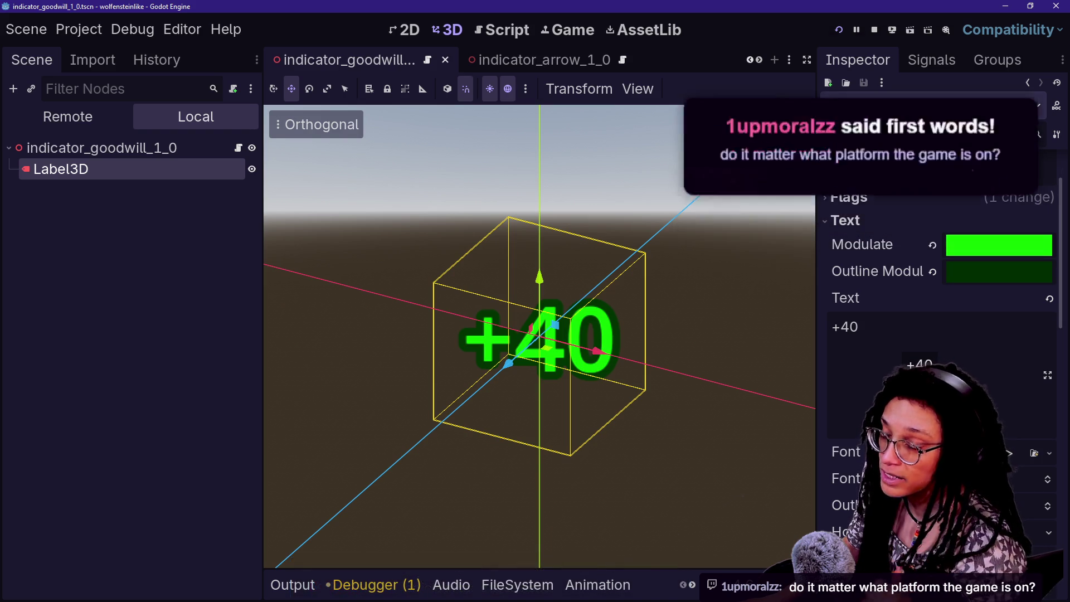
{"action": "scroll", "coordinate": [942, 335], "scroll_direction": "down", "scroll_amount": 2}
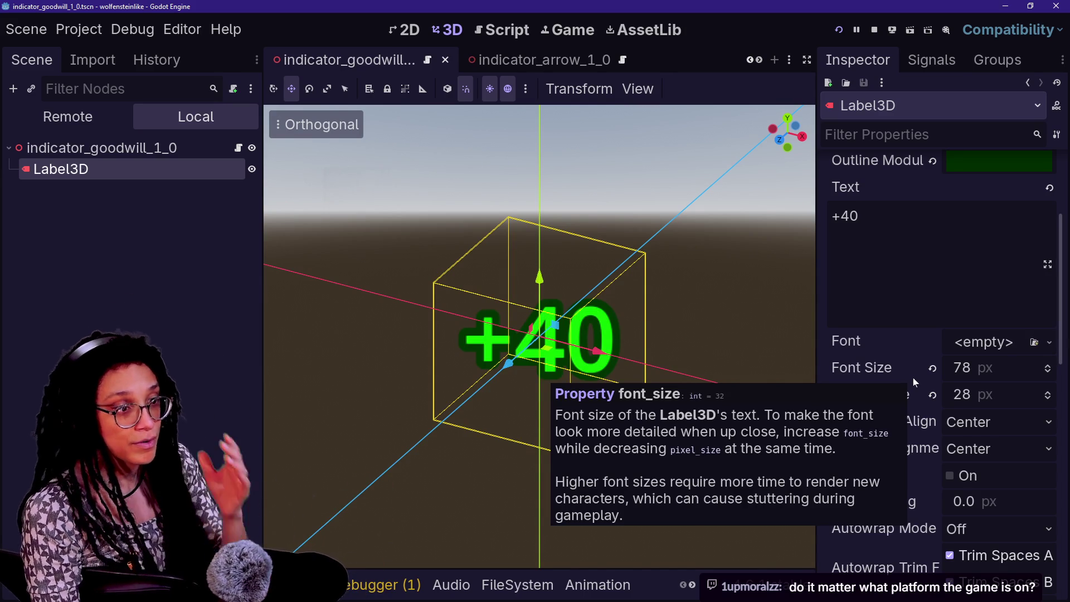
{"action": "left_click", "coordinate": [860, 216]}
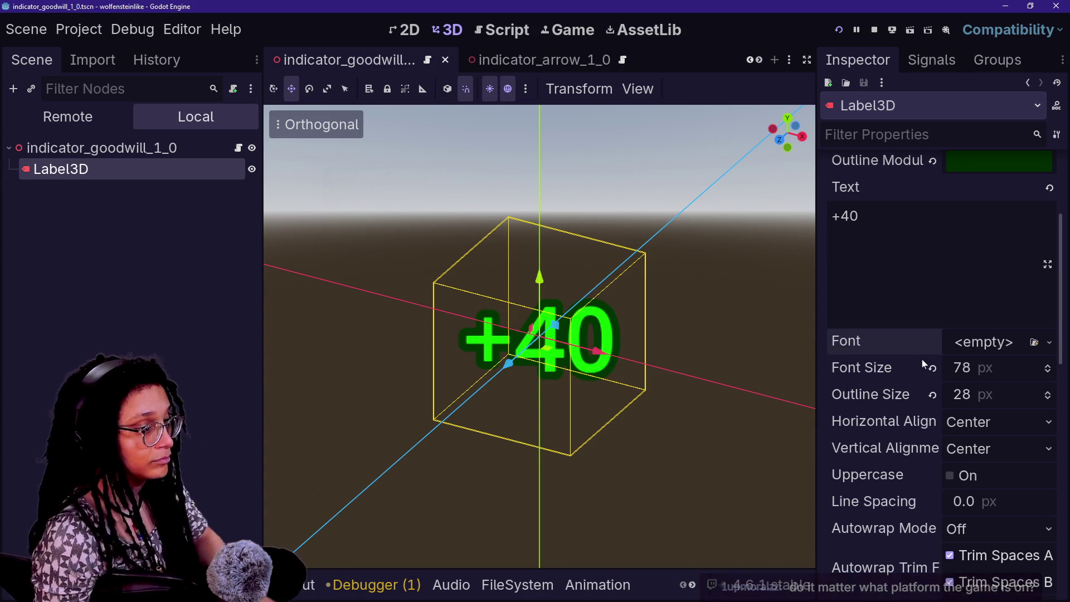
Drag the Label3D Font Size from 78 down to 60 px and save the scene
{"action": "scroll", "coordinate": [922, 359], "scroll_direction": "down", "scroll_amount": 2}
{"action": "left_click_drag", "start_coordinate": [1004, 318], "coordinate": [904, 317]}
{"action": "key", "text": "ctrl+s"}
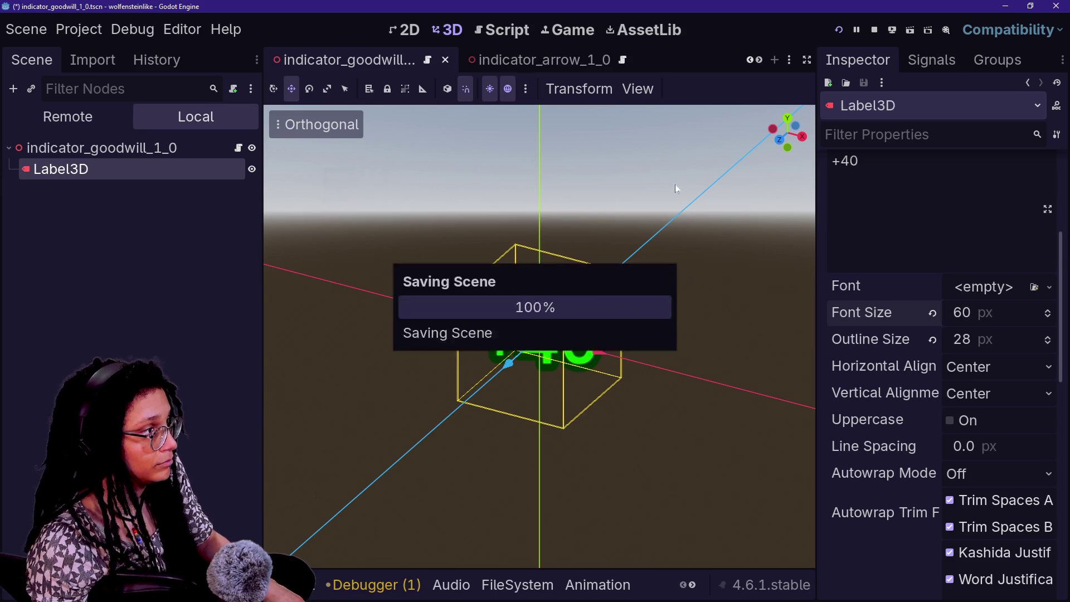
{"action": "left_click", "coordinate": [505, 39]}
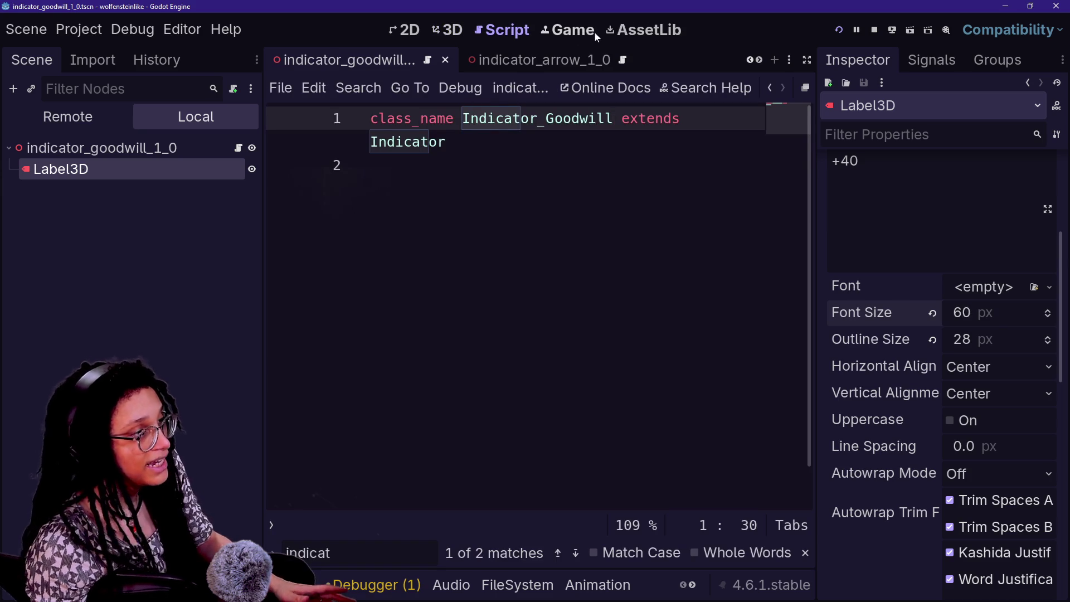
In the embedded game, approach the NPC and try Font Size 50 px, then settle on 60 px
{"action": "left_click", "coordinate": [550, 25]}
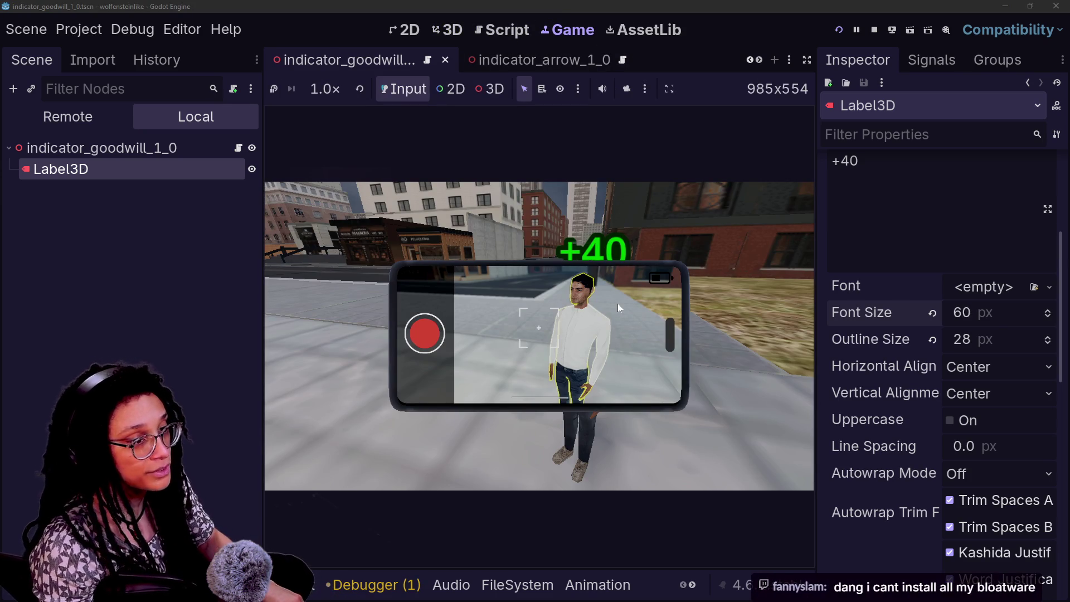
{"action": "left_click", "coordinate": [544, 352]}
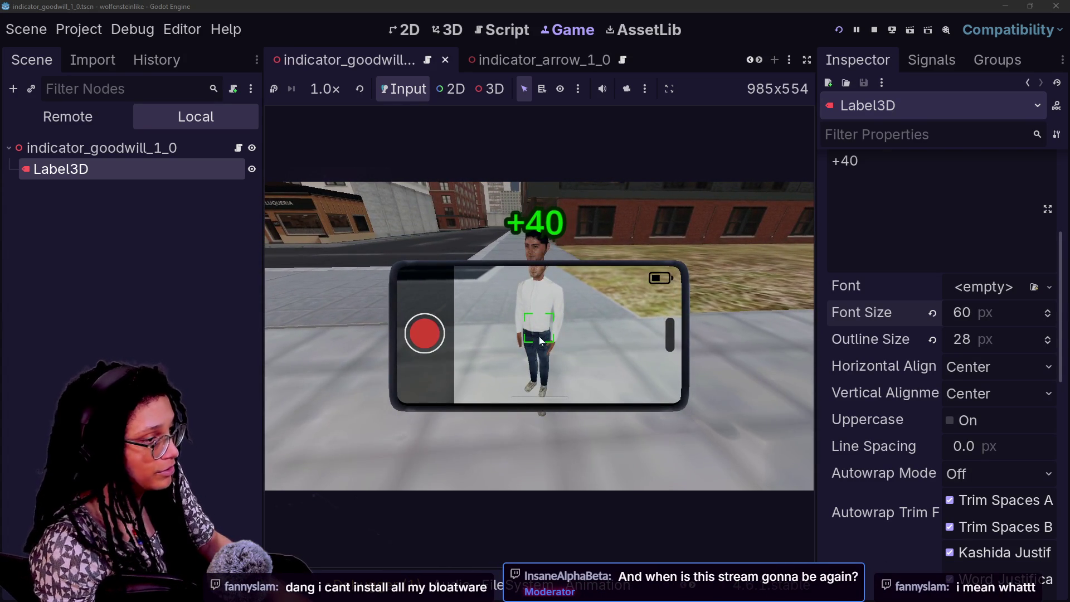
{"action": "left_click", "coordinate": [990, 315]}
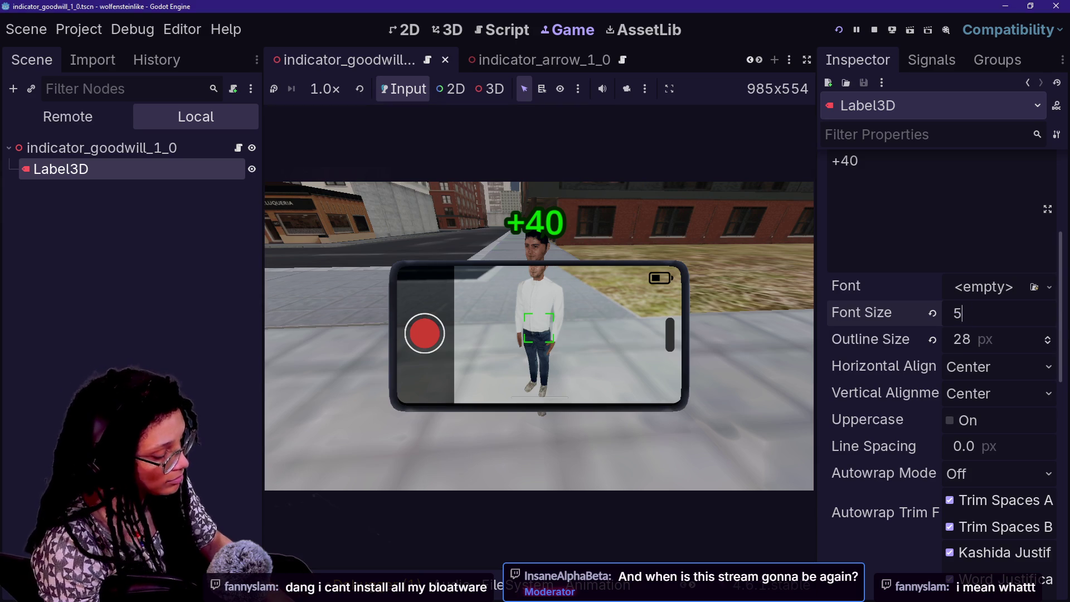
{"action": "type", "text": "0"}
{"action": "key", "text": "Return"}
{"action": "left_click", "coordinate": [985, 314]}
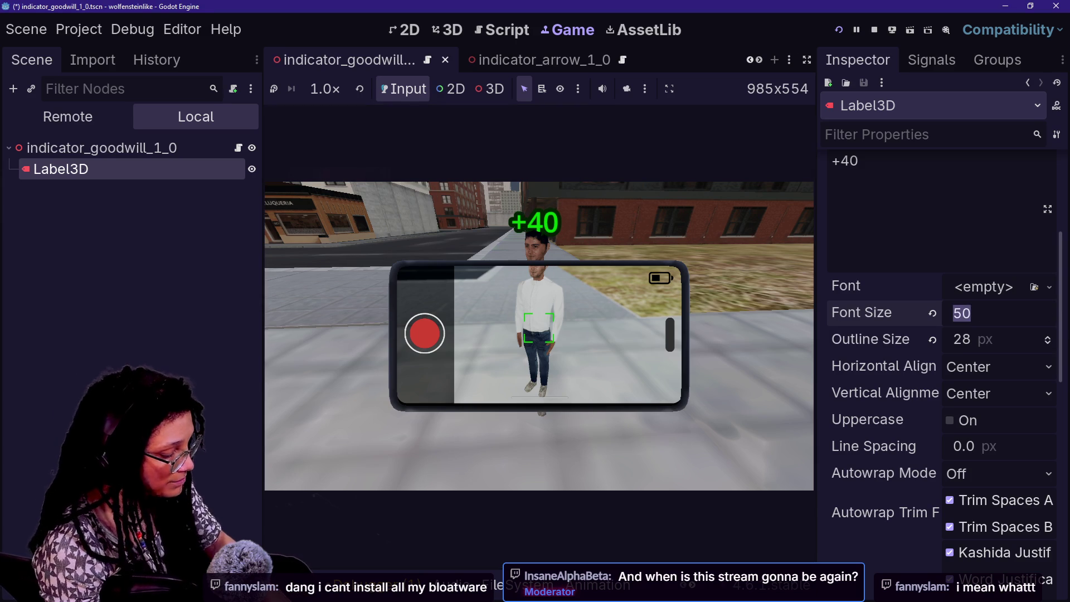
{"action": "type", "text": "60"}
{"action": "key", "text": "Return"}
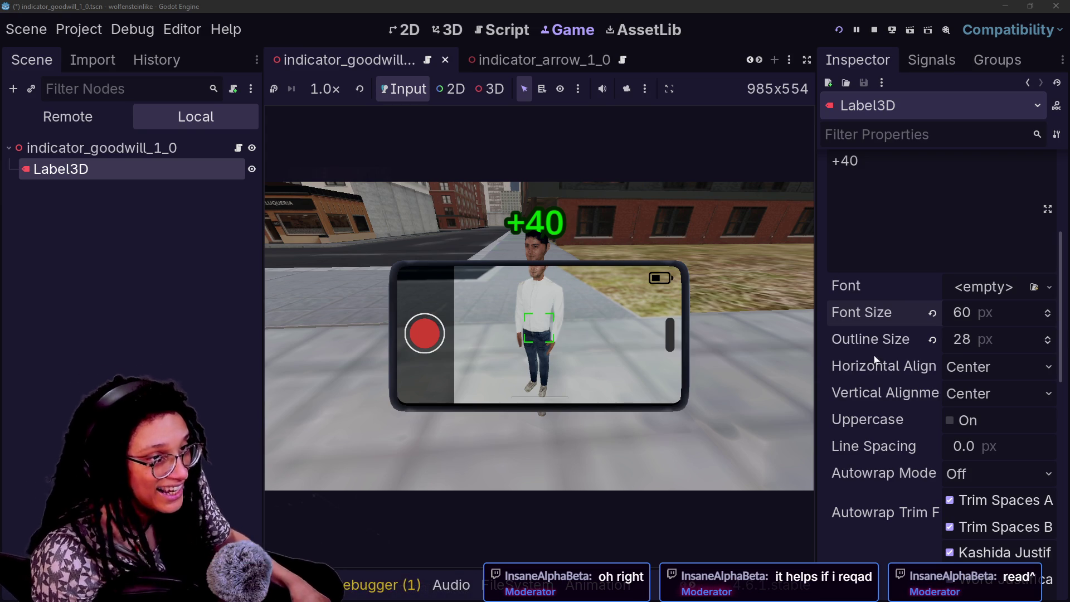
Dismiss the stream chat window and bring up the Hyper Game Dev page
{"action": "key", "text": "alt+Tab"}
{"action": "key", "text": "alt+Tab"}
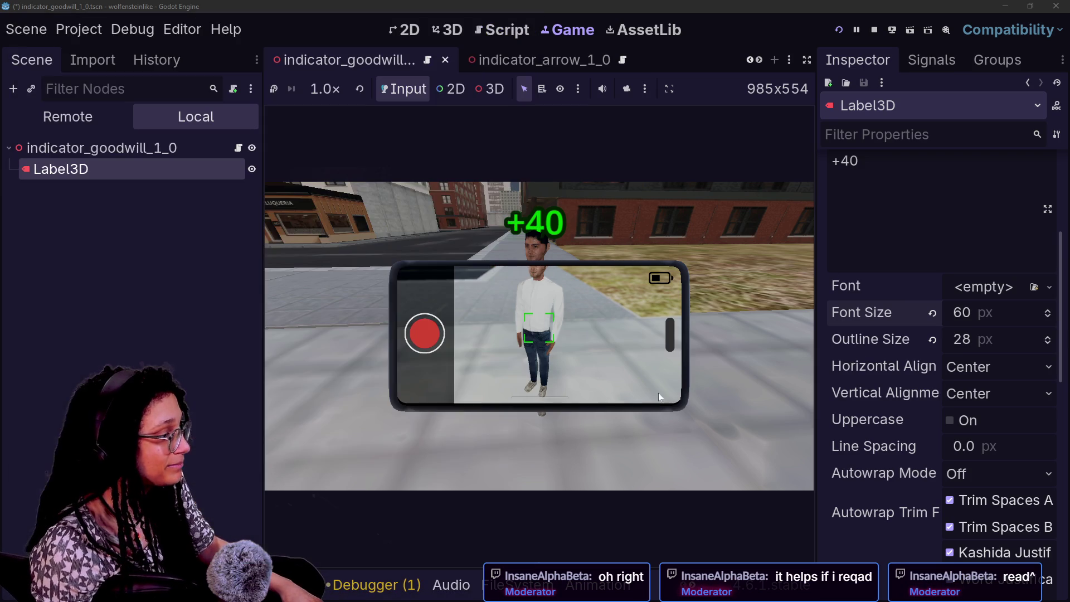
{"action": "key", "text": "alt+Tab"}
{"action": "left_click", "coordinate": [674, 371]}
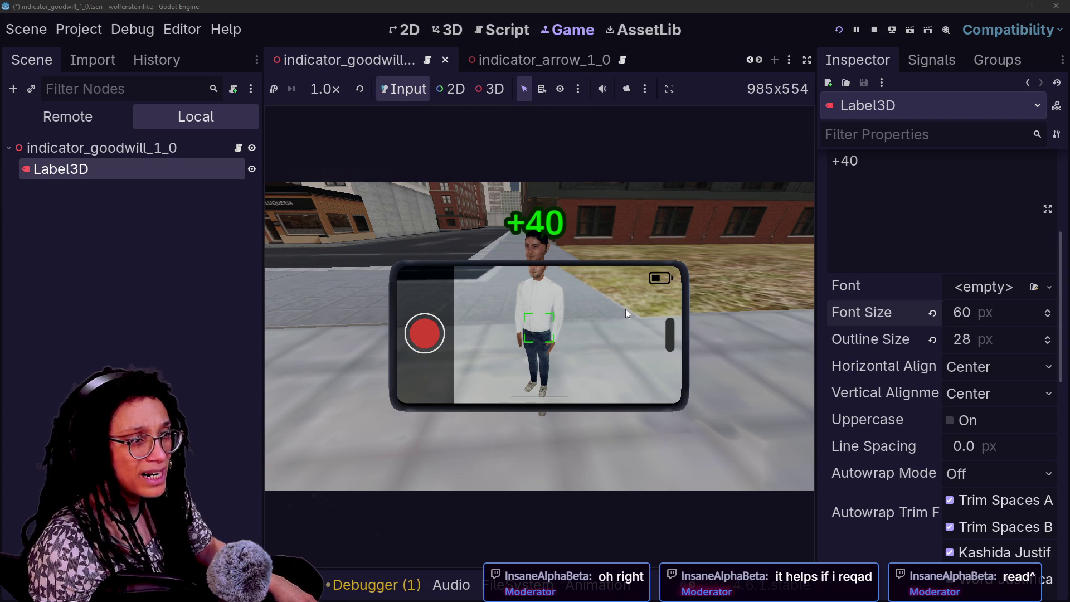
{"action": "key", "text": "alt+Tab"}
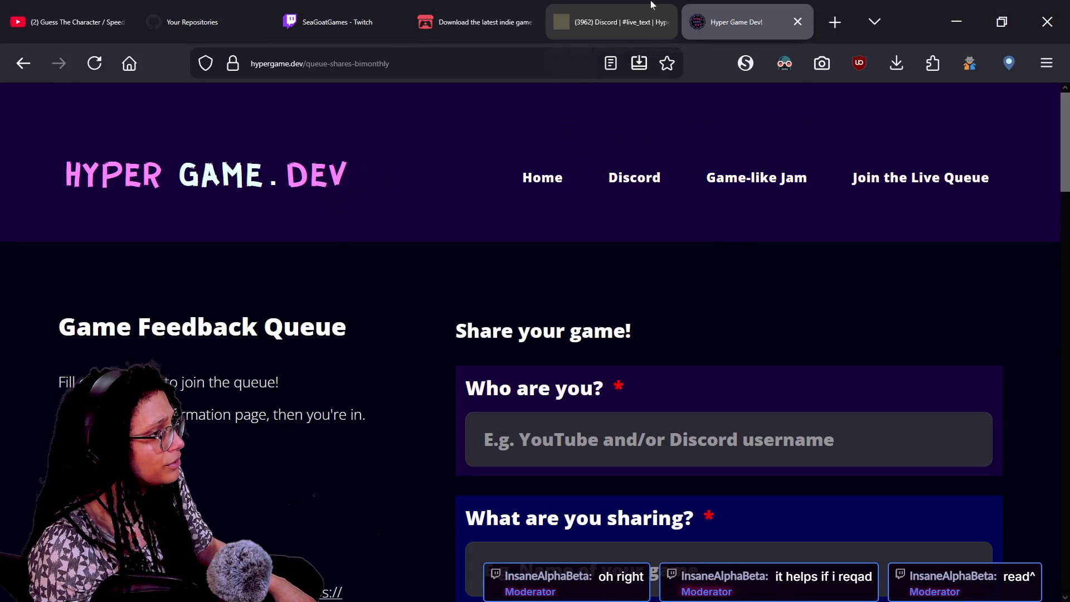
View the April Game Feedback Stream event in Discord, then close its details
{"action": "left_click", "coordinate": [628, 35]}
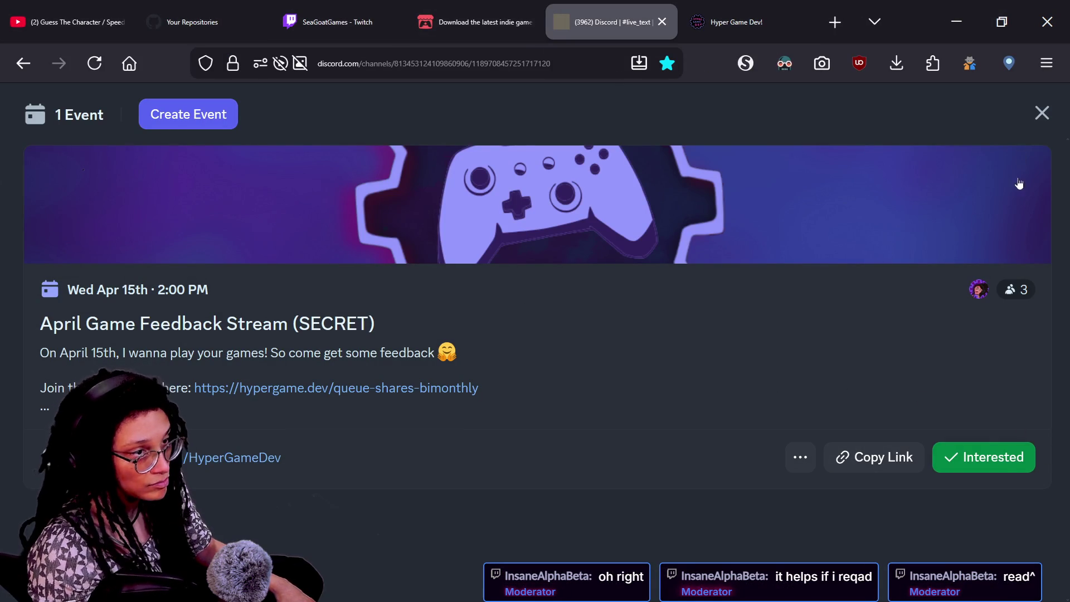
{"action": "key", "text": "alt+Tab"}
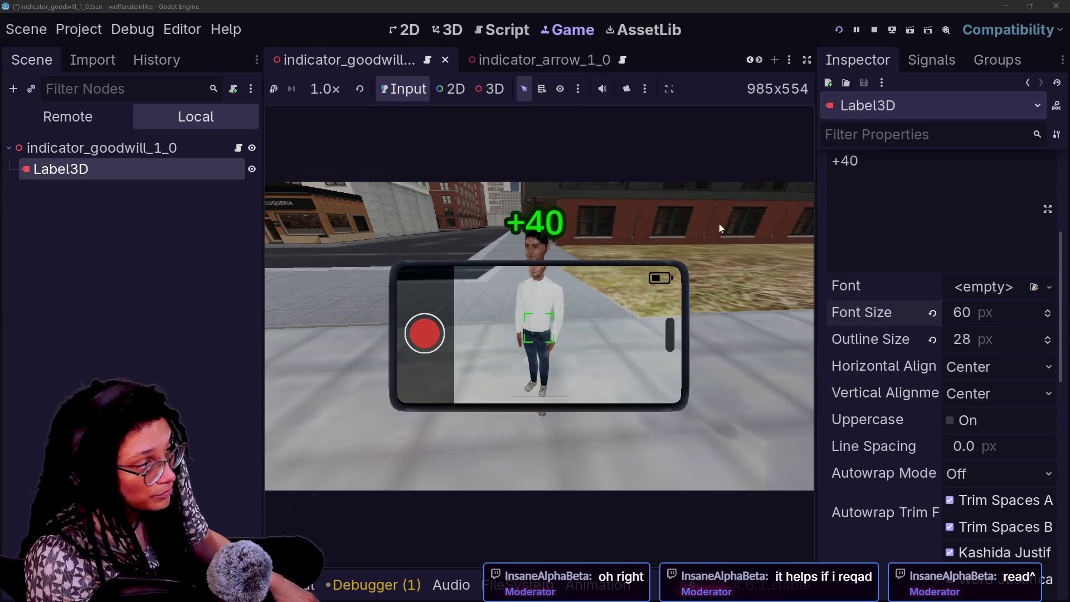
{"action": "key", "text": "alt+Tab"}
{"action": "left_click", "coordinate": [1044, 109]}
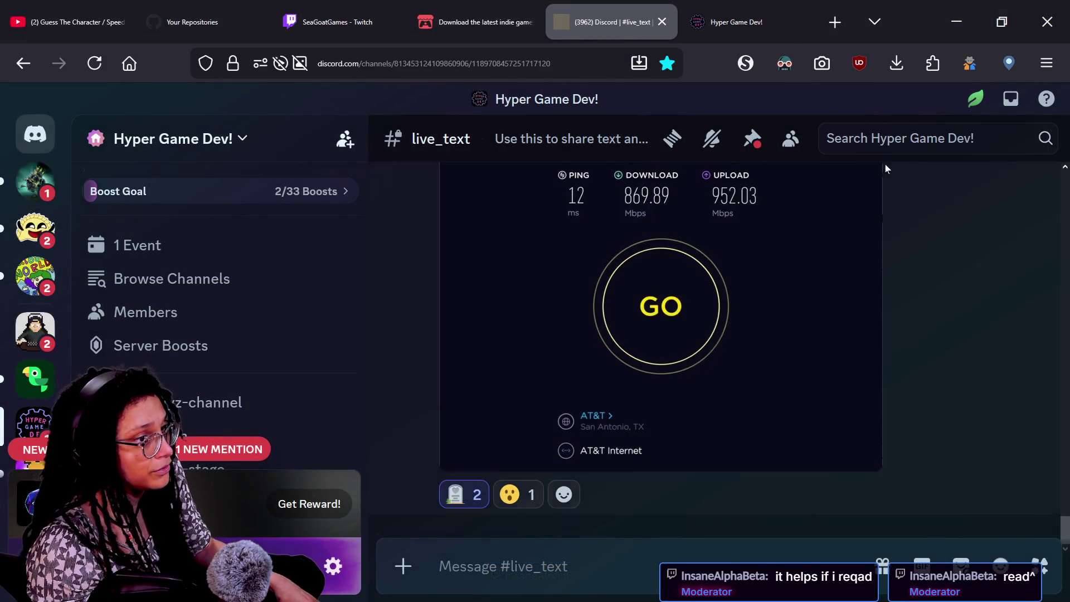
Back in Godot, select the indicator_goodwill_1_0 root and Label3D, then show the goodwill indicator's script
{"action": "key", "text": "alt+Tab"}
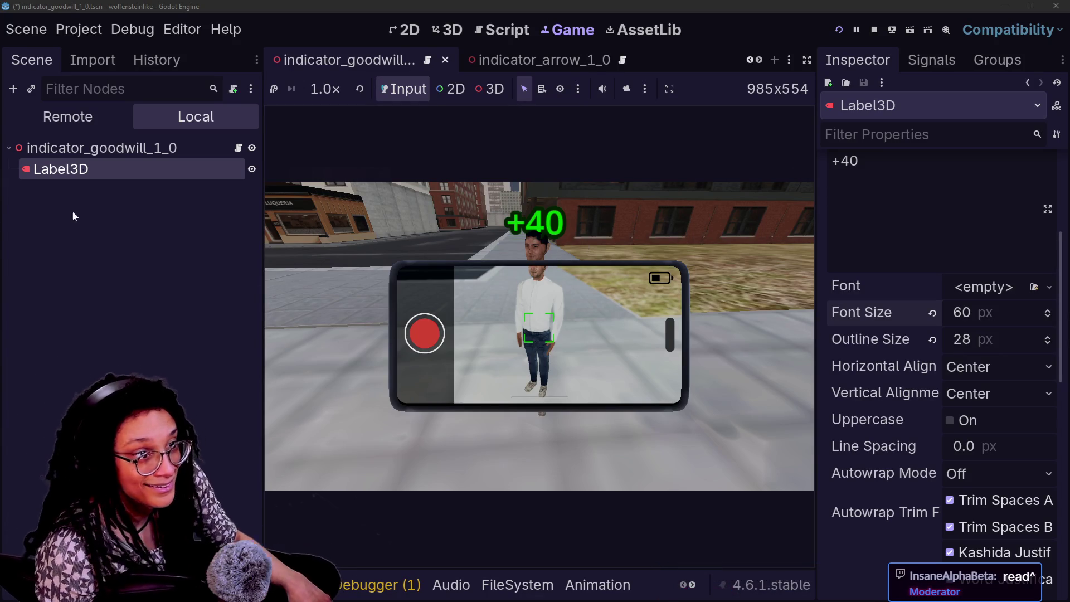
{"action": "left_click", "coordinate": [162, 155]}
{"action": "left_click", "coordinate": [165, 163]}
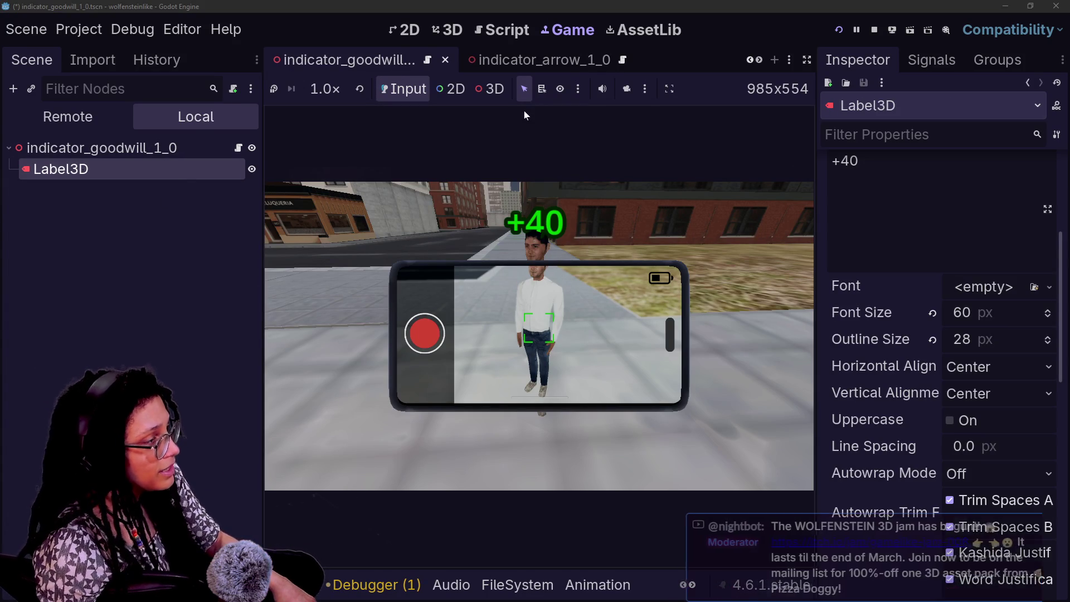
{"action": "left_click", "coordinate": [504, 31]}
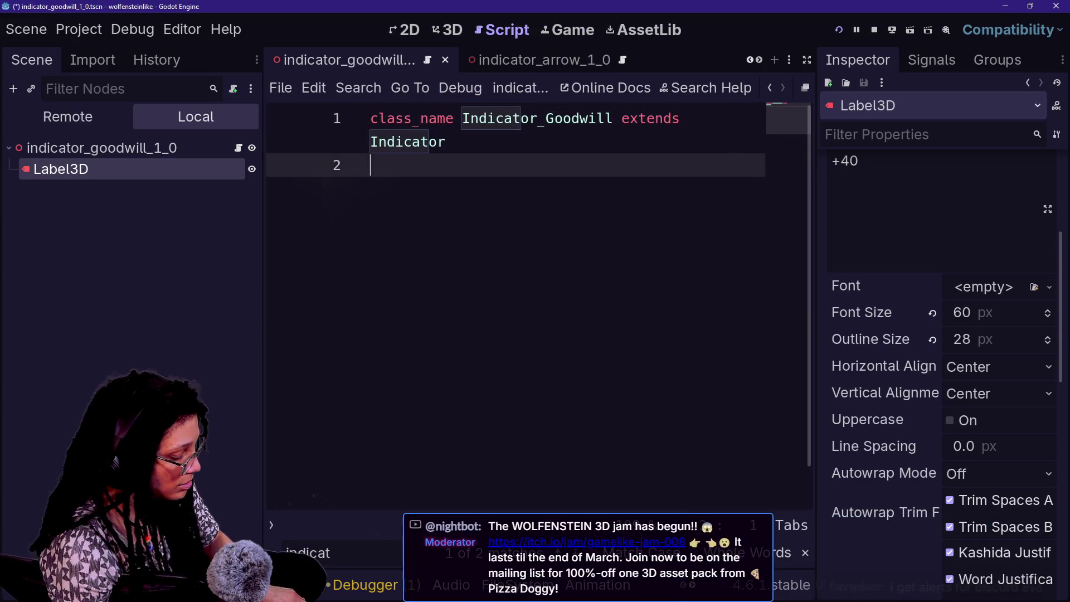
Quick-open Abstract_Indicator.gd by searching 'indicator', then start a project-wide Find in Files
{"action": "key", "text": "shift+alt+o"}
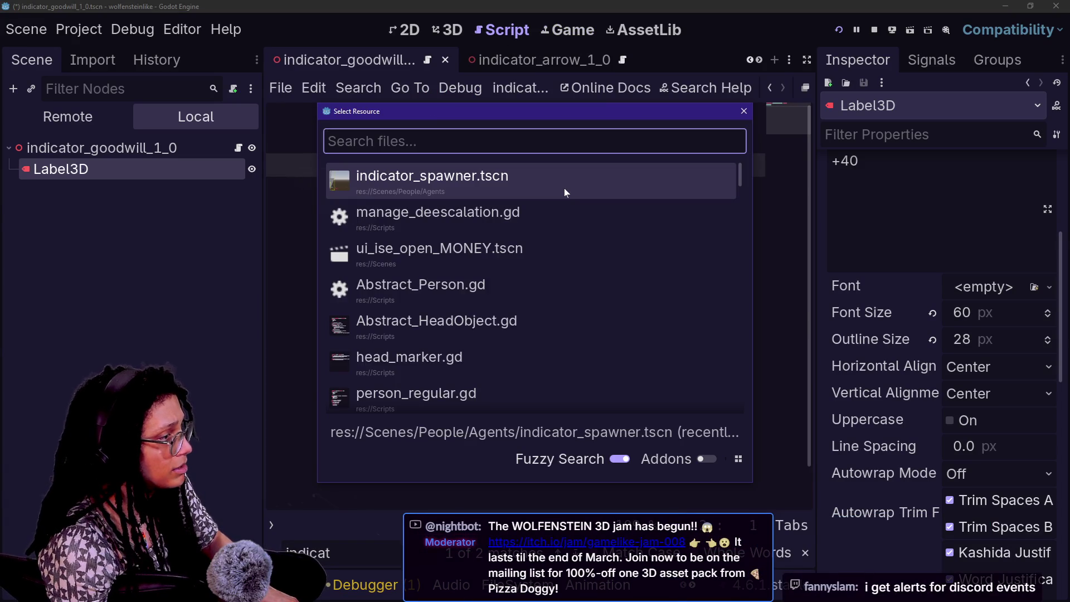
{"action": "type", "text": "offset"}
{"action": "key", "text": "BackSpace"}
{"action": "key", "text": "BackSpace"}
{"action": "key", "text": "BackSpace"}
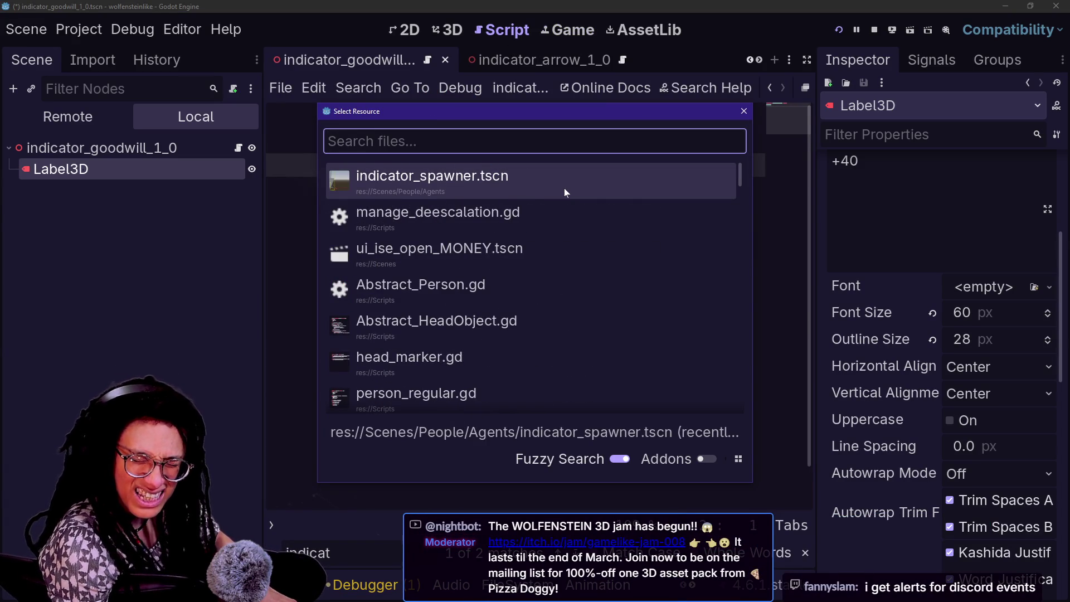
{"action": "type", "text": "indicator"}
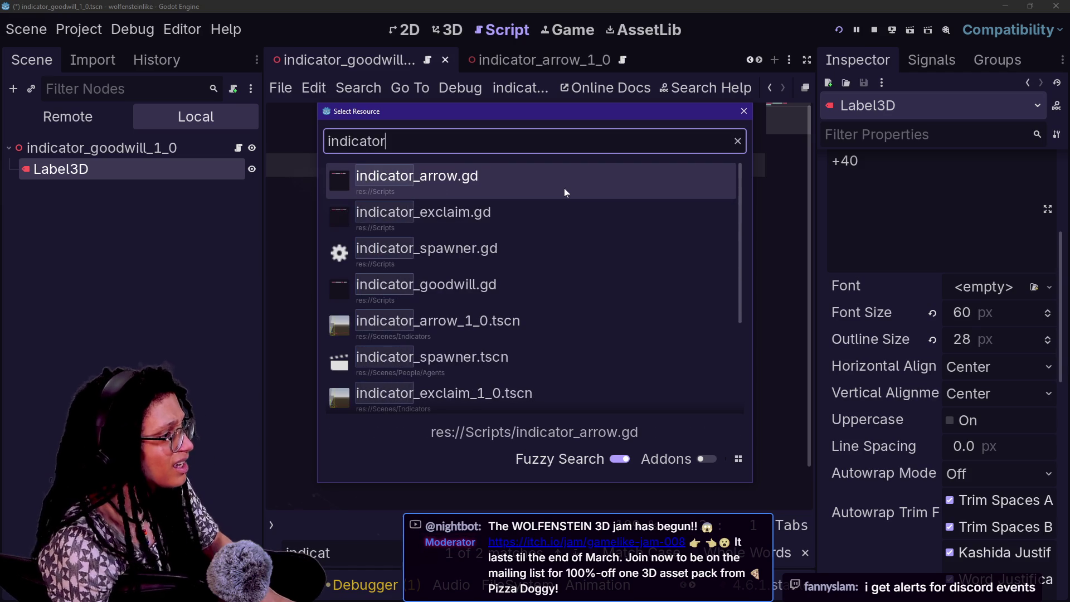
{"action": "key", "text": "Down"}
{"action": "key", "text": "Down"}
{"action": "key", "text": "Down"}
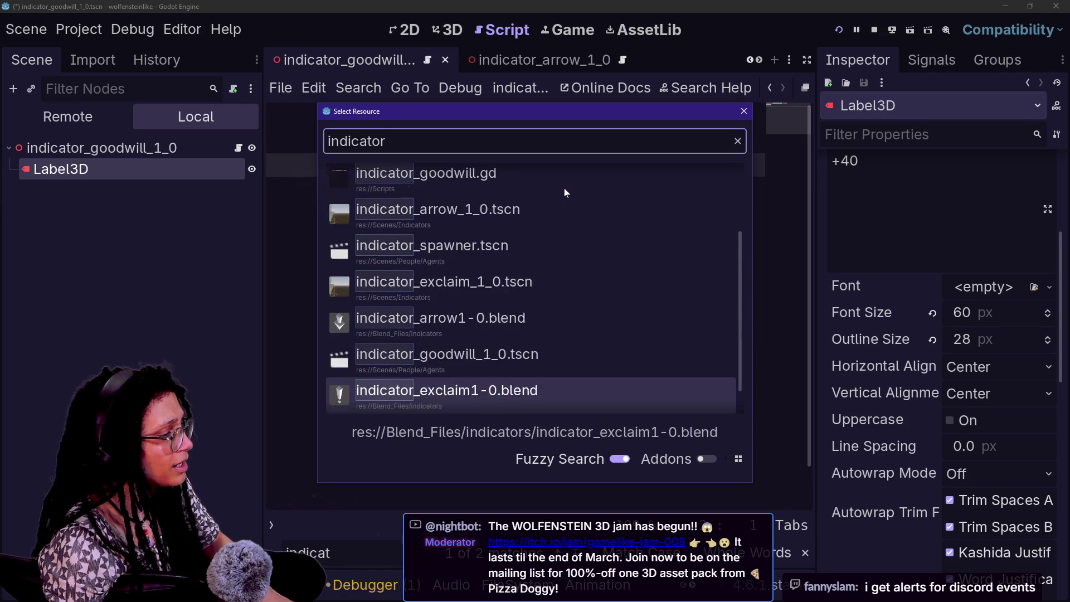
{"action": "key", "text": "Down"}
{"action": "key", "text": "Up"}
{"action": "key", "text": "Up"}
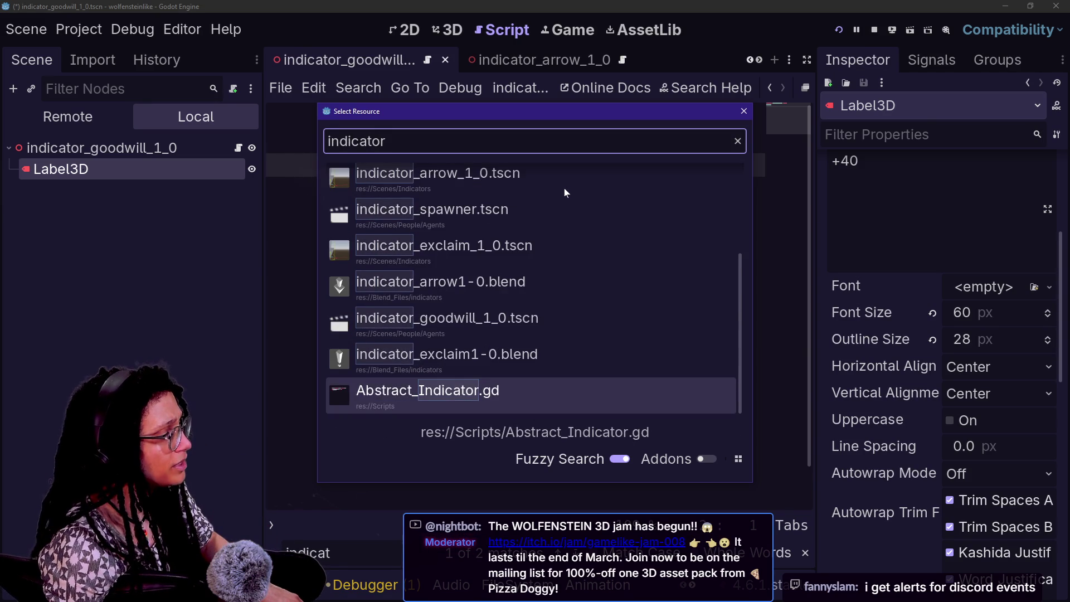
{"action": "key", "text": "Return"}
{"action": "key", "text": "Return"}
{"action": "scroll", "coordinate": [515, 306], "scroll_direction": "down", "scroll_amount": 2}
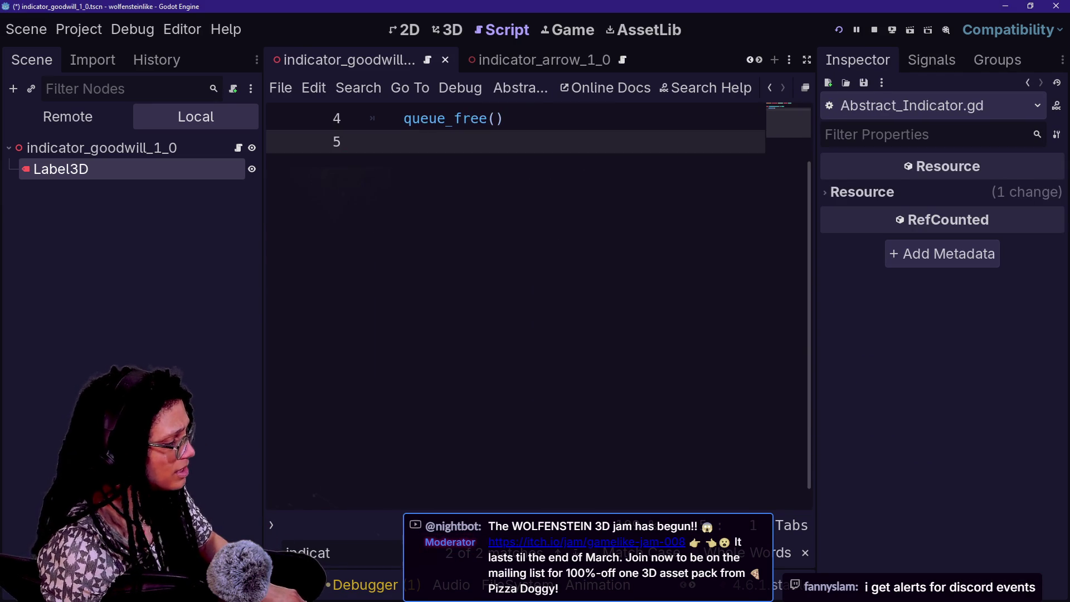
{"action": "key", "text": "ctrl+shift+f"}
Search all project files for 'offset', yielding 105 matches in 9 files
{"action": "type", "text": "offset"}
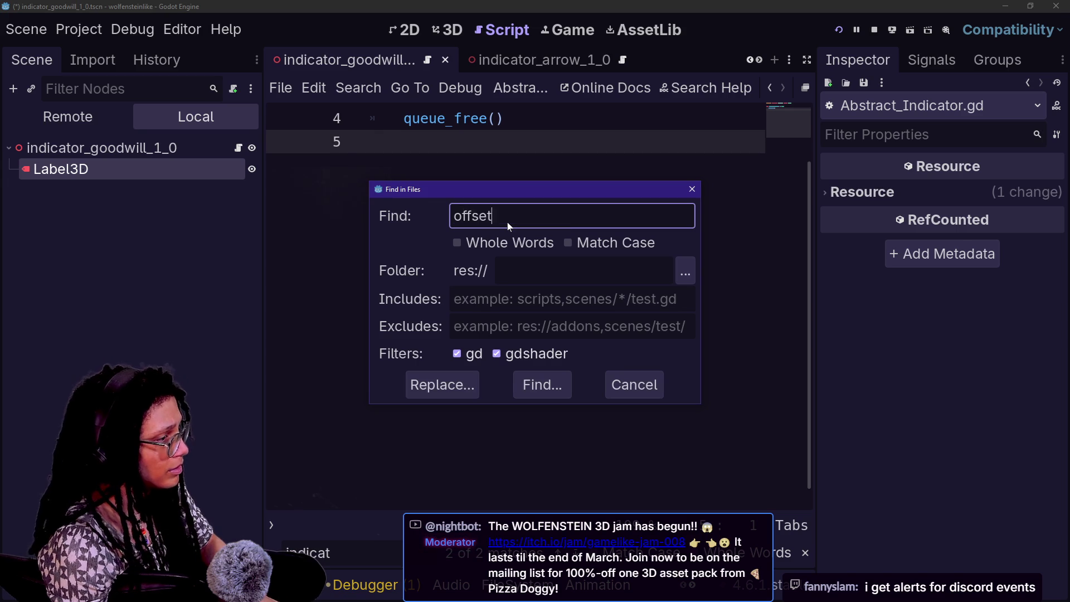
{"action": "type", "text": "s"}
{"action": "key", "text": "Return"}
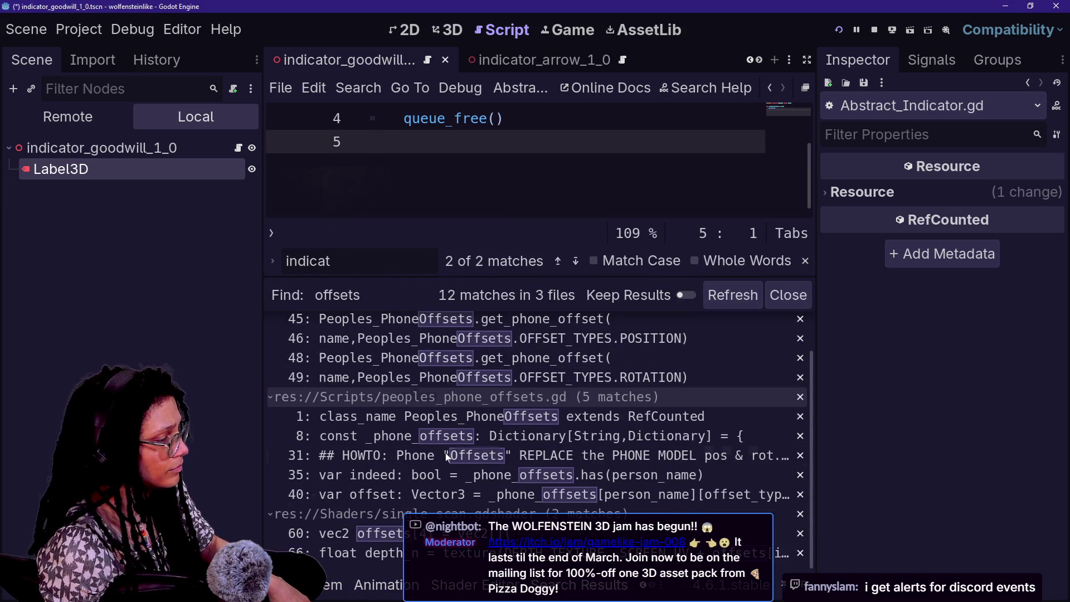
{"action": "scroll", "coordinate": [473, 440], "scroll_direction": "up", "scroll_amount": 2}
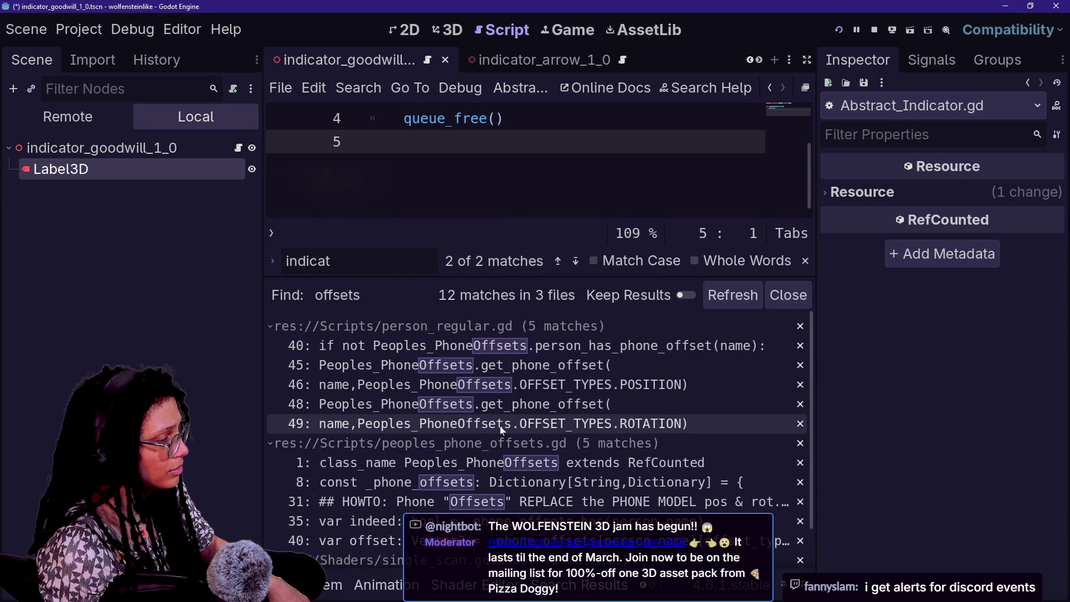
{"action": "scroll", "coordinate": [501, 429], "scroll_direction": "down", "scroll_amount": 3}
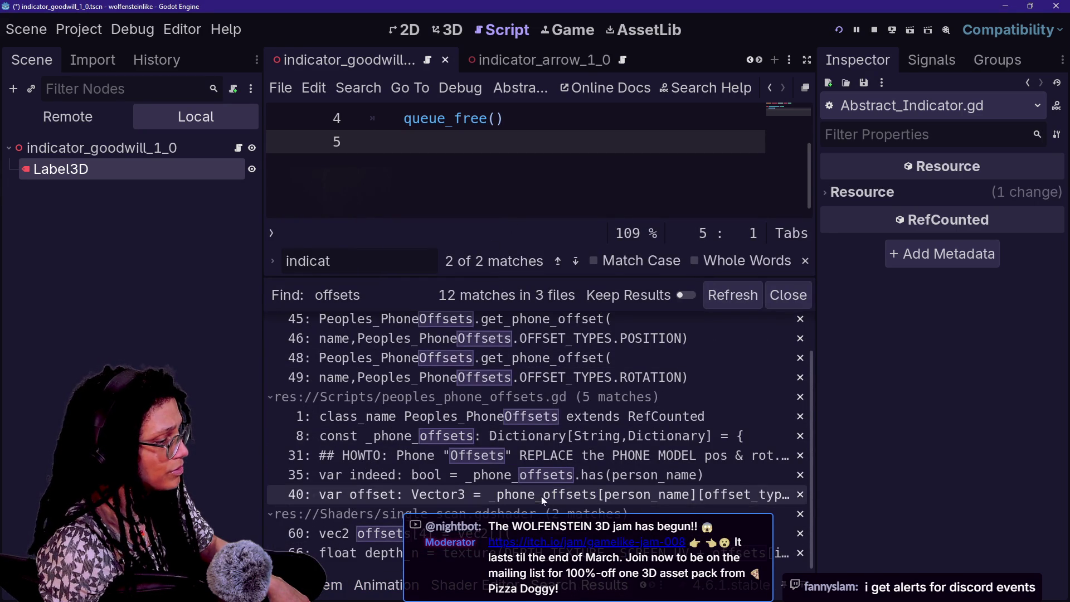
{"action": "key", "text": "ctrl+shift+f"}
{"action": "type", "text": "offset"}
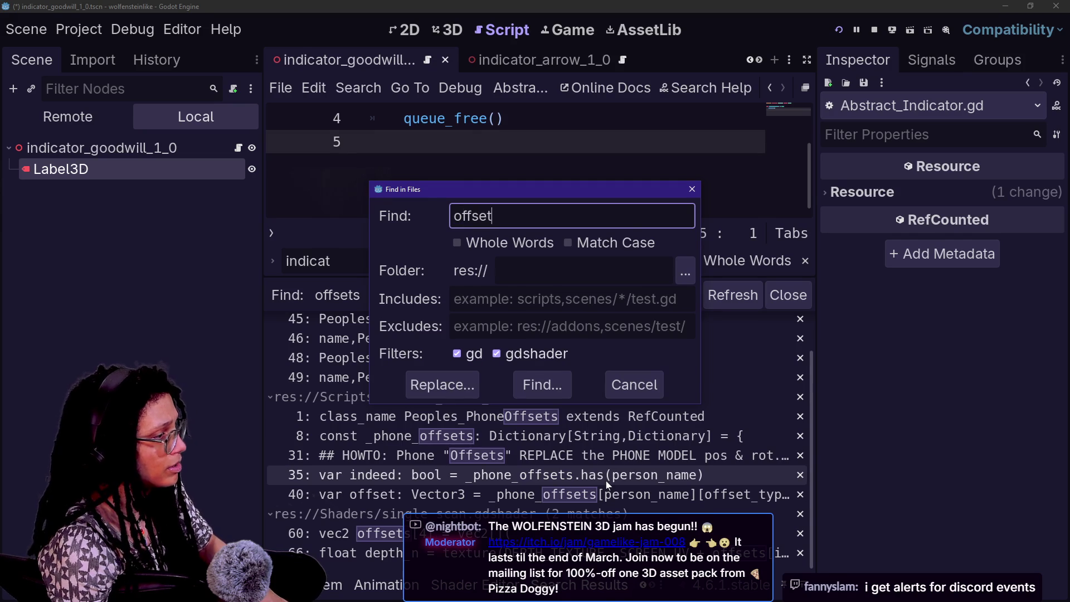
{"action": "key", "text": "Return"}
{"action": "scroll", "coordinate": [452, 478], "scroll_direction": "down", "scroll_amount": 10}
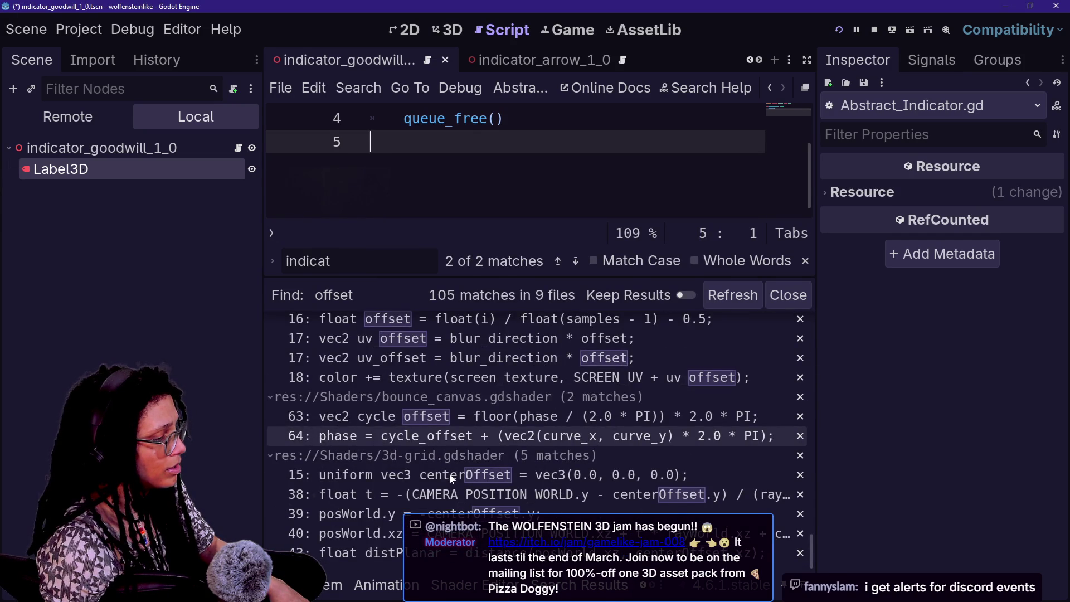
{"action": "scroll", "coordinate": [451, 478], "scroll_direction": "up", "scroll_amount": 5}
Open head_marker.gd at 'return _OFFSET_DATA' and place the cursor on line 7 above get_offset
{"action": "left_click", "coordinate": [584, 381]}
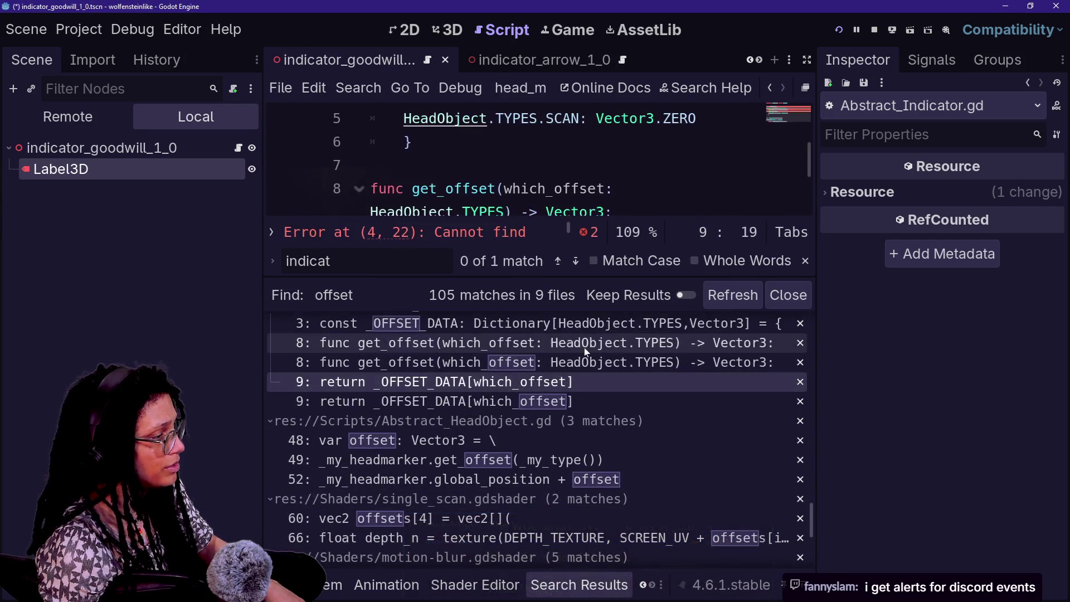
{"action": "left_click", "coordinate": [378, 165]}
{"action": "left_click", "coordinate": [788, 295]}
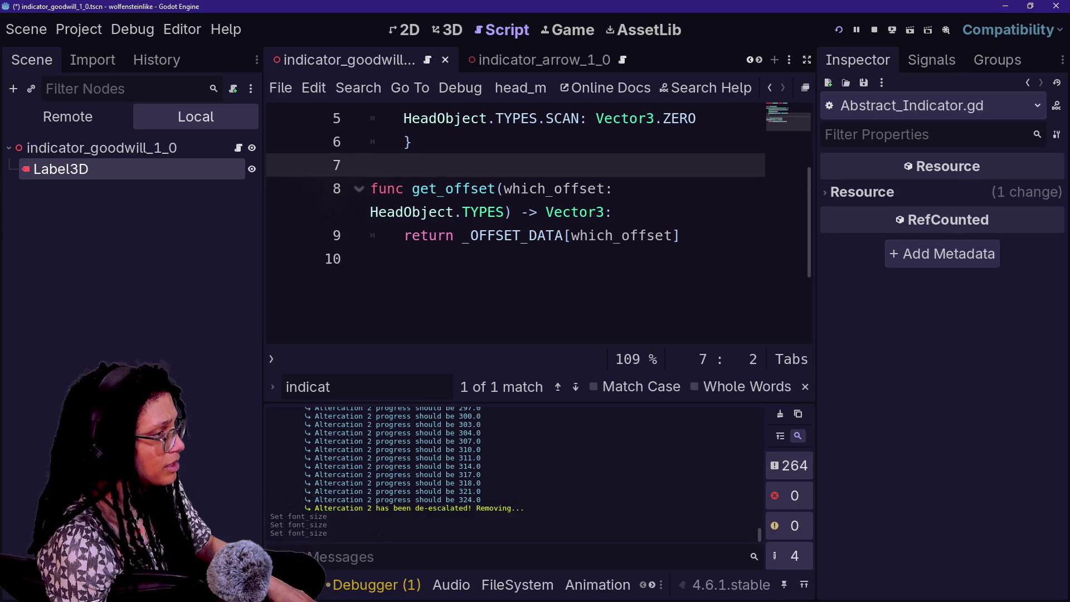
Change line 4's INDICATOR_SPAWNER offset from Vector3(.0,.2,0) to Vector3(.0,.4,0), then save and run with F5
{"action": "key", "text": "ctrl+j"}
{"action": "scroll", "coordinate": [535, 251], "scroll_direction": "up", "scroll_amount": 3}
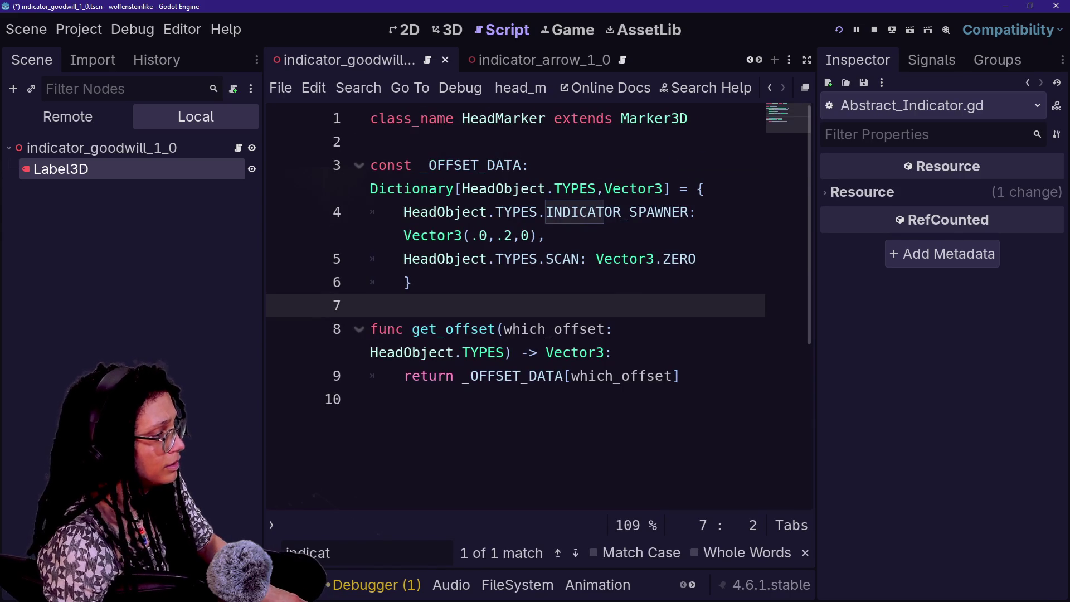
{"action": "left_click", "coordinate": [407, 282]}
{"action": "left_click_drag", "start_coordinate": [369, 165], "coordinate": [546, 212]}
{"action": "left_click", "coordinate": [378, 305]}
{"action": "left_click", "coordinate": [511, 235]}
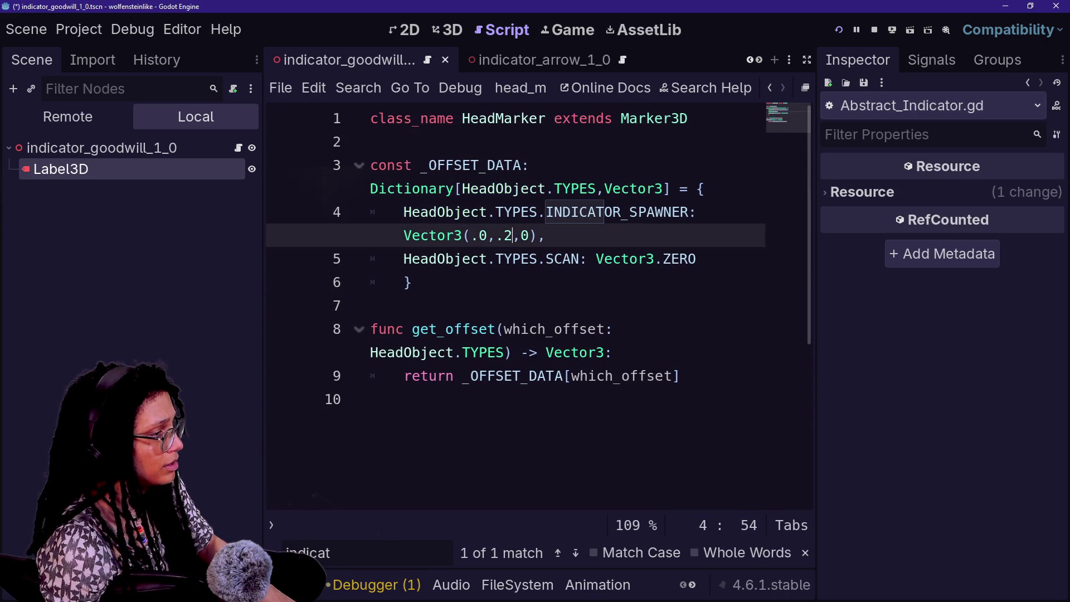
{"action": "key", "text": "BackSpace"}
{"action": "type", "text": "4"}
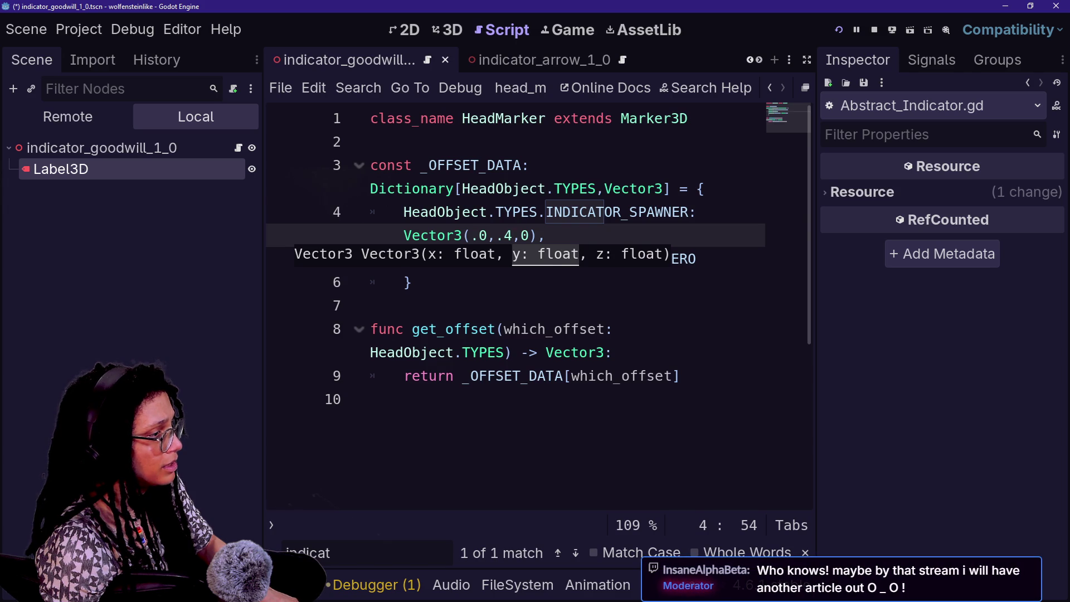
{"action": "key", "text": "F5"}
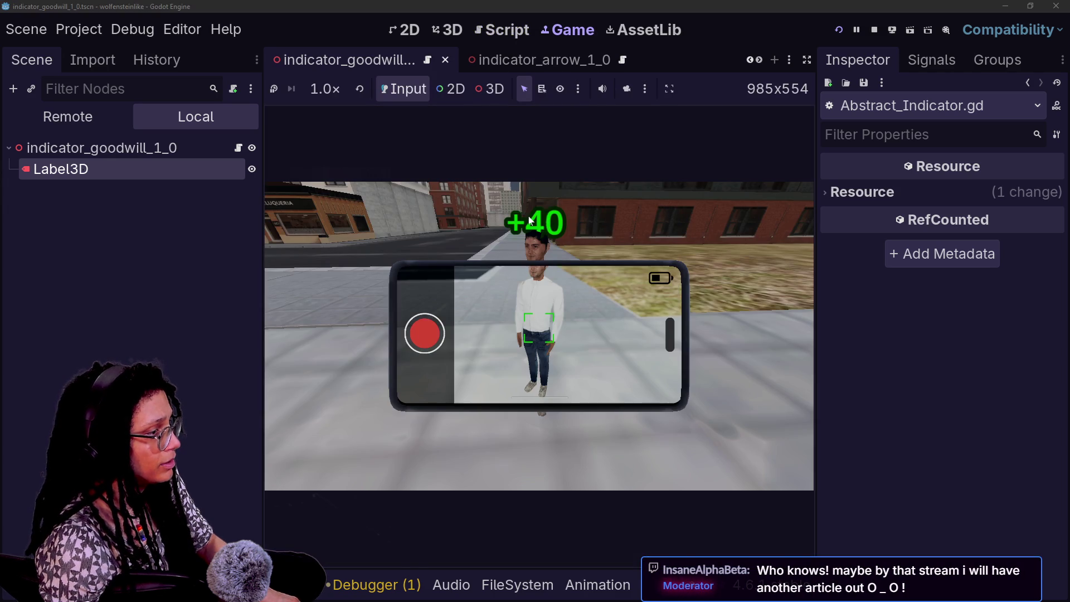
Walk the player with W toward the NPC crowd and watch the +40 labels above their heads
{"action": "mouse_move", "coordinate": [539, 328]}
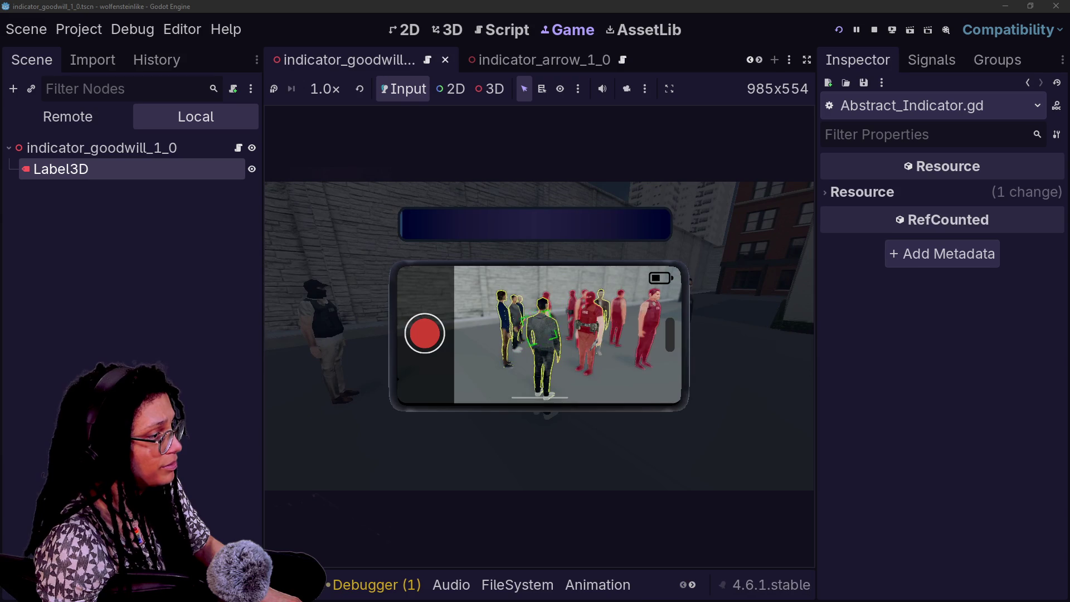
{"action": "key", "text": "w"}
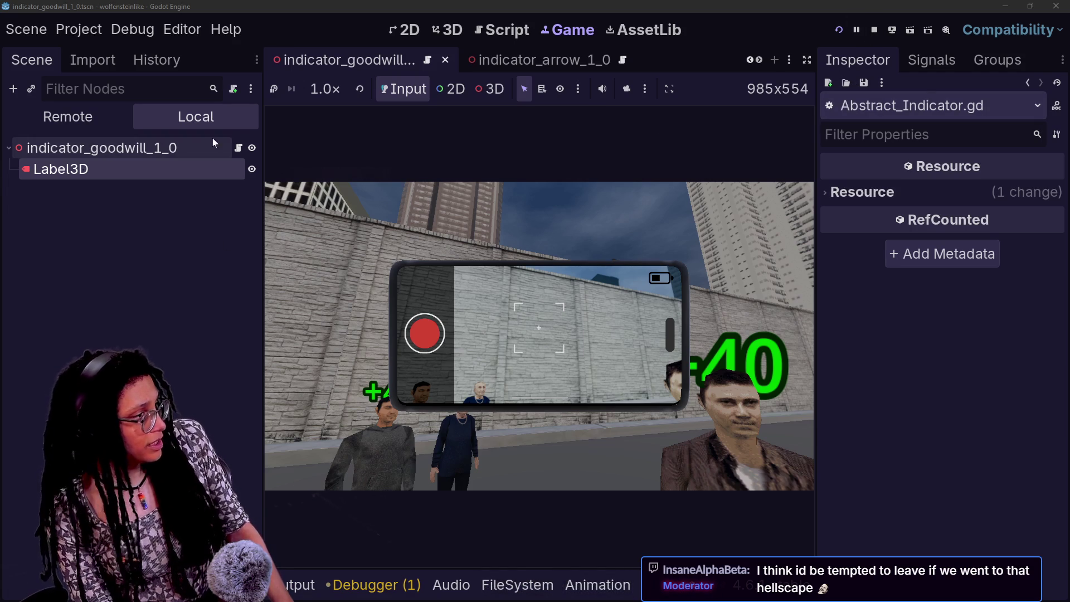
{"action": "scroll", "coordinate": [421, 63], "scroll_direction": "up", "scroll_amount": 3}
{"action": "scroll", "coordinate": [421, 63], "scroll_direction": "up", "scroll_amount": 1}
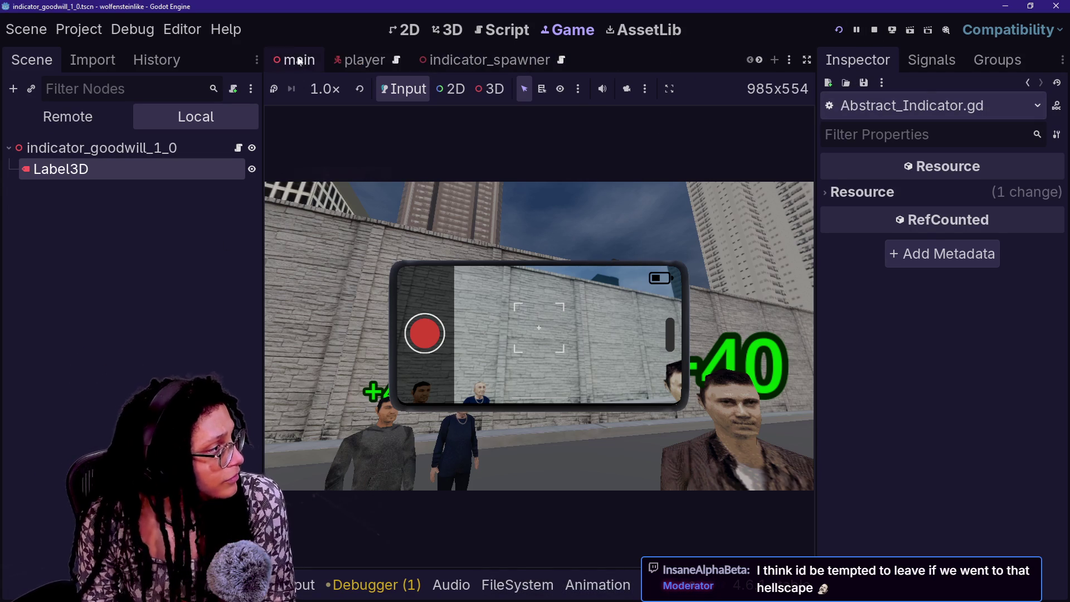
Switch from the main scene to the player scene and scroll through its Scene dock tree
{"action": "left_click", "coordinate": [300, 61]}
{"action": "left_click", "coordinate": [376, 63]}
{"action": "scroll", "coordinate": [89, 303], "scroll_direction": "down", "scroll_amount": 3}
{"action": "scroll", "coordinate": [89, 303], "scroll_direction": "up", "scroll_amount": 3}
{"action": "scroll", "coordinate": [106, 320], "scroll_direction": "down", "scroll_amount": 5}
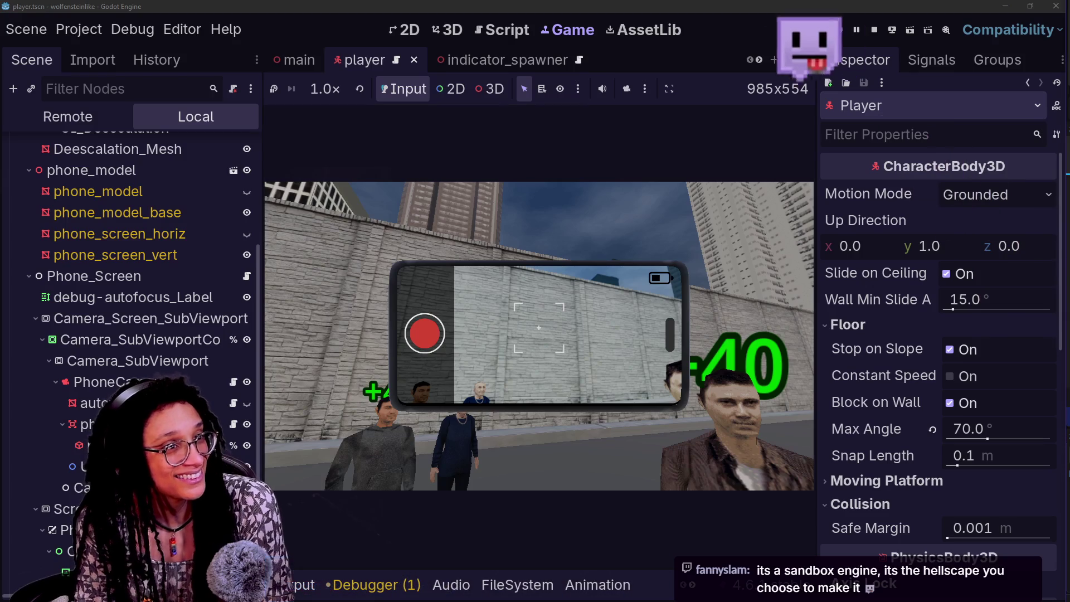
{"action": "scroll", "coordinate": [140, 390], "scroll_direction": "down", "scroll_amount": 2}
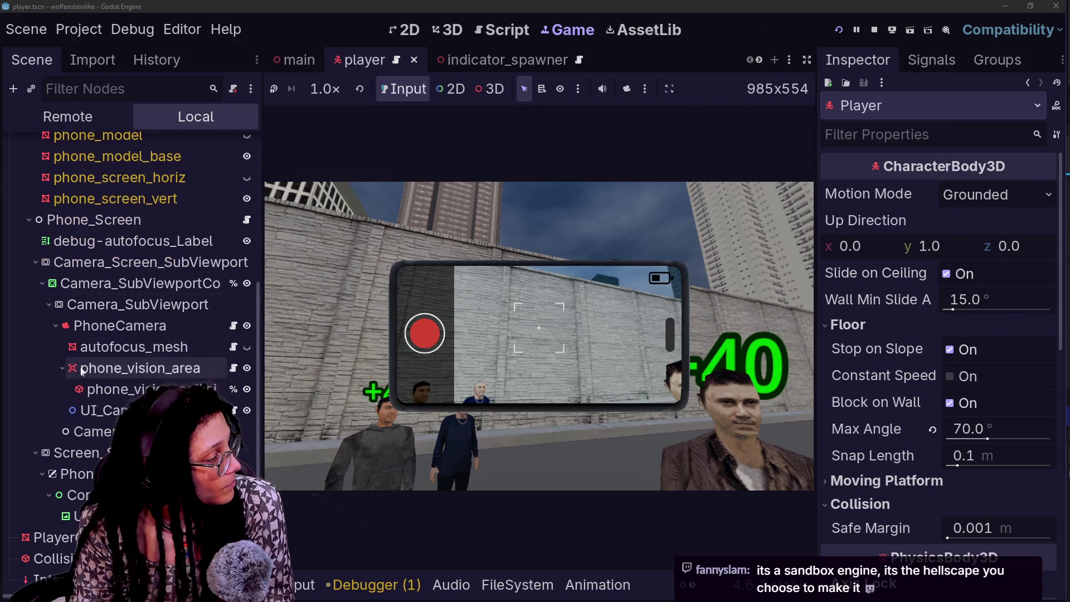
{"action": "scroll", "coordinate": [139, 390], "scroll_direction": "down", "scroll_amount": 1}
Inspect the phone nodes: PhoneScreen_CanvasLayer, the SubViewports, Phone_Screen and debug-autofocus_Label
{"action": "left_click", "coordinate": [72, 470]}
{"action": "left_click", "coordinate": [84, 449]}
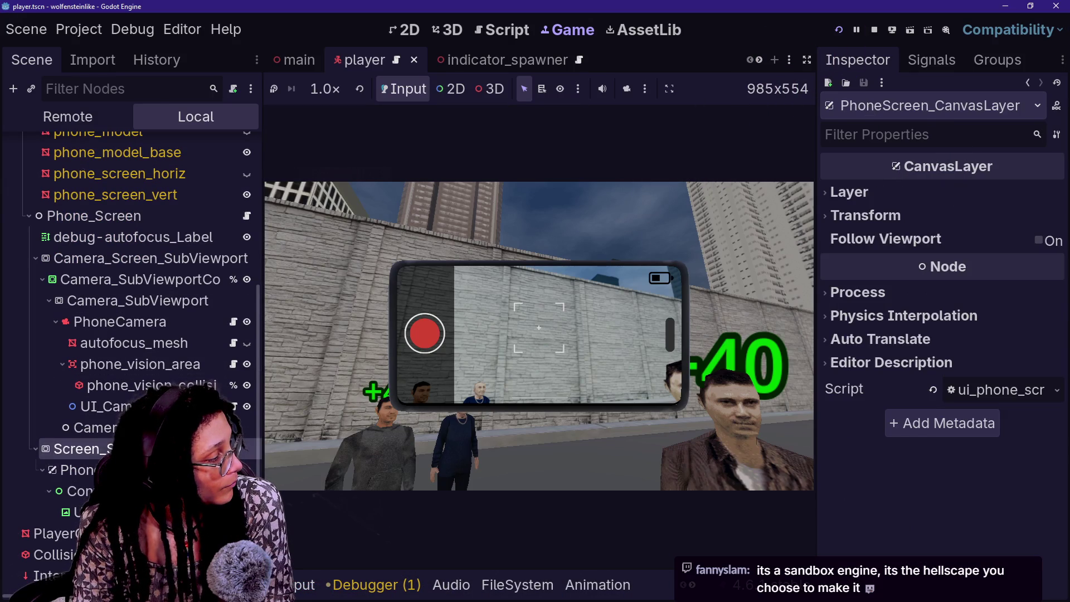
{"action": "key", "text": "Up"}
{"action": "key", "text": "Up"}
{"action": "key", "text": "Up"}
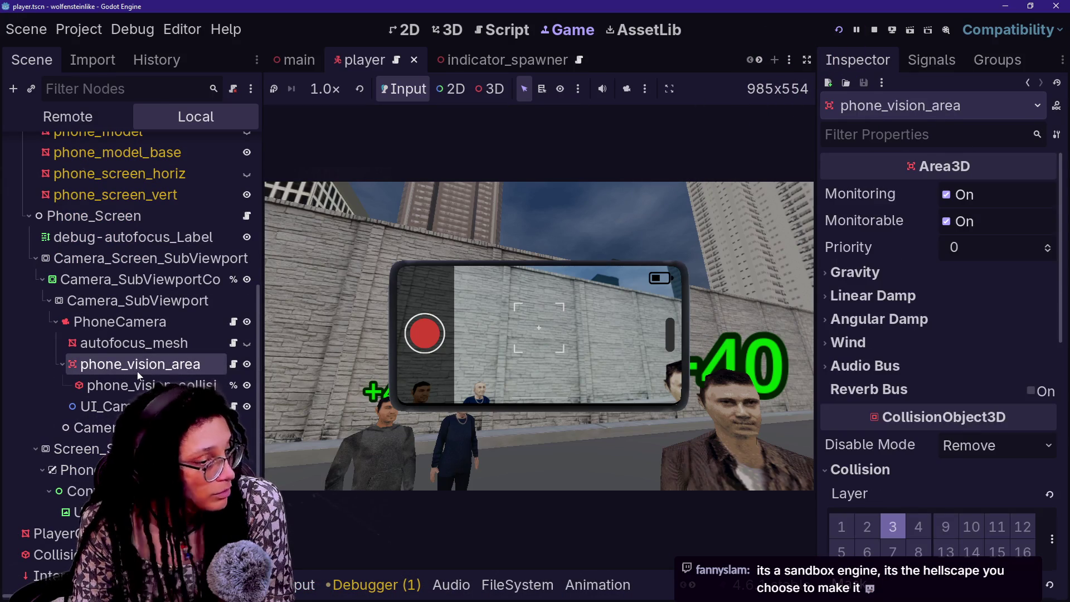
{"action": "left_click", "coordinate": [134, 300]}
{"action": "left_click", "coordinate": [128, 217]}
{"action": "key", "text": "Down"}
{"action": "key", "text": "Down"}
{"action": "left_click", "coordinate": [132, 241]}
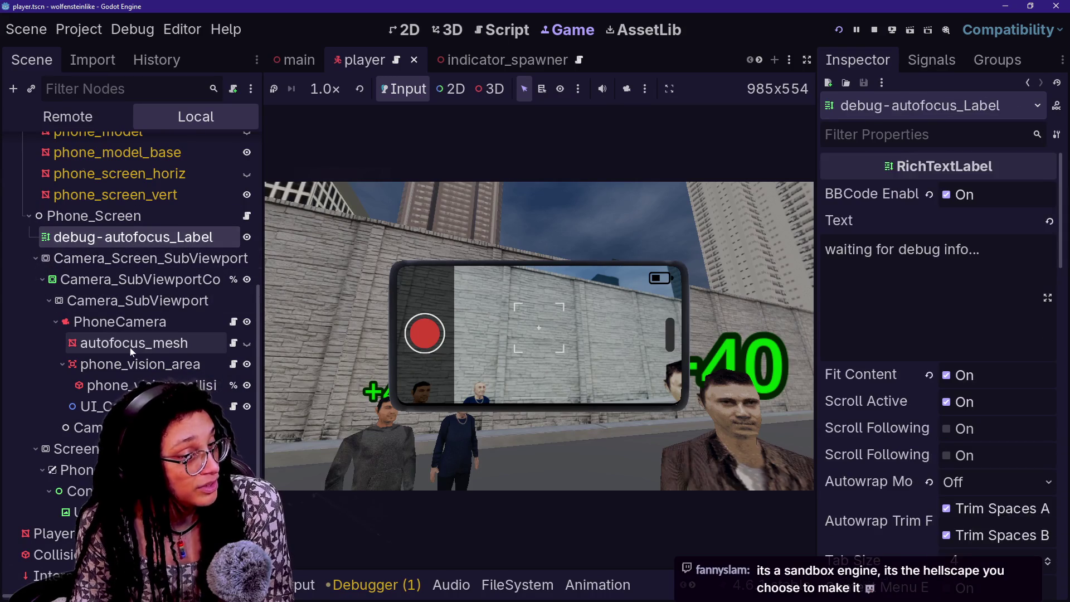
{"action": "key", "text": "Down"}
{"action": "key", "text": "Down"}
{"action": "key", "text": "Down"}
{"action": "left_click", "coordinate": [82, 472]}
{"action": "key", "text": "Up"}
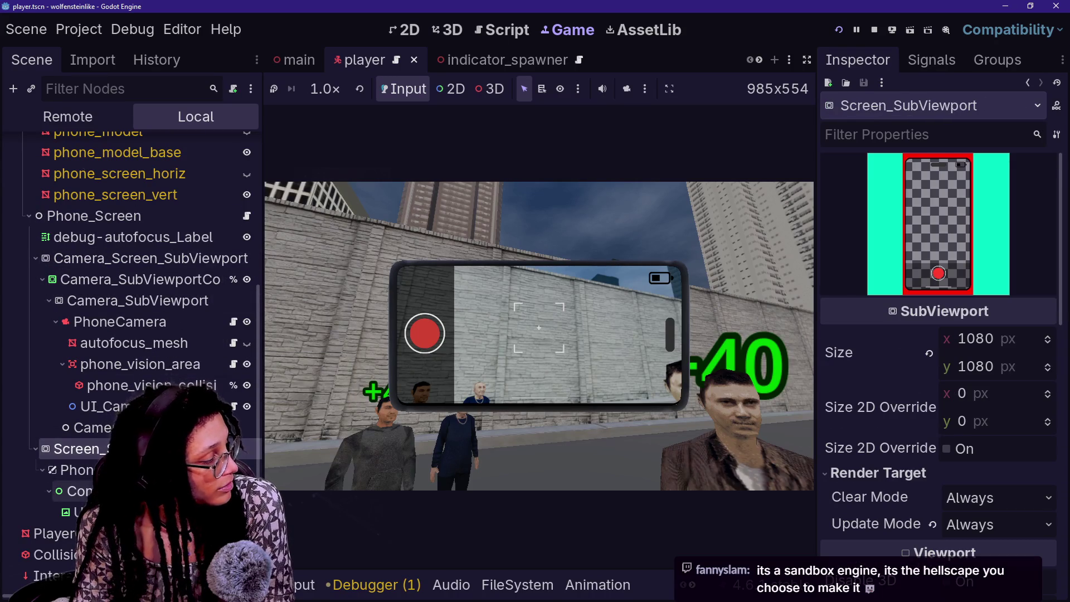
{"action": "left_click", "coordinate": [82, 470]}
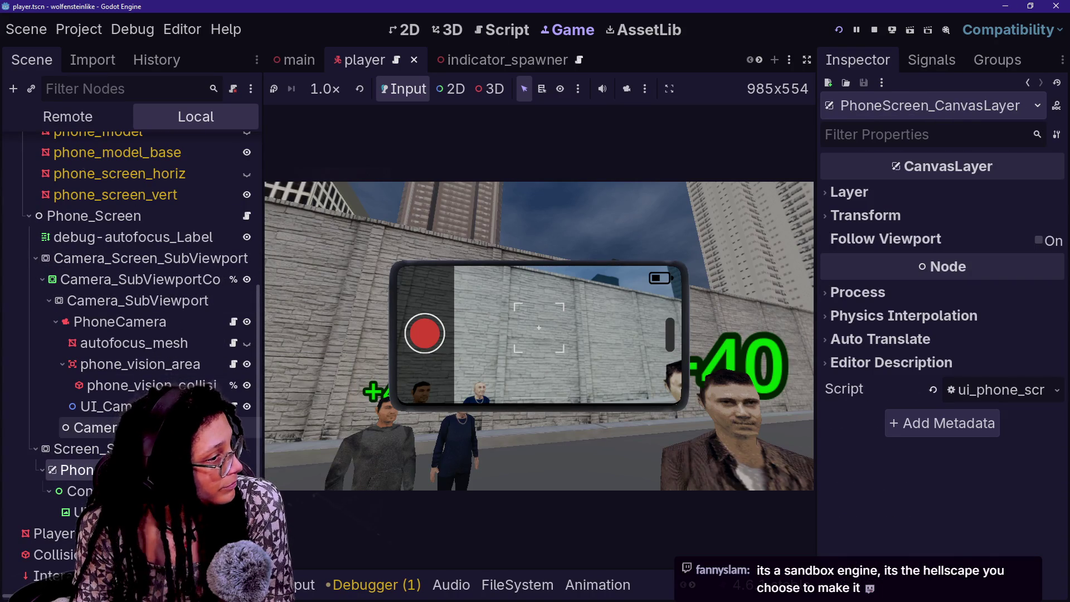
{"action": "scroll", "coordinate": [137, 329], "scroll_direction": "up", "scroll_amount": 4}
{"action": "scroll", "coordinate": [137, 329], "scroll_direction": "up", "scroll_amount": 2}
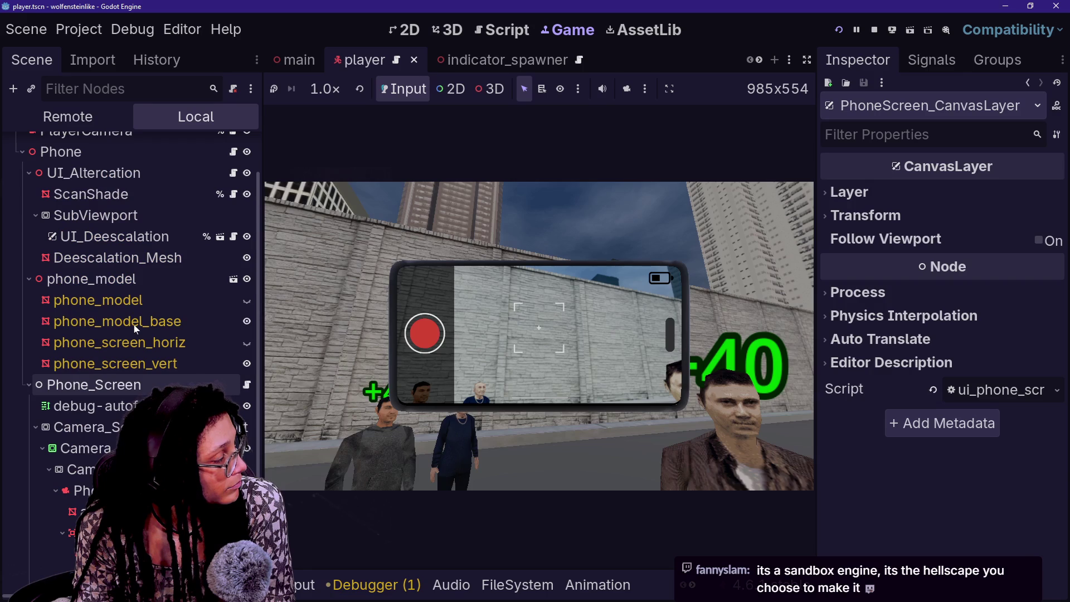
{"action": "scroll", "coordinate": [137, 329], "scroll_direction": "down", "scroll_amount": 2}
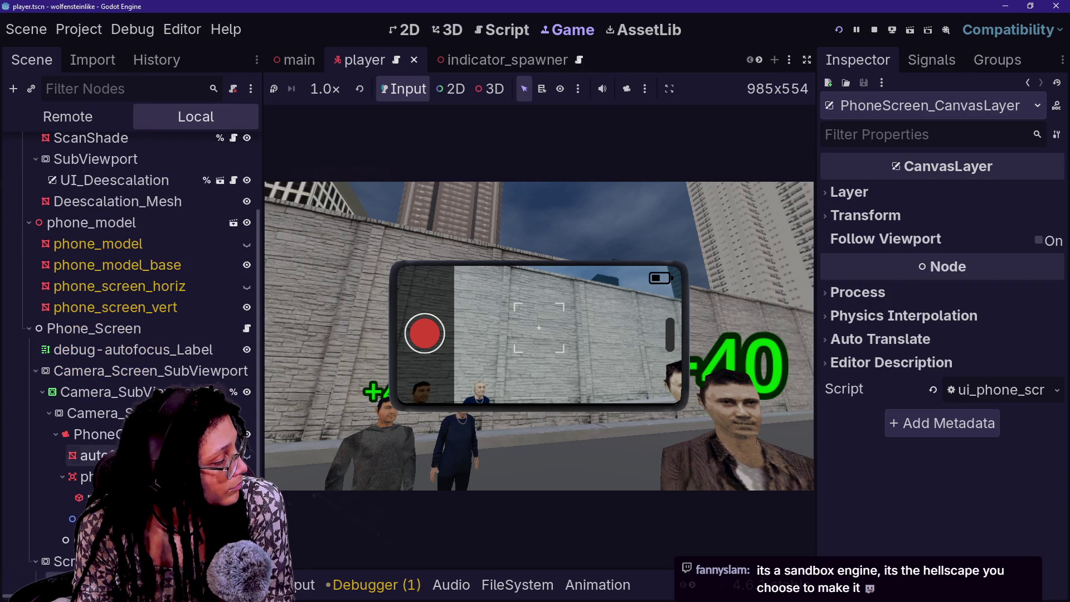
Select PhoneCamera and scroll the Inspector down to its camera and transform properties
{"action": "left_click", "coordinate": [95, 434]}
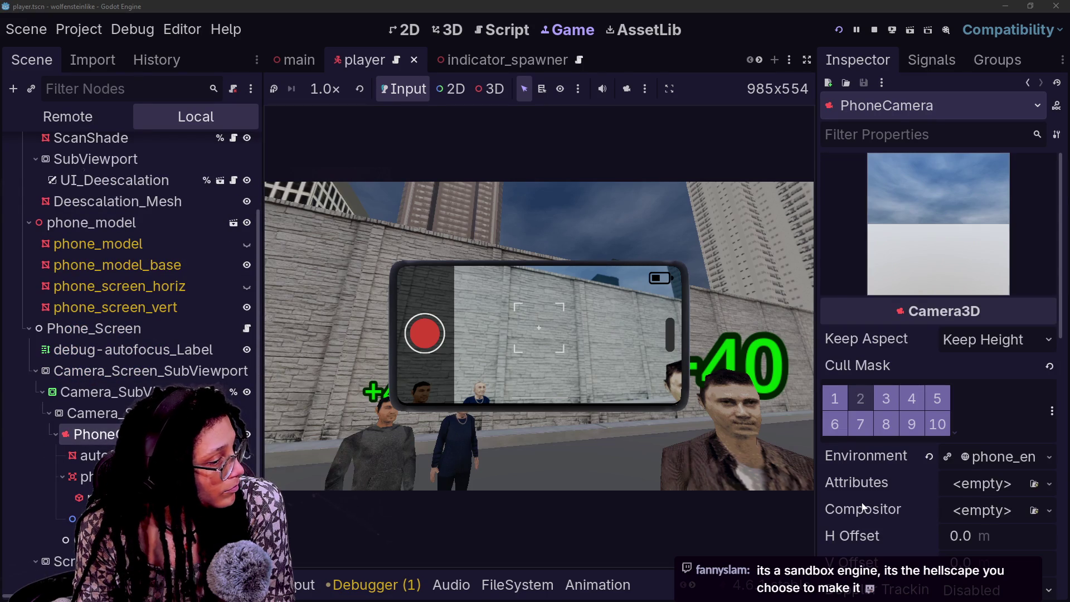
{"action": "scroll", "coordinate": [855, 506], "scroll_direction": "down", "scroll_amount": 3}
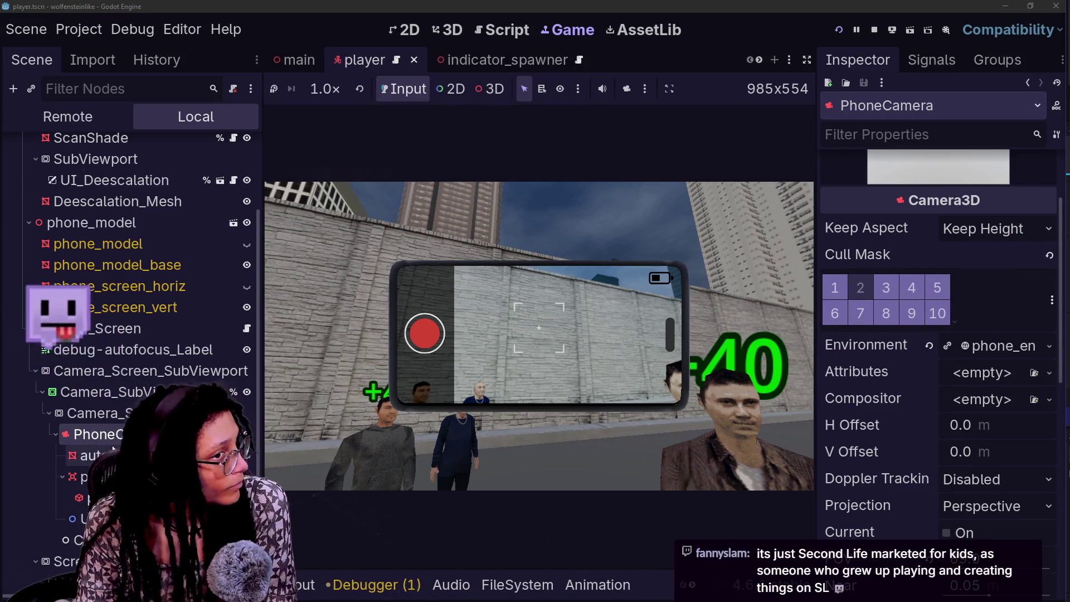
{"action": "scroll", "coordinate": [134, 346], "scroll_direction": "down", "scroll_amount": 4}
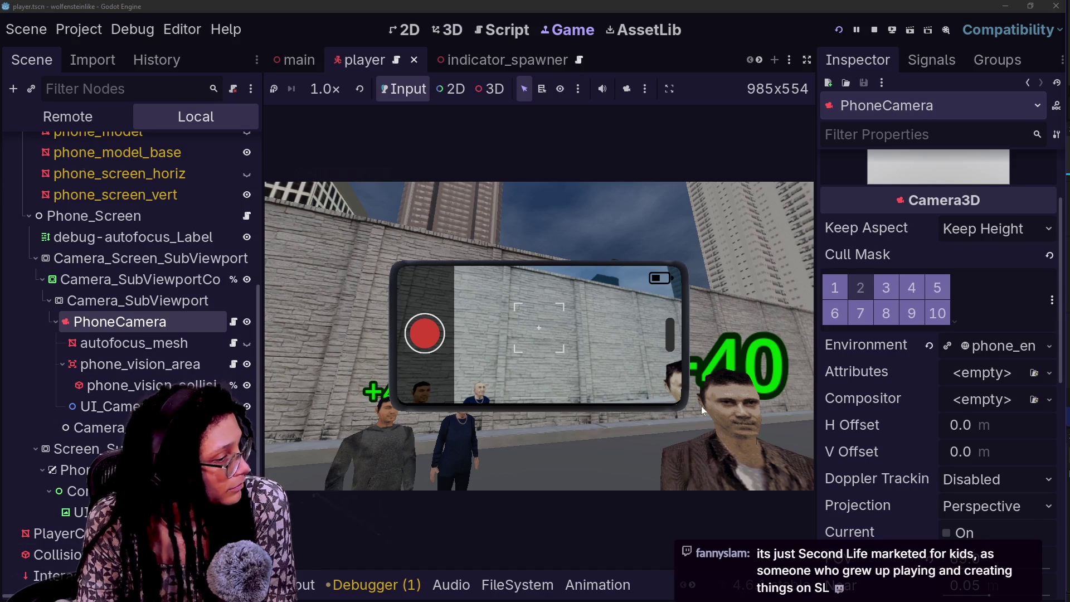
{"action": "scroll", "coordinate": [911, 480], "scroll_direction": "down", "scroll_amount": 10}
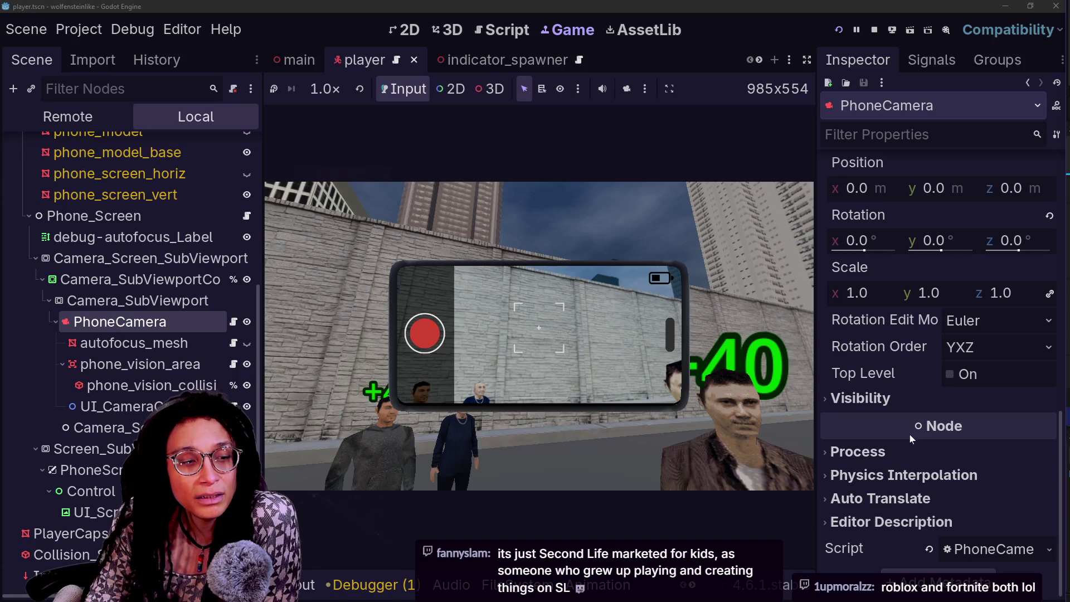
{"action": "mouse_move", "coordinate": [911, 434]}
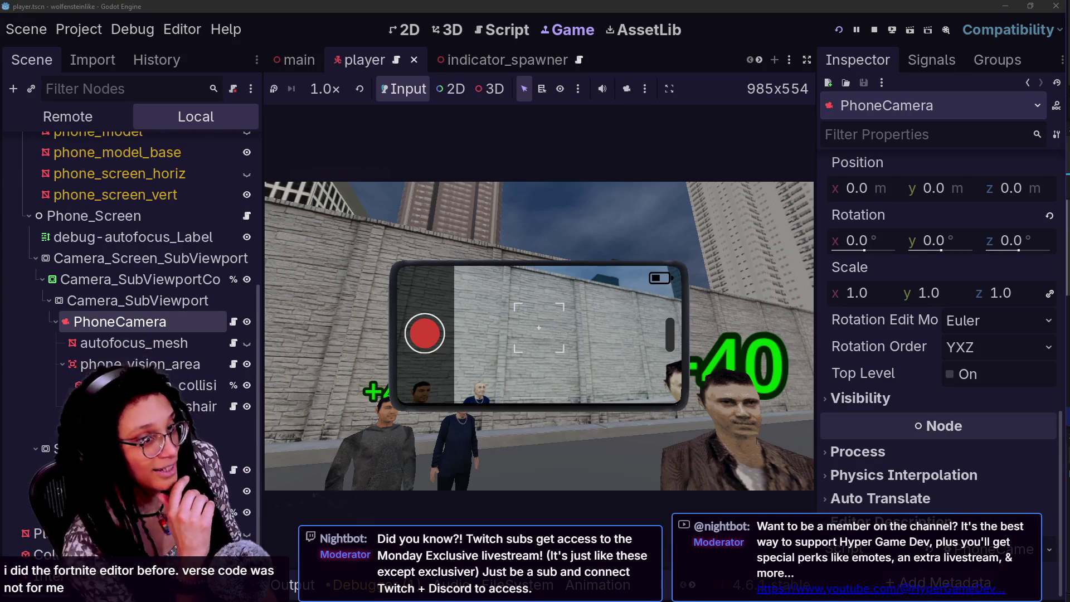
Alt+Tab to the stream chat window so it sits over the editor's left half
{"action": "key", "text": "alt+Tab"}
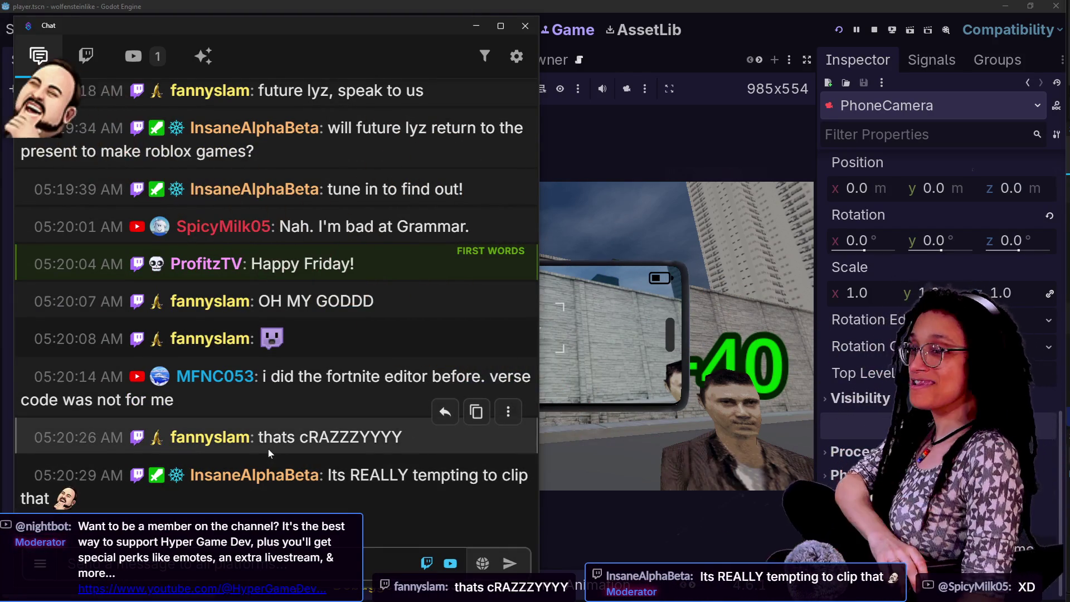
{"action": "scroll", "coordinate": [433, 403], "scroll_direction": "up", "scroll_amount": 2}
{"action": "scroll", "coordinate": [309, 369], "scroll_direction": "up", "scroll_amount": 4}
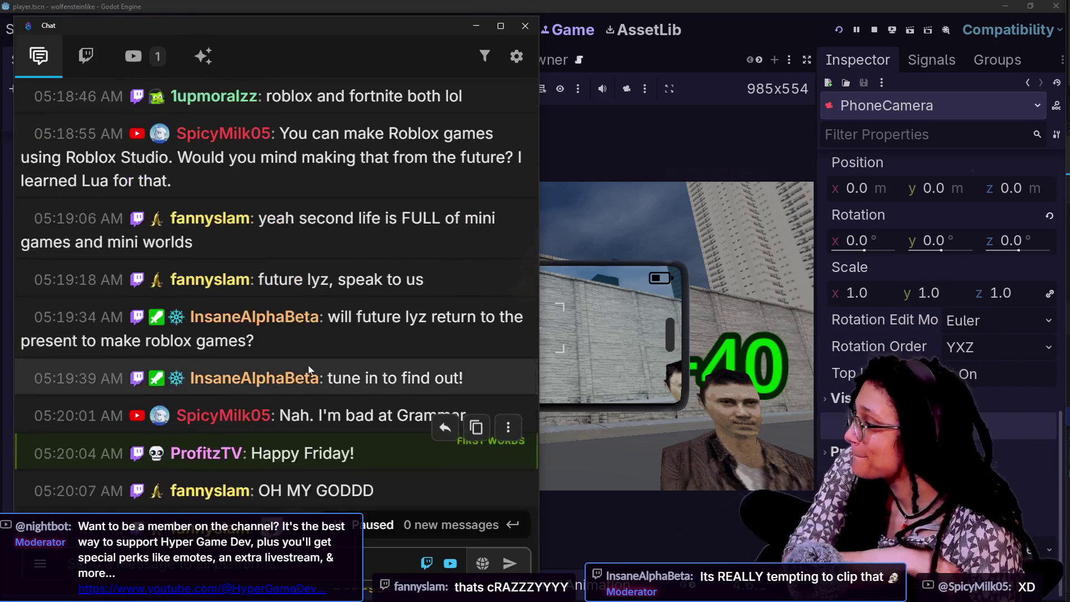
{"action": "scroll", "coordinate": [309, 369], "scroll_direction": "up", "scroll_amount": 2}
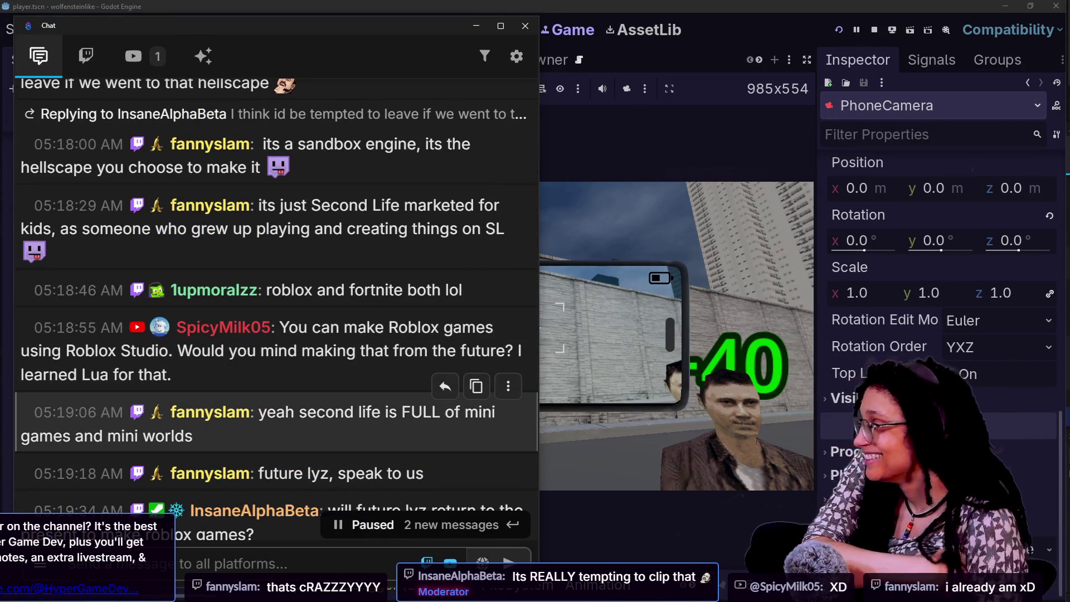
{"action": "scroll", "coordinate": [488, 418], "scroll_direction": "down", "scroll_amount": 2}
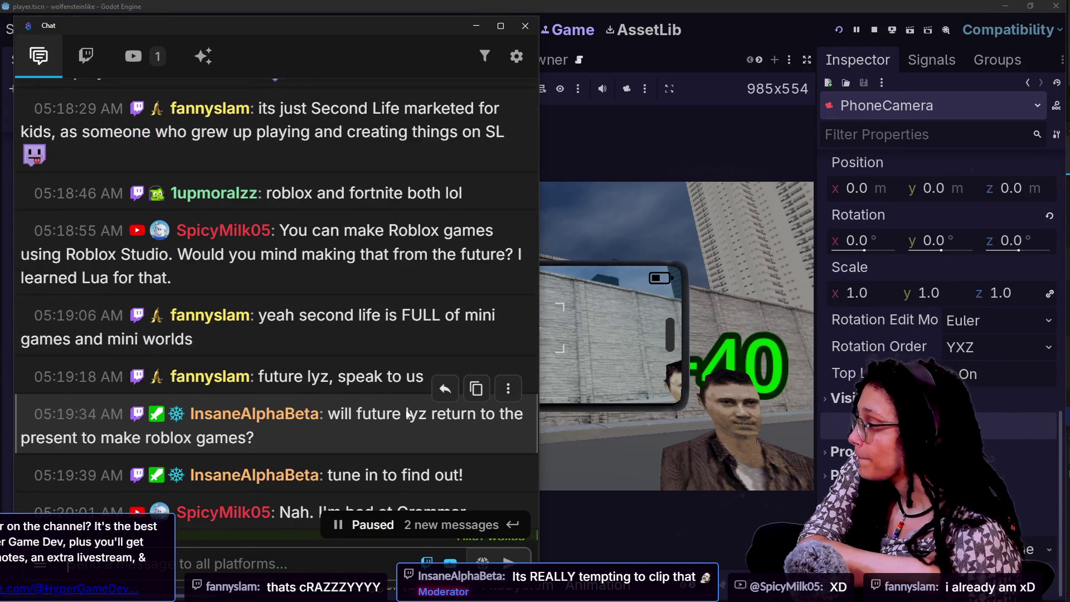
{"action": "scroll", "coordinate": [407, 415], "scroll_direction": "down", "scroll_amount": 2}
{"action": "scroll", "coordinate": [407, 415], "scroll_direction": "down", "scroll_amount": 5}
{"action": "scroll", "coordinate": [407, 415], "scroll_direction": "up", "scroll_amount": 5}
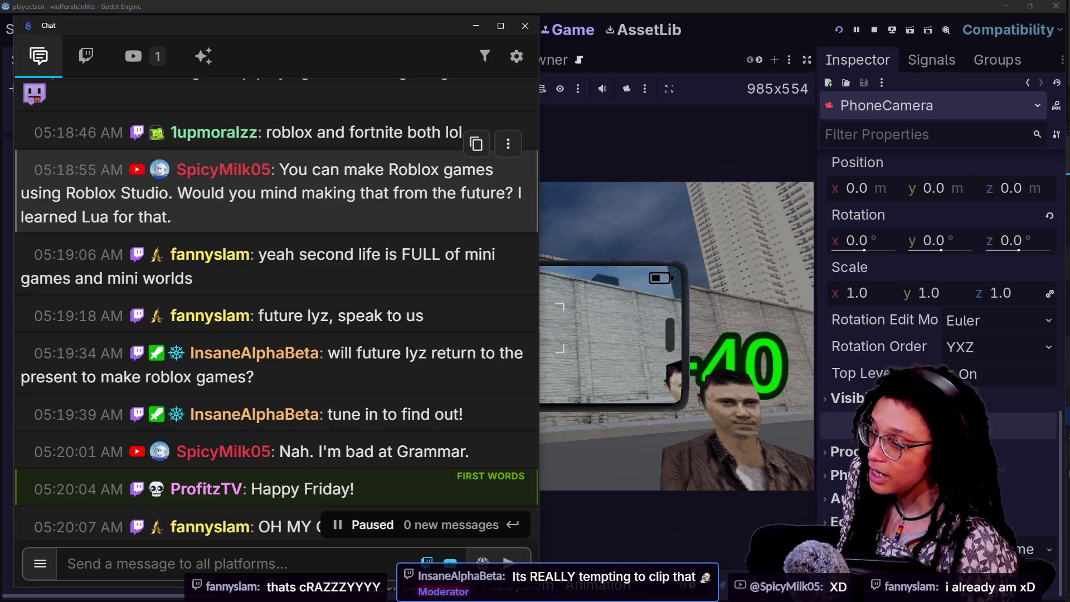
{"action": "scroll", "coordinate": [340, 532], "scroll_direction": "down", "scroll_amount": 5}
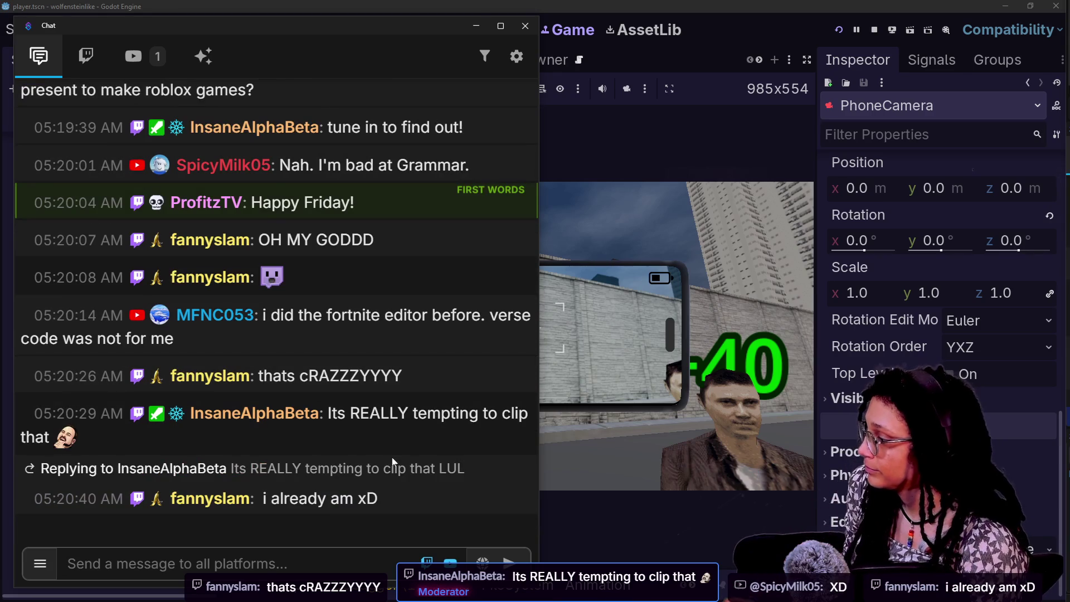
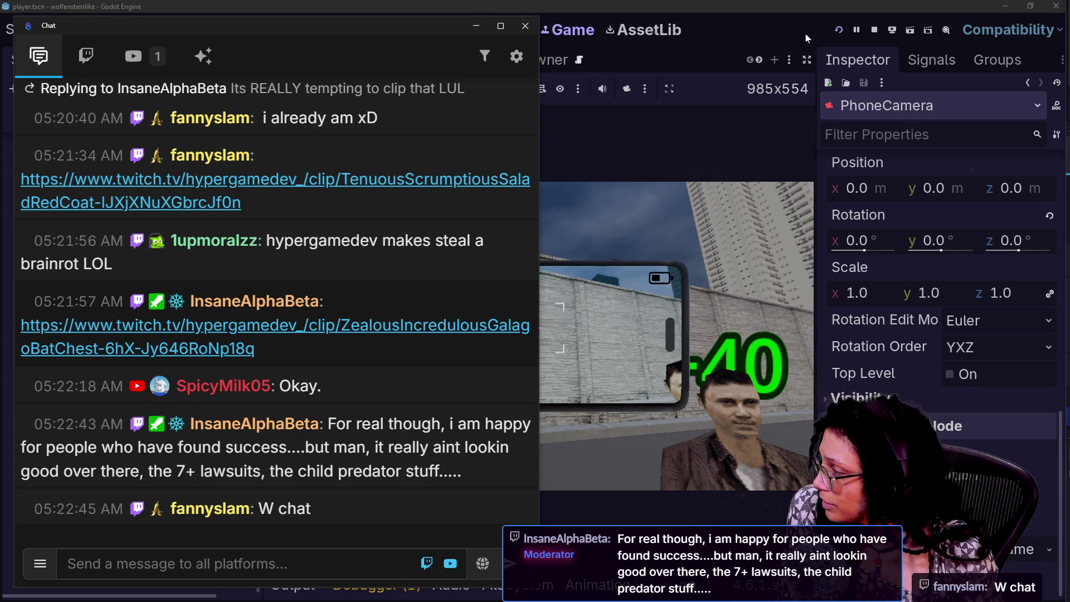
Scroll the chat, then switch windows so the chat sits over the browser's speed test page
{"action": "scroll", "coordinate": [382, 436], "scroll_direction": "up", "scroll_amount": 2}
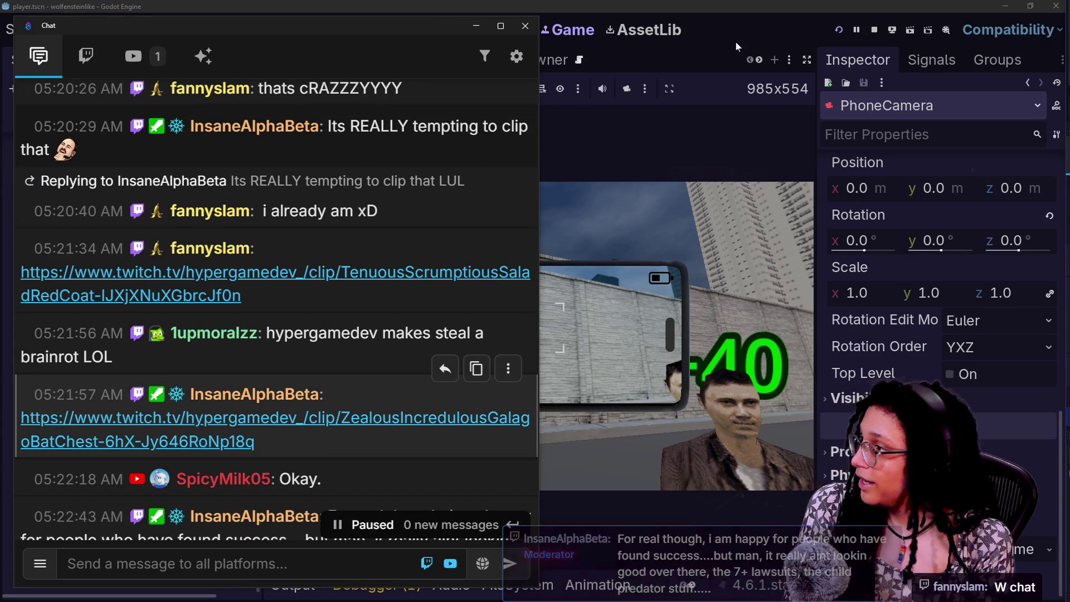
{"action": "scroll", "coordinate": [326, 212], "scroll_direction": "down", "scroll_amount": 2}
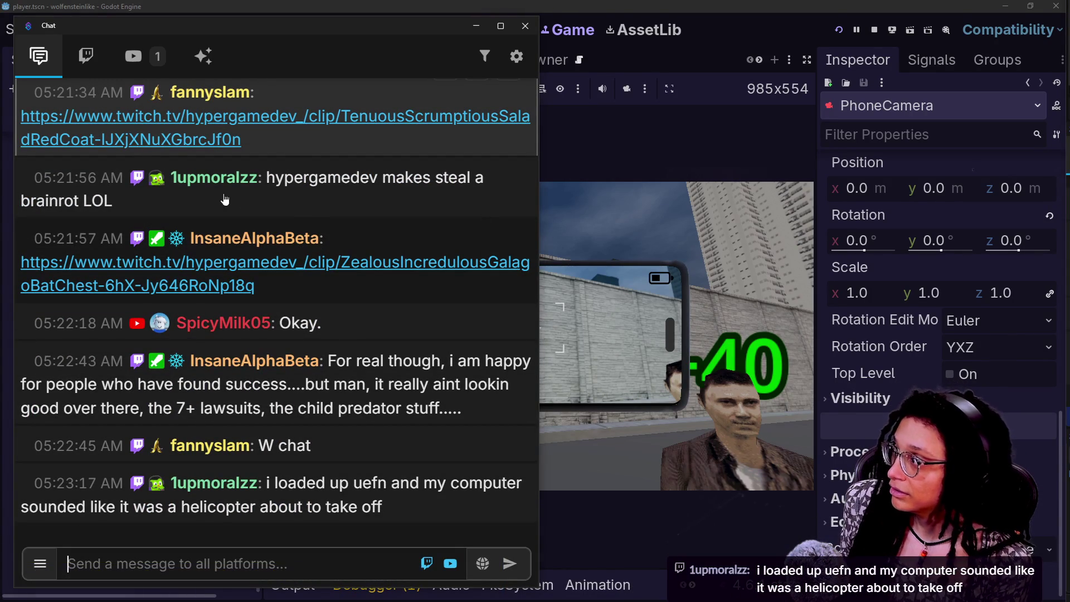
{"action": "key", "text": "alt+Tab"}
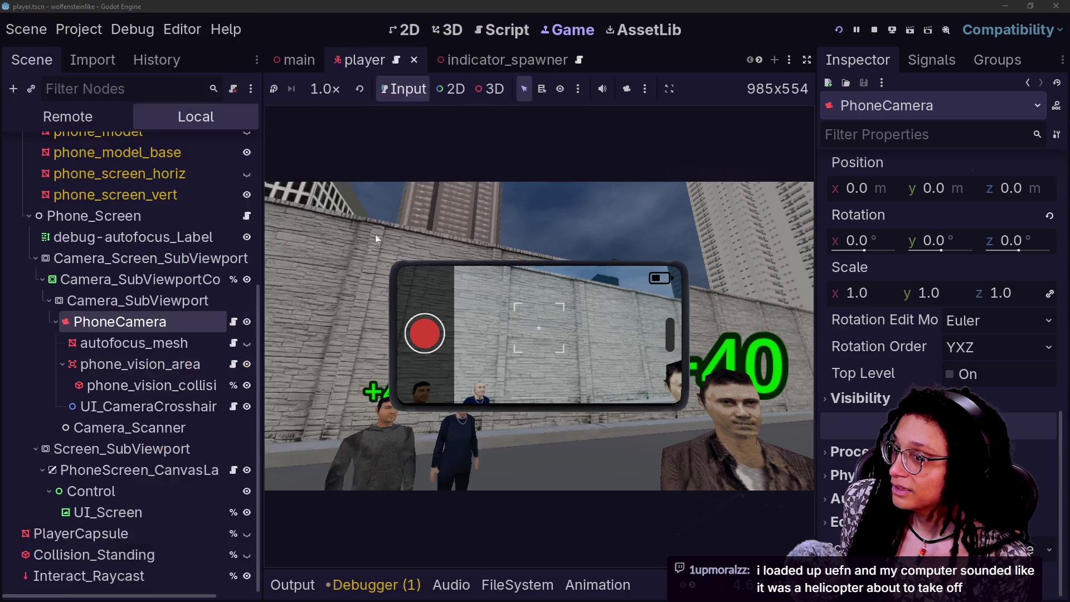
{"action": "key", "text": "alt+Tab"}
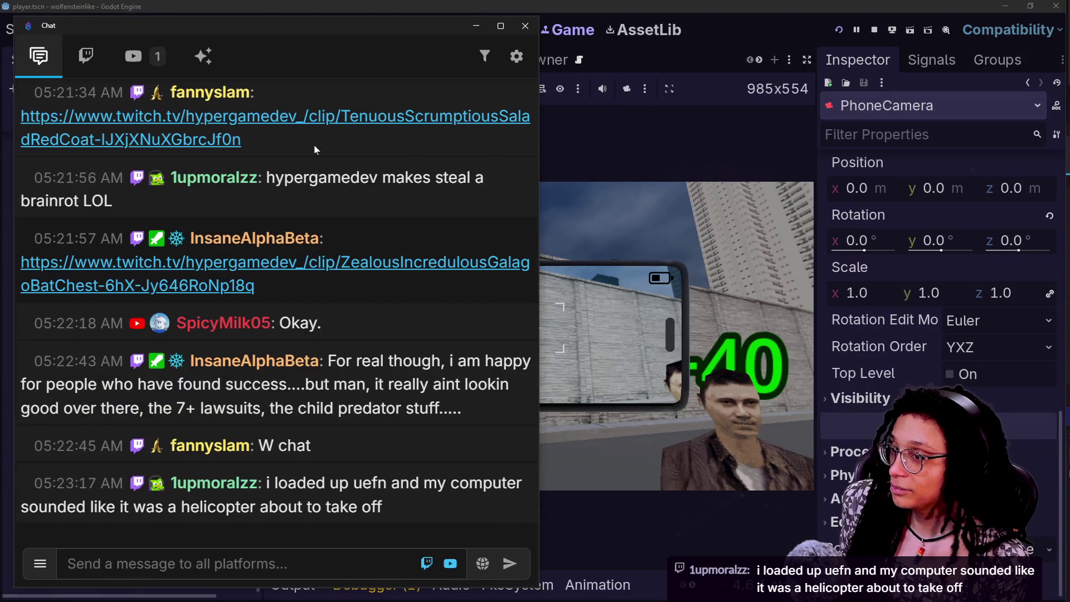
{"action": "key", "text": "alt+Tab"}
{"action": "key", "text": "alt+Tab"}
{"action": "scroll", "coordinate": [387, 139], "scroll_direction": "up", "scroll_amount": 1}
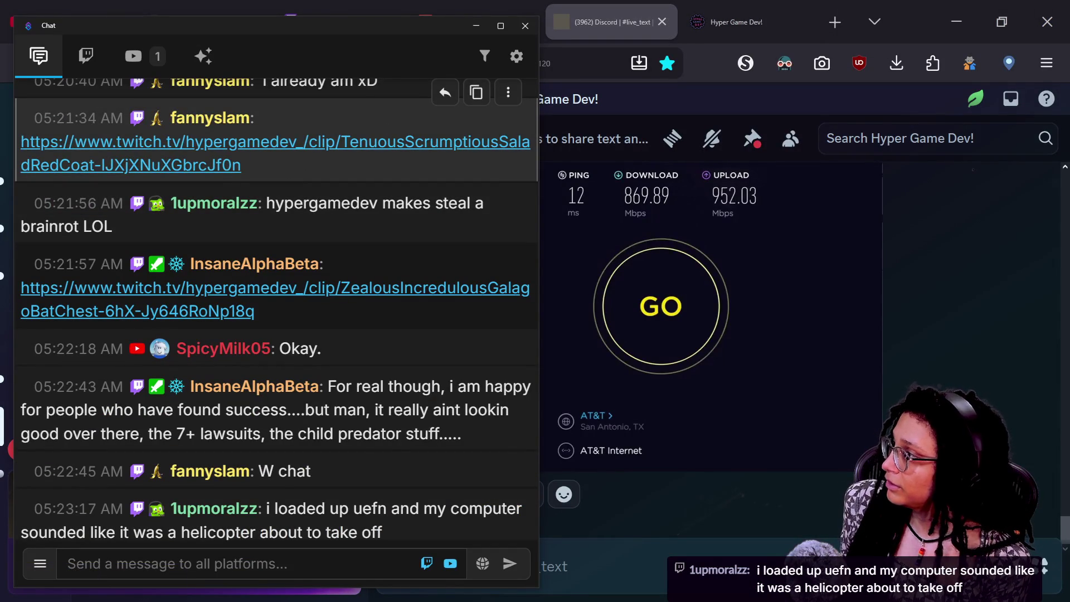
Select the first shared clip link in the stream chat
{"action": "left_click_drag", "start_coordinate": [245, 165], "coordinate": [18, 147]}
{"action": "left_click", "coordinate": [315, 169]}
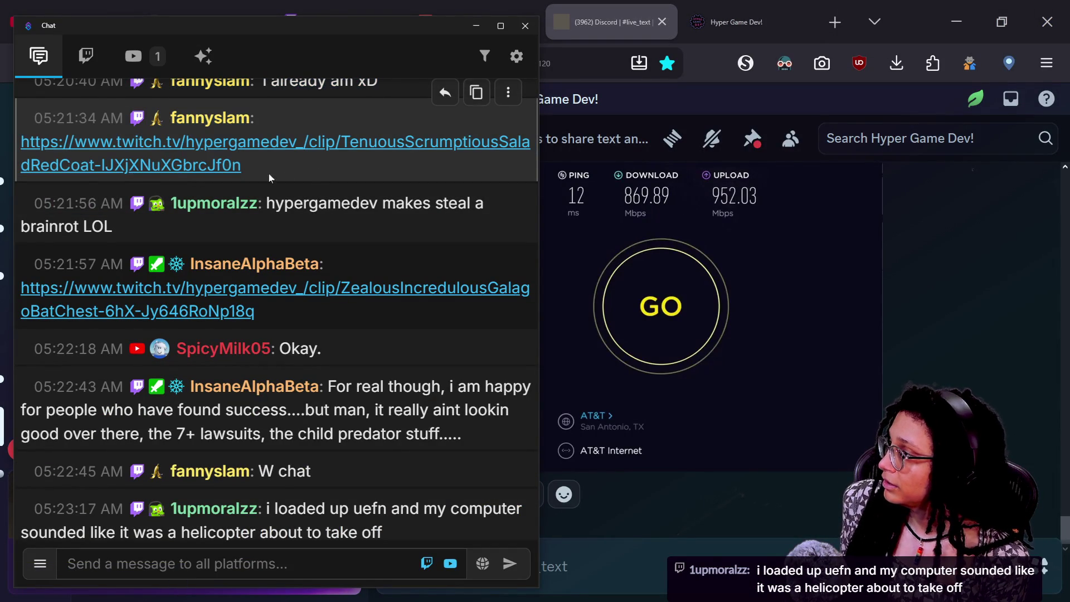
{"action": "left_click_drag", "start_coordinate": [30, 165], "coordinate": [21, 142]}
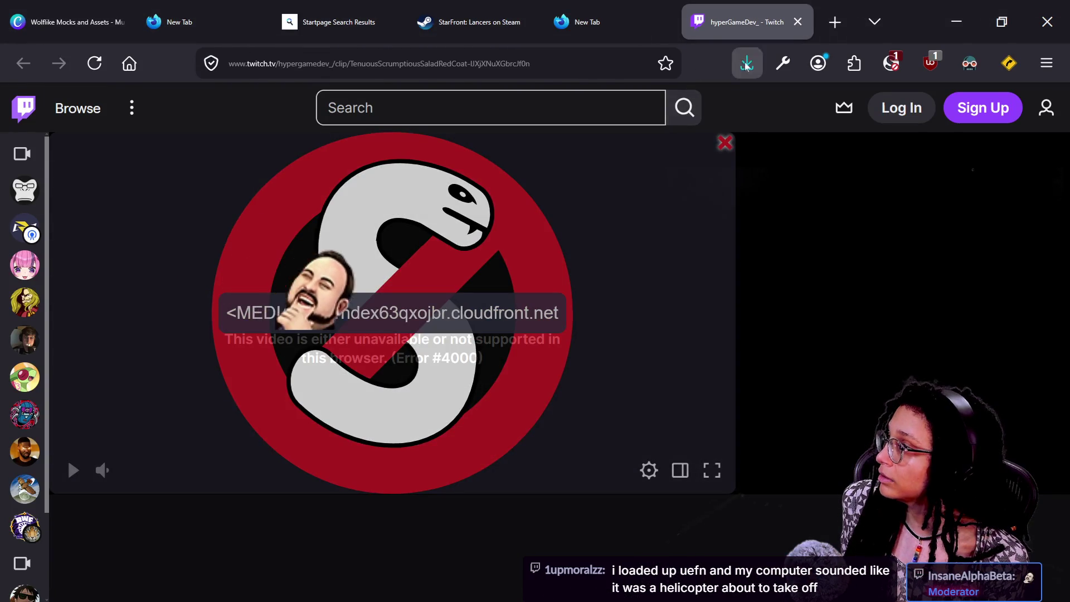
Temporarily allow the clip's blocked video, then close the failing Twitch clip tab
{"action": "left_click", "coordinate": [367, 363]}
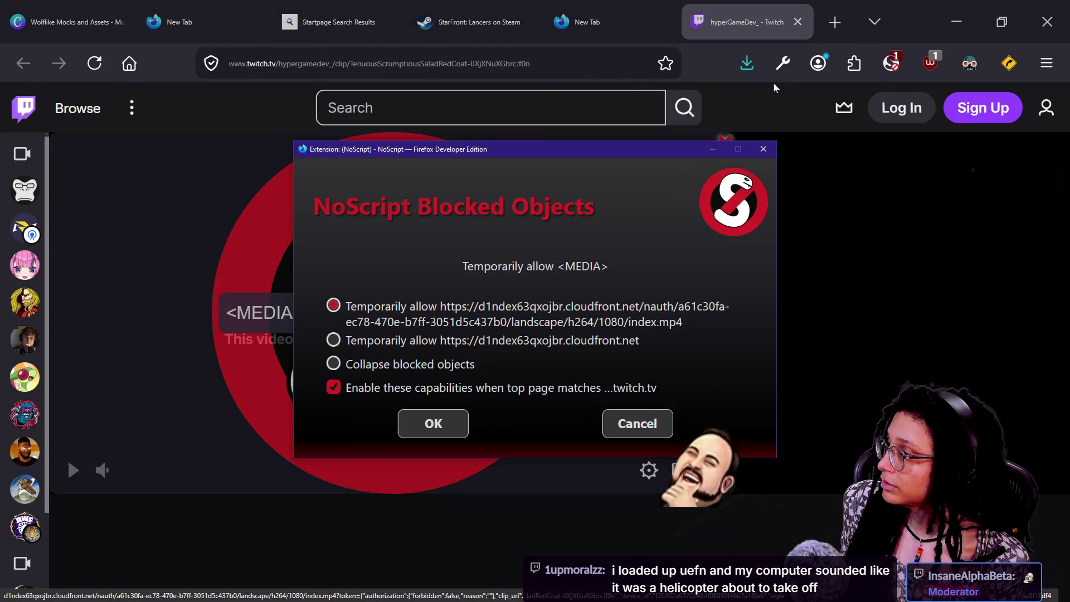
{"action": "left_click", "coordinate": [433, 423]}
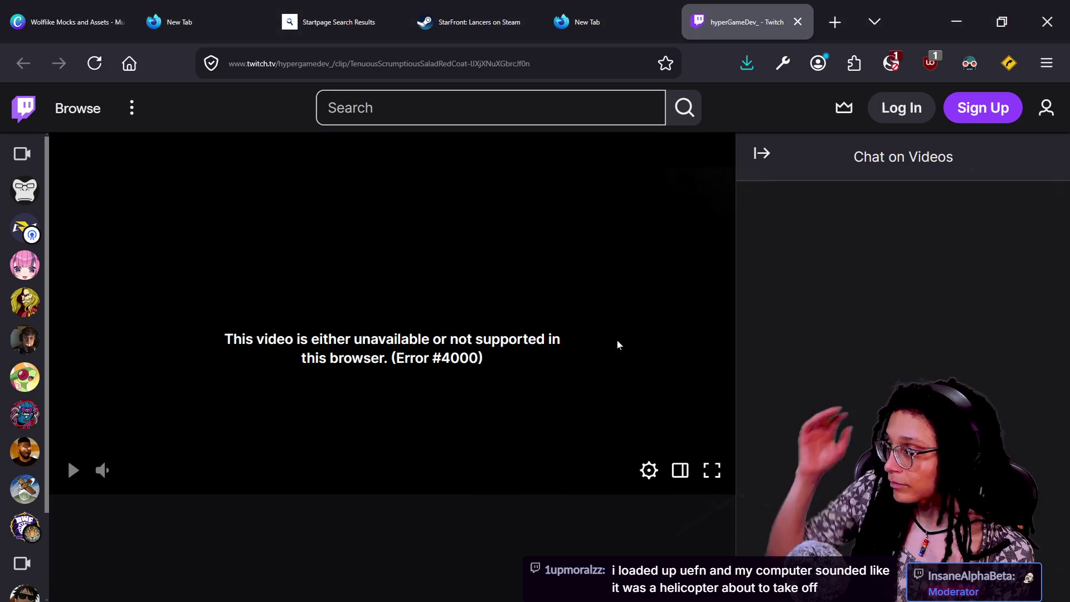
{"action": "left_click", "coordinate": [797, 22]}
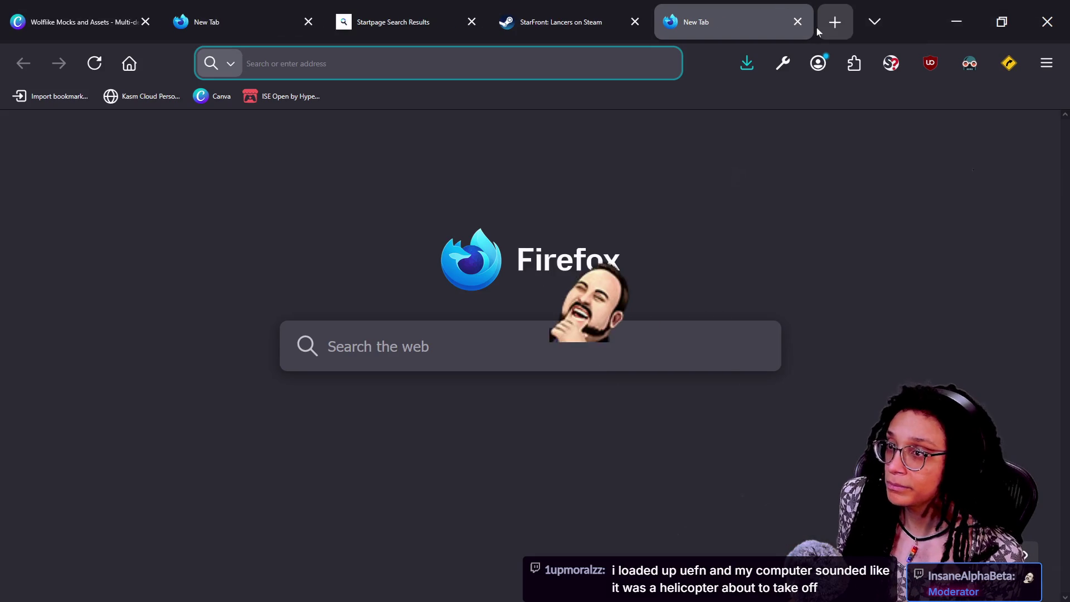
Load the pasted clip address in the browser and unmute the clip
{"action": "key", "text": "ctrl+v"}
{"action": "key", "text": "Return"}
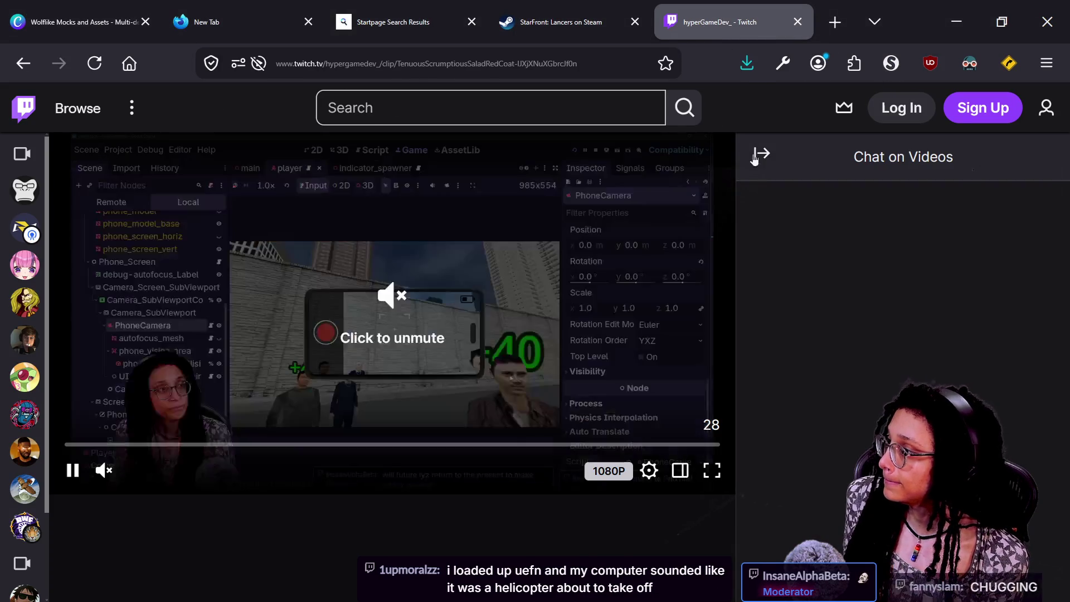
{"action": "left_click", "coordinate": [387, 346]}
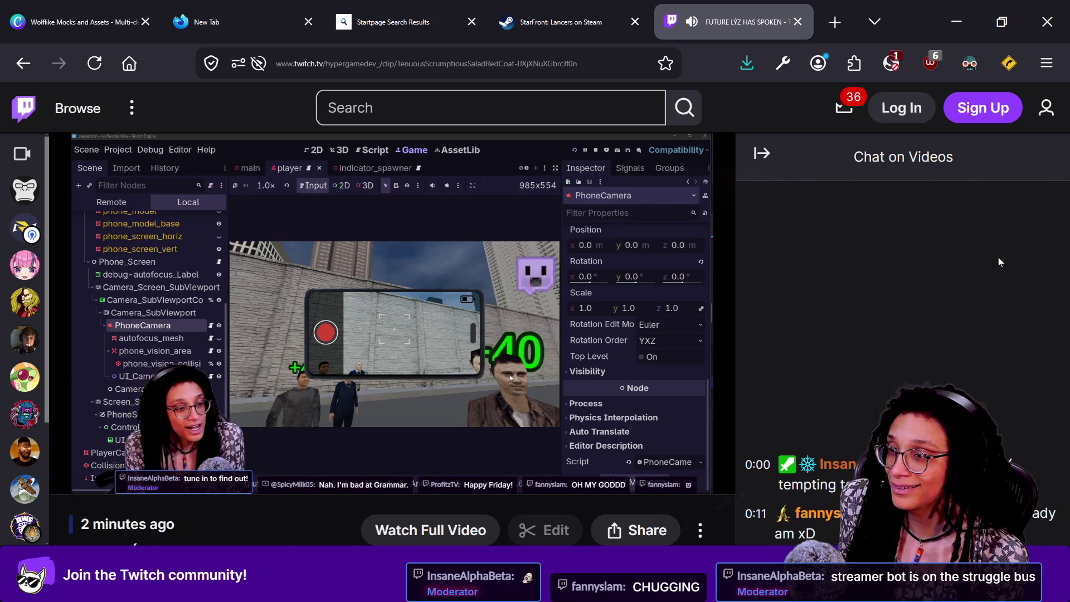
Play 'FUTURE LYZ HAS SPOKEN' through to its end screen, then return to the stream chat
{"action": "key", "text": "alt+Tab"}
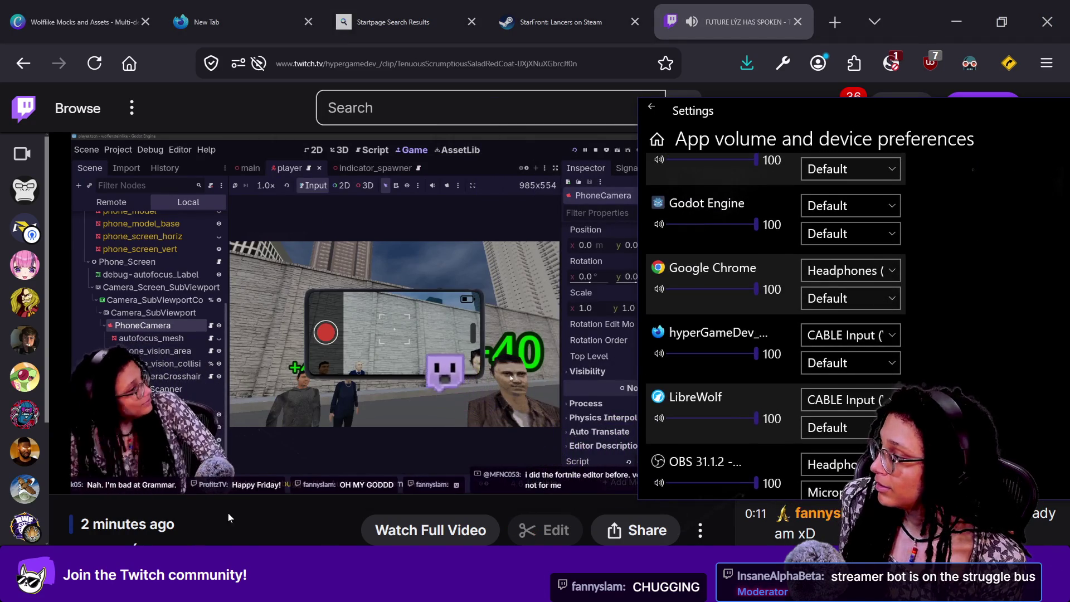
{"action": "key", "text": "alt+Tab"}
{"action": "left_click", "coordinate": [72, 469]}
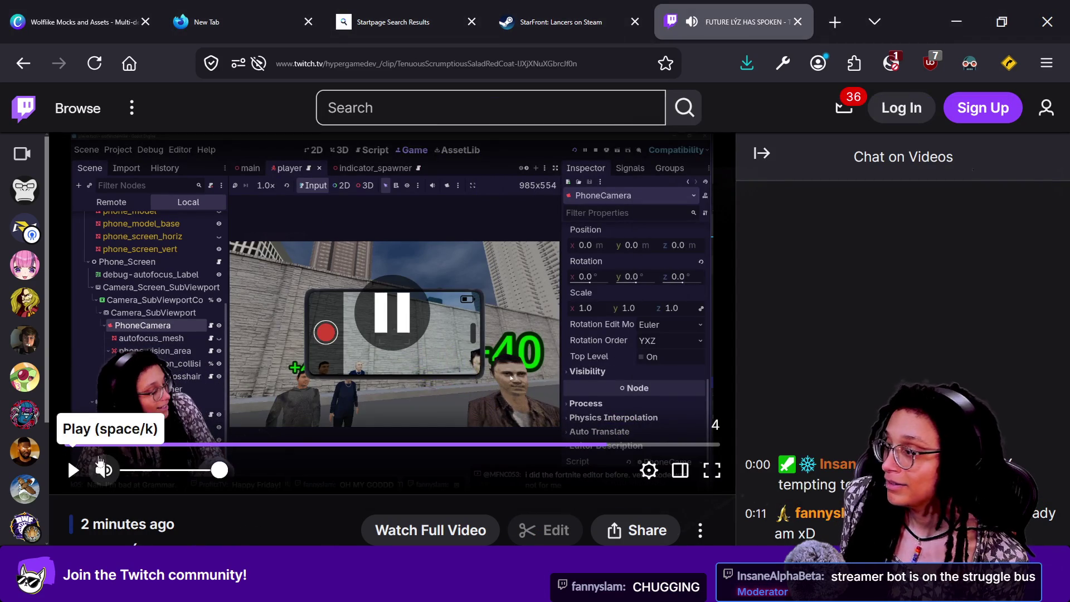
{"action": "left_click", "coordinate": [72, 469]}
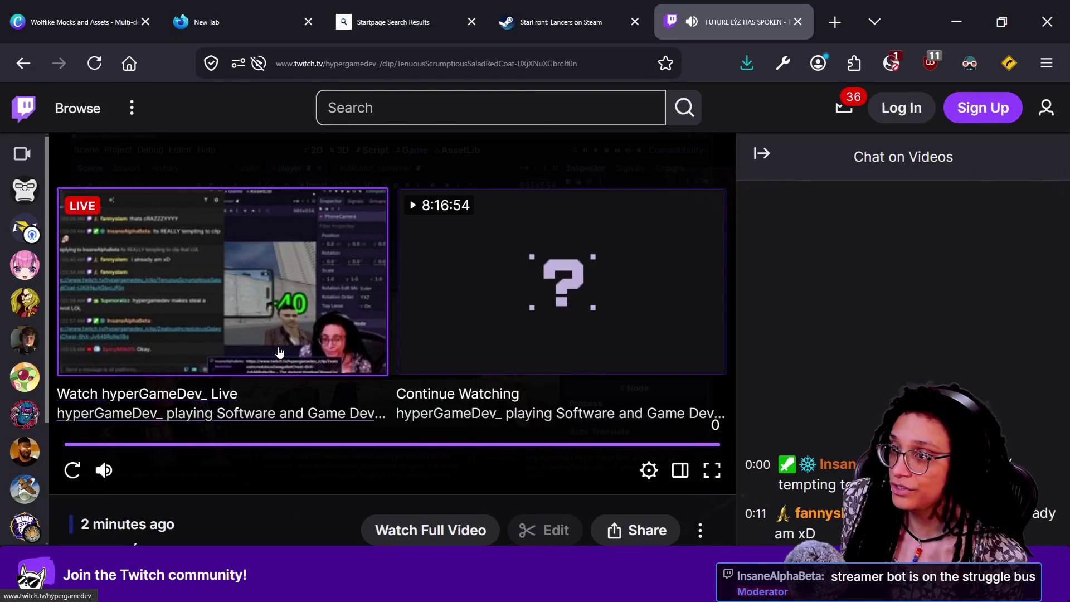
{"action": "key", "text": "alt+Tab"}
{"action": "scroll", "coordinate": [251, 146], "scroll_direction": "up", "scroll_amount": 2}
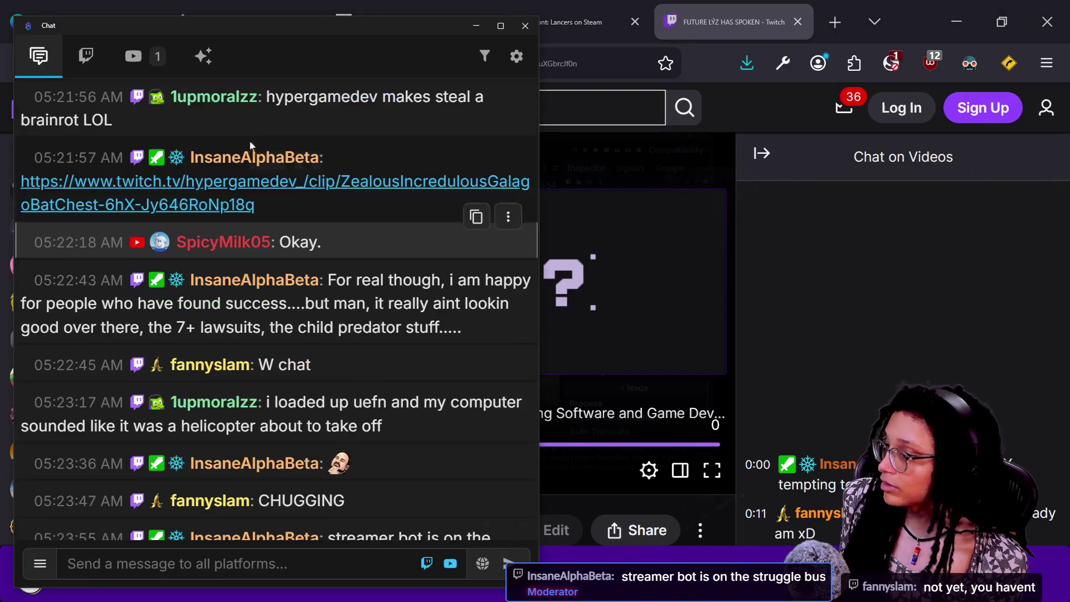
Copy the ZealousIncredulousGalagoBatChest clip link from chat and open it in Firefox
{"action": "mouse_move", "coordinate": [282, 204]}
{"action": "left_mouse_down"}
{"action": "mouse_move", "coordinate": [23, 205]}
{"action": "mouse_move", "coordinate": [21, 181]}
{"action": "left_mouse_up"}
{"action": "key", "text": "ctrl+c"}
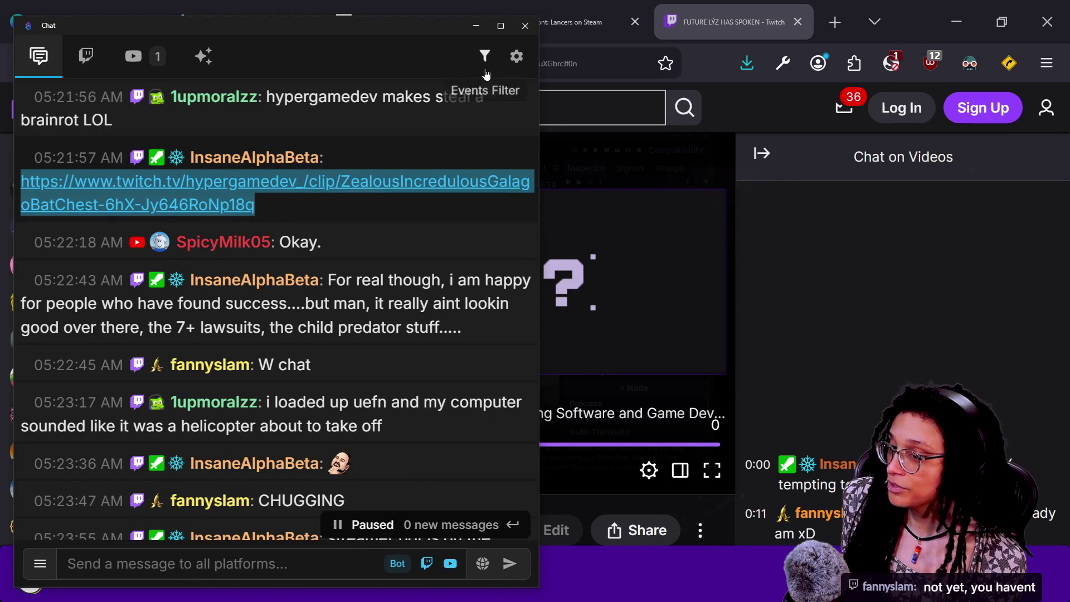
{"action": "left_click", "coordinate": [591, 63]}
{"action": "key", "text": "ctrl+v"}
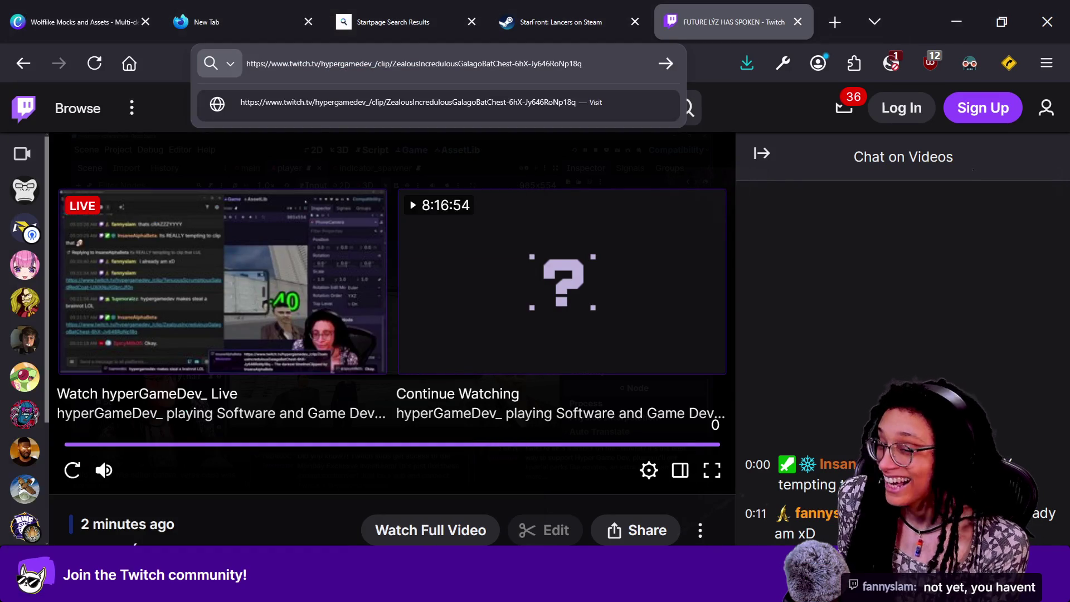
{"action": "key", "text": "Return"}
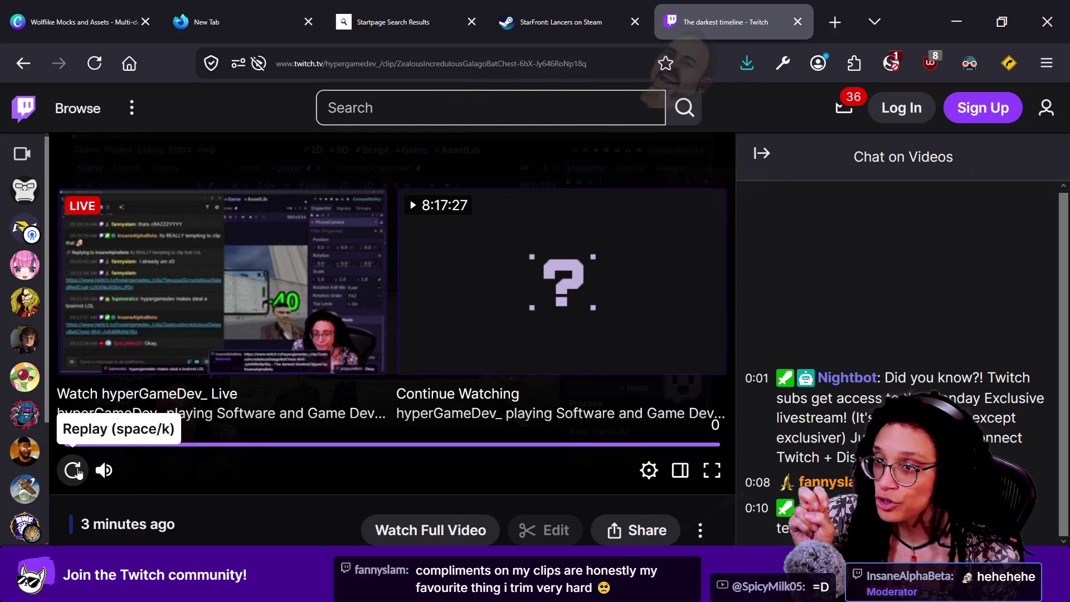
{"action": "left_click", "coordinate": [77, 471]}
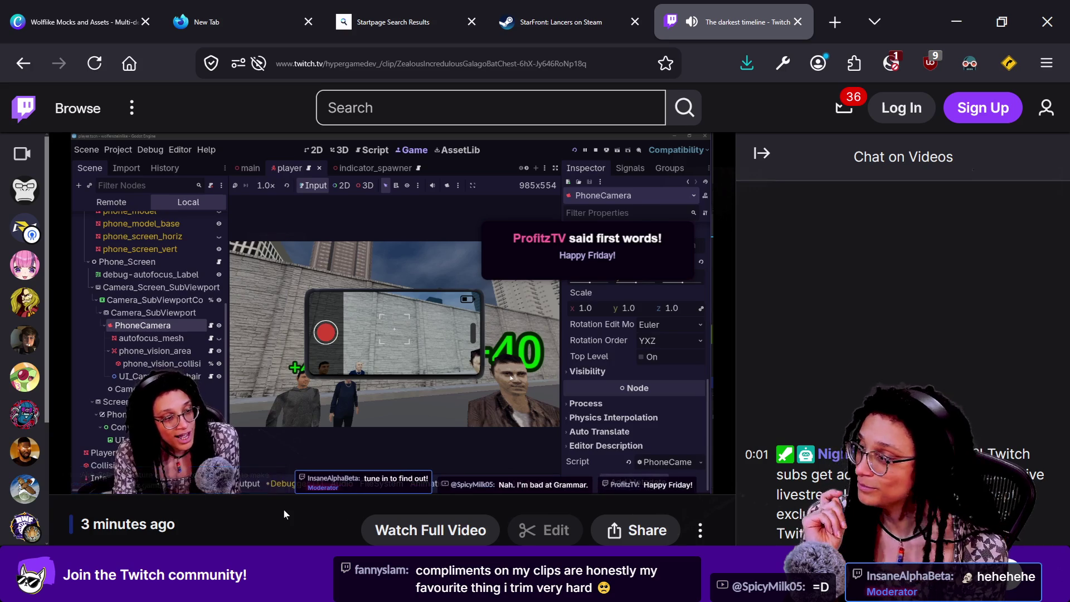
{"action": "mouse_move", "coordinate": [461, 393]}
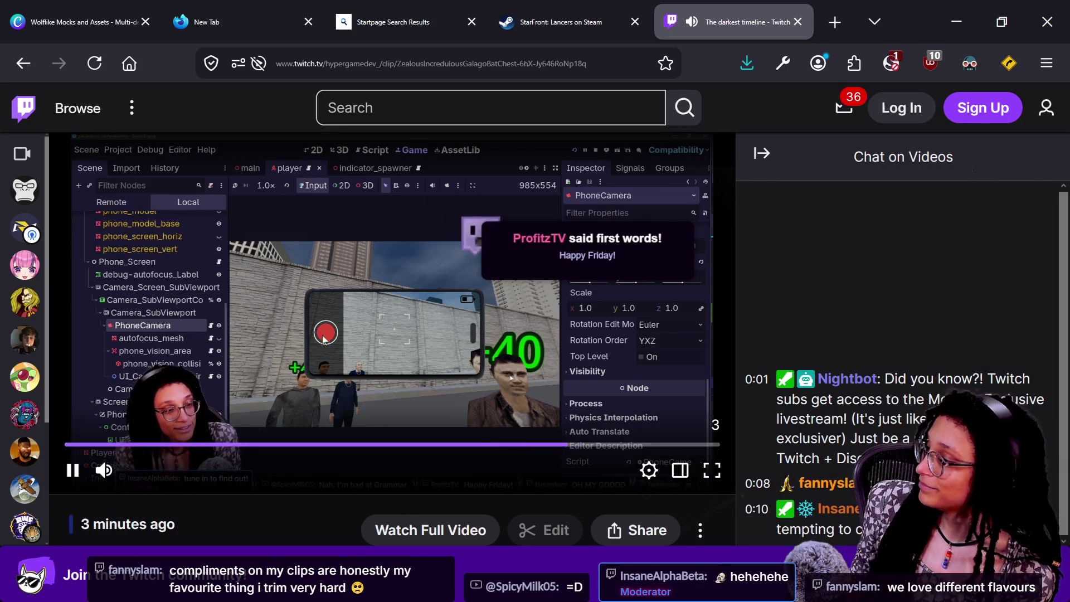
{"action": "mouse_move", "coordinate": [25, 488]}
{"action": "mouse_move", "coordinate": [439, 414]}
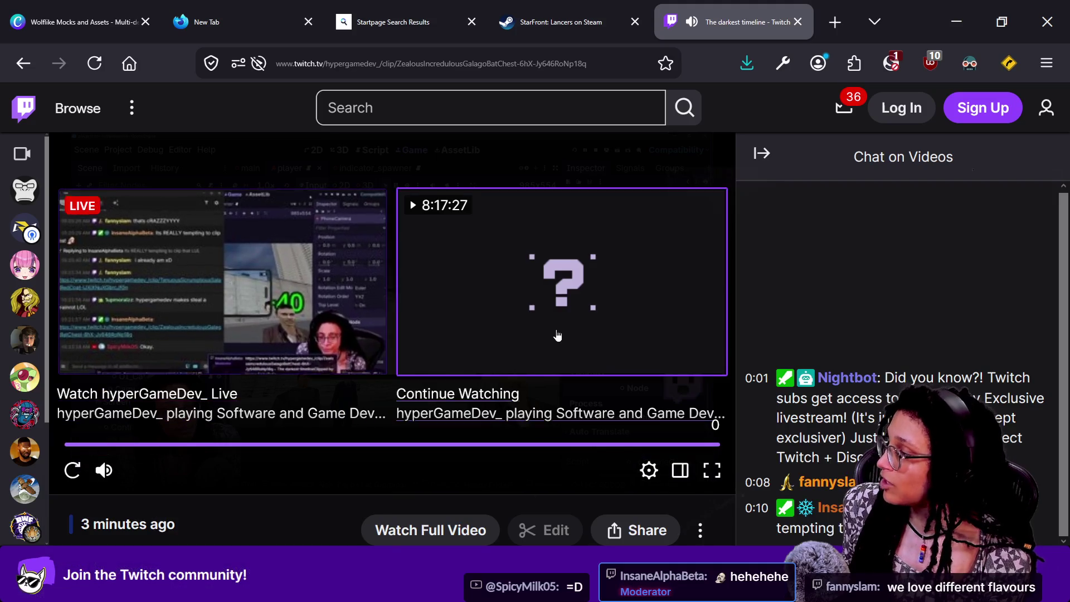
Search TwitchTracker for hypergamedev_ and open the channel's statistics page
{"action": "left_click", "coordinate": [827, 29]}
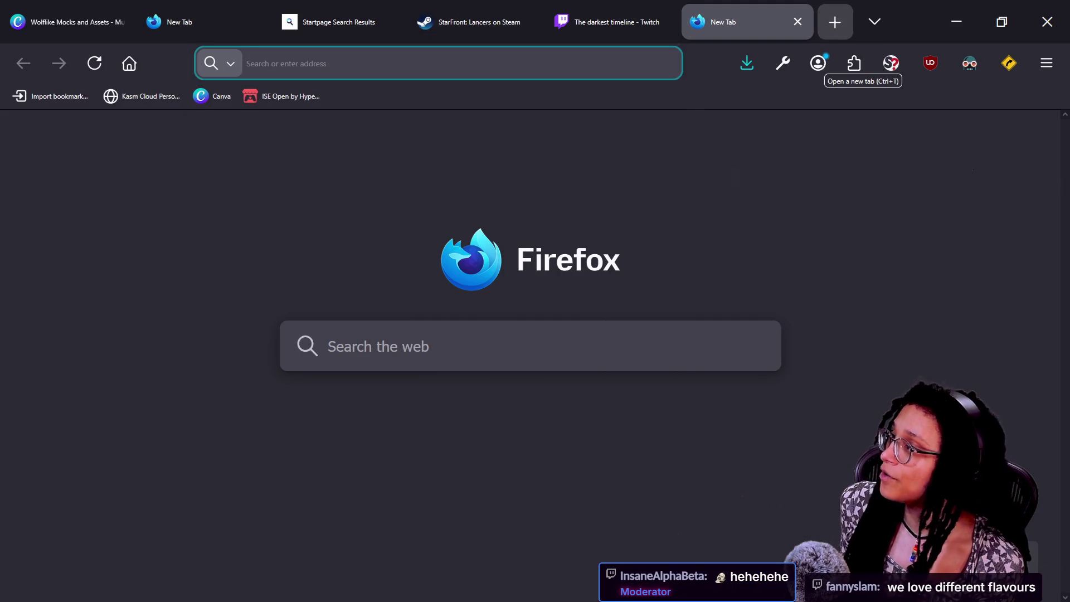
{"action": "type", "text": "twitchtracker.com"}
{"action": "key", "text": "Return"}
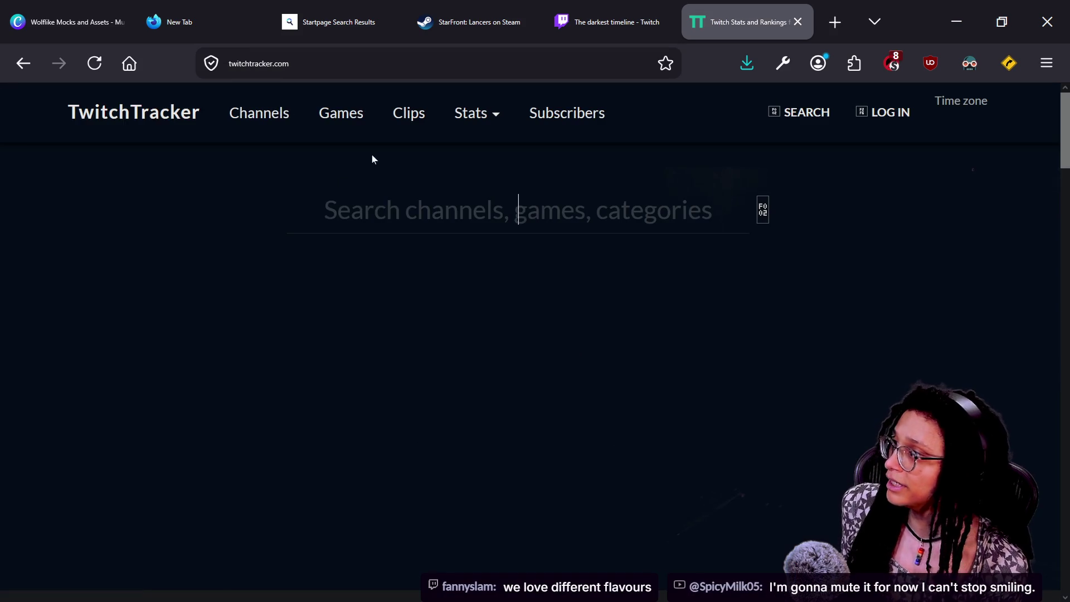
{"action": "type", "text": "hypergamedev_"}
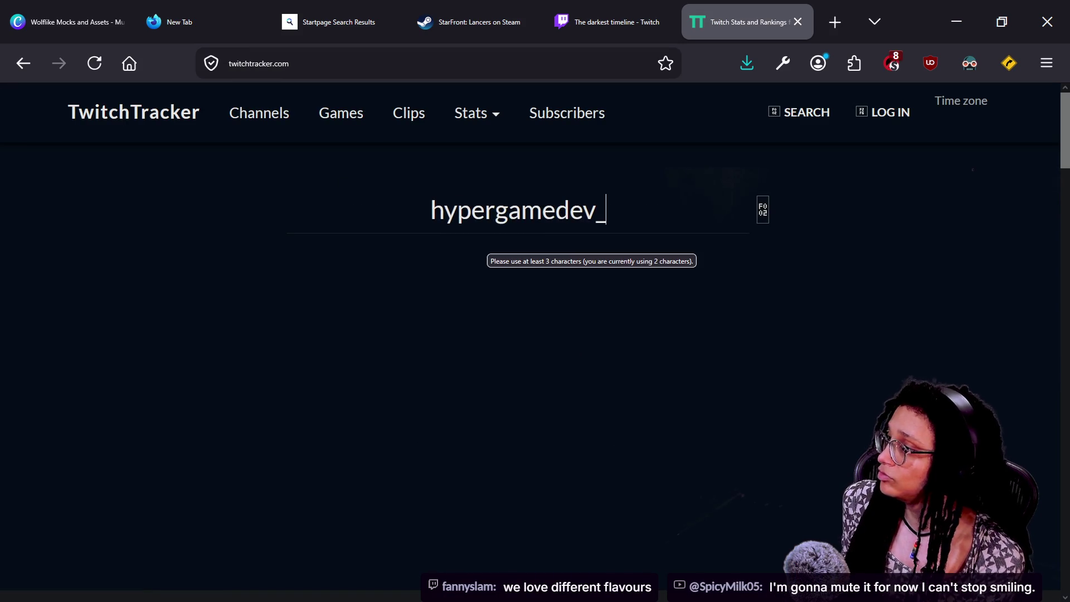
{"action": "key", "text": "Return"}
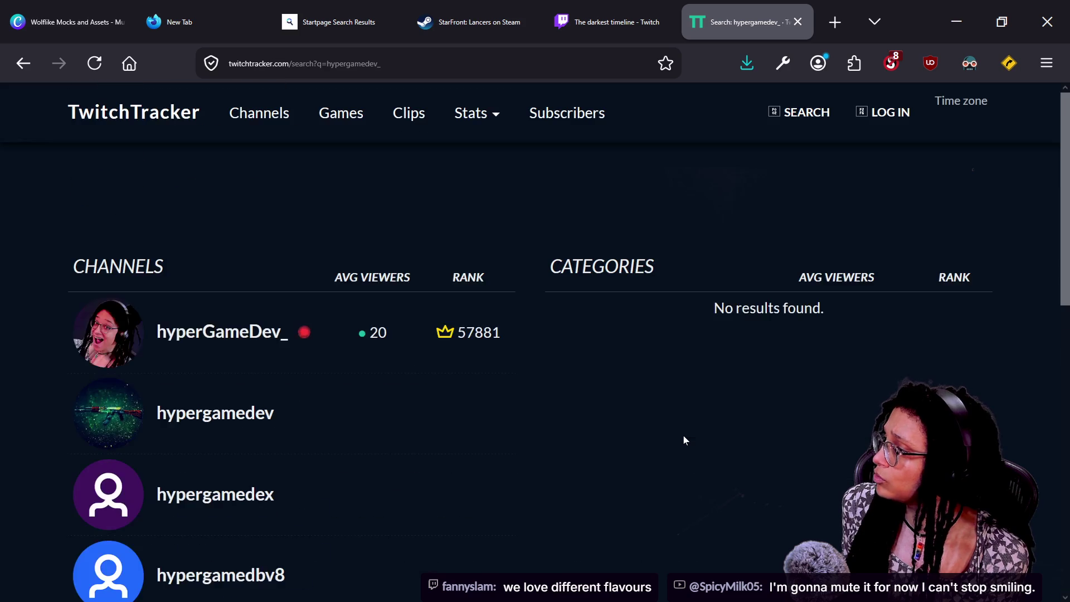
{"action": "left_click", "coordinate": [269, 343]}
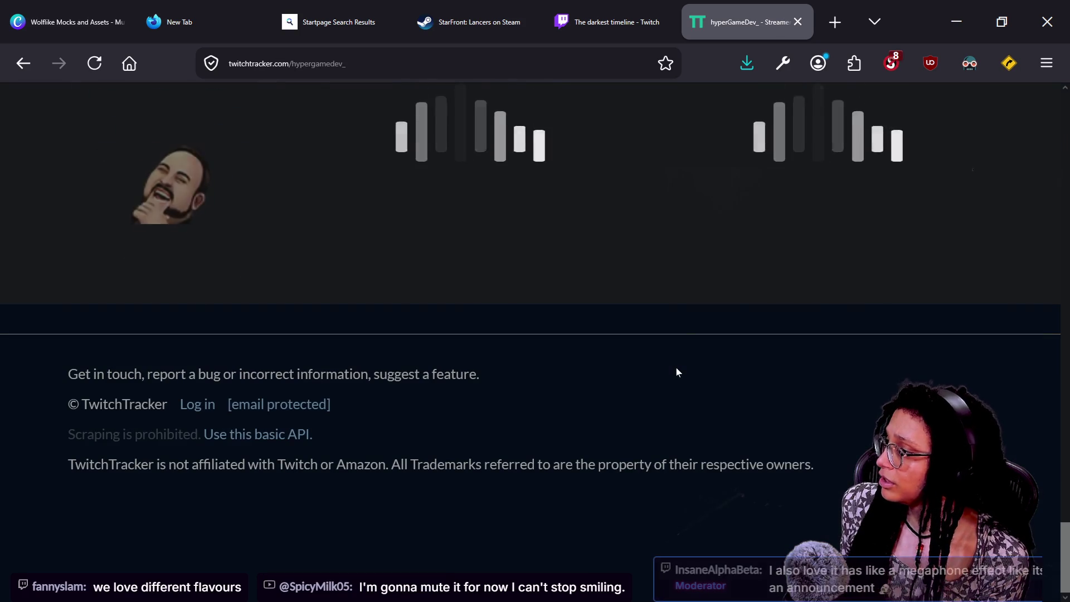
{"action": "scroll", "coordinate": [677, 372], "scroll_direction": "up", "scroll_amount": 2}
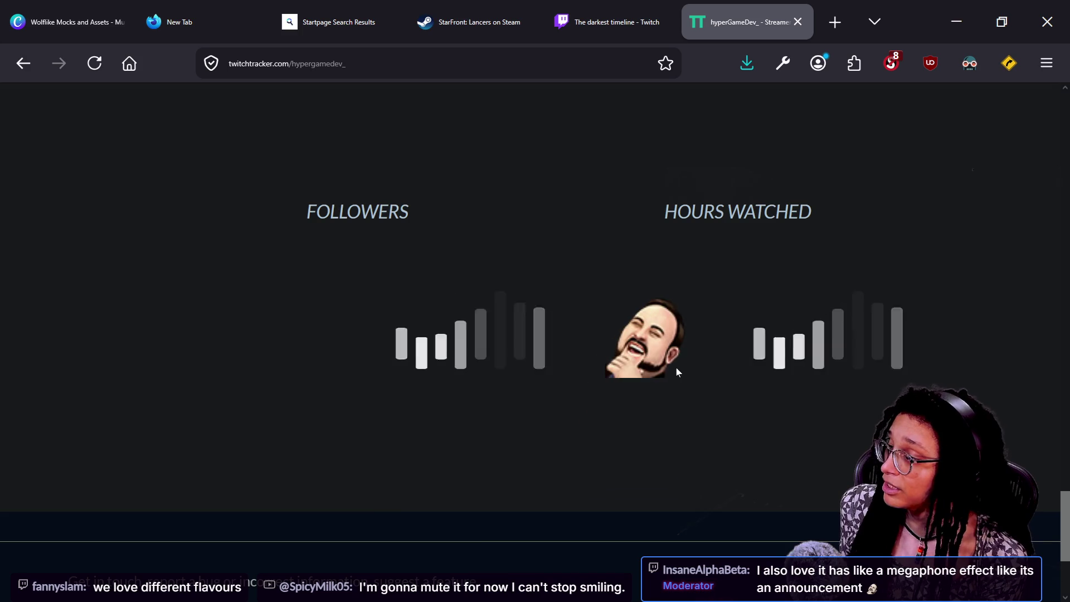
{"action": "scroll", "coordinate": [676, 370], "scroll_direction": "up", "scroll_amount": 2}
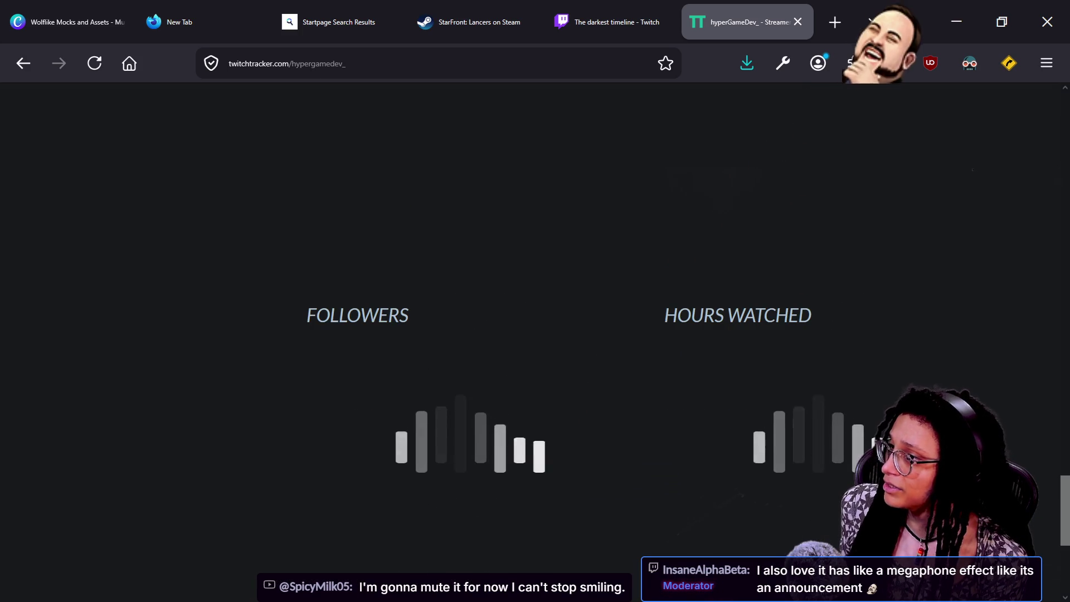
Trust twitchtracker.com, datatables.net and jsdelivr.net scripts, reload, then open the full clips list
{"action": "left_click", "coordinate": [891, 62]}
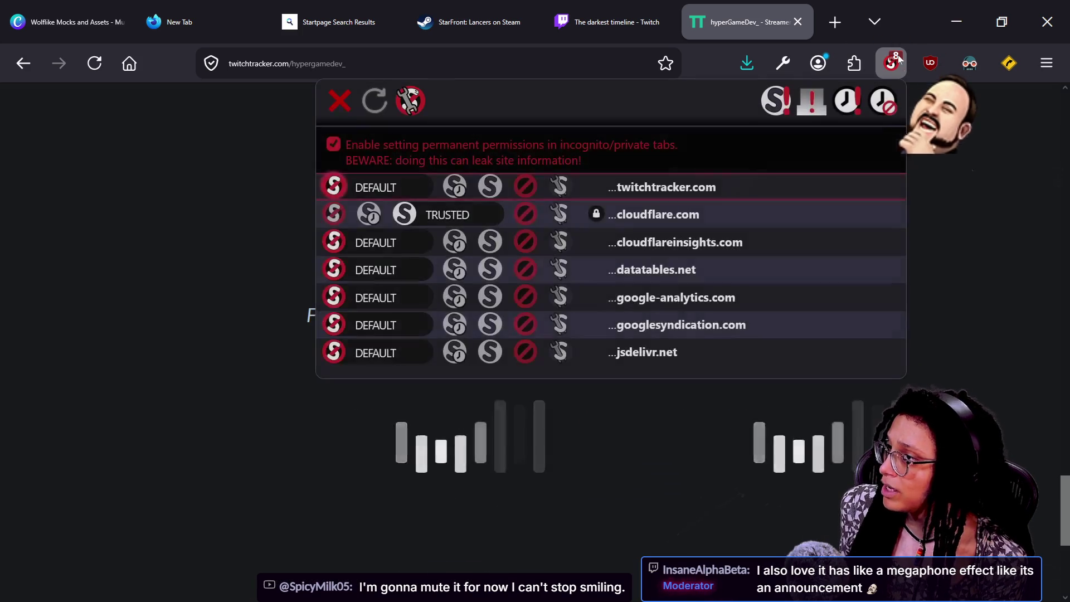
{"action": "left_click", "coordinate": [489, 187]}
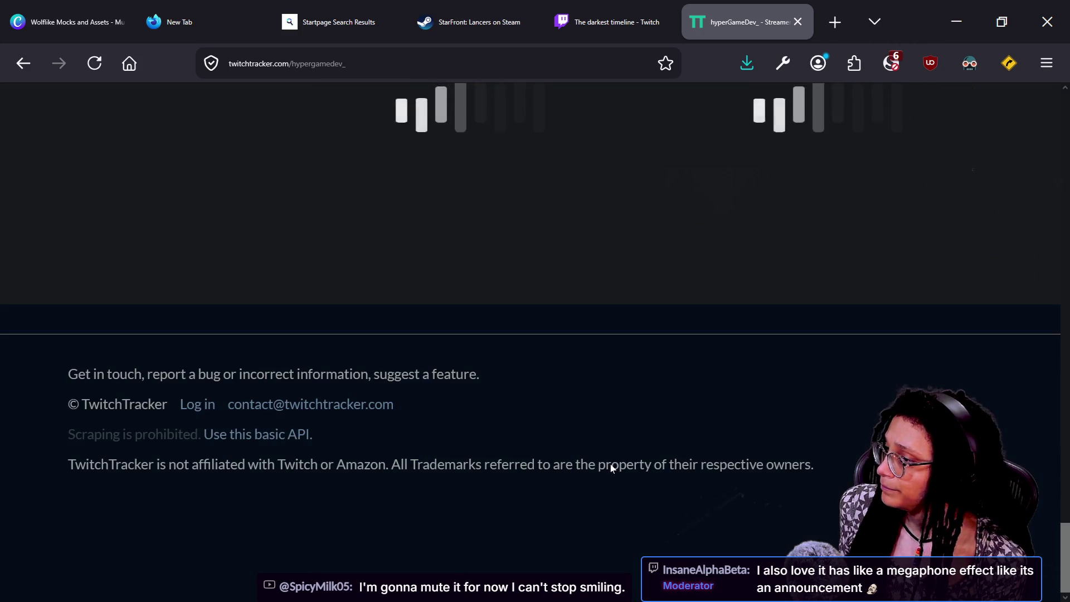
{"action": "left_click", "coordinate": [892, 69]}
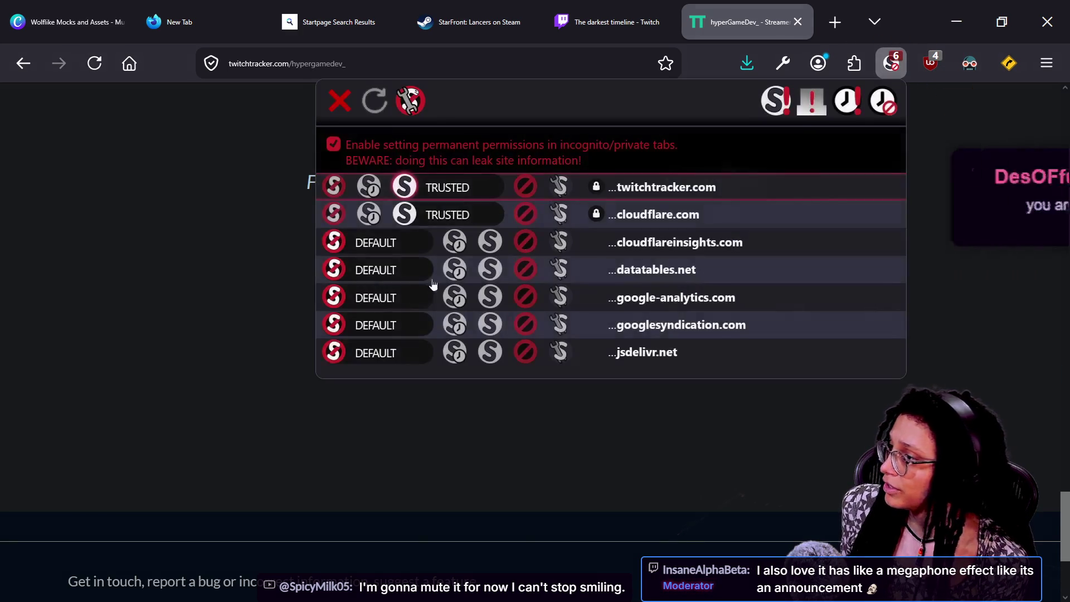
{"action": "left_click", "coordinate": [507, 323]}
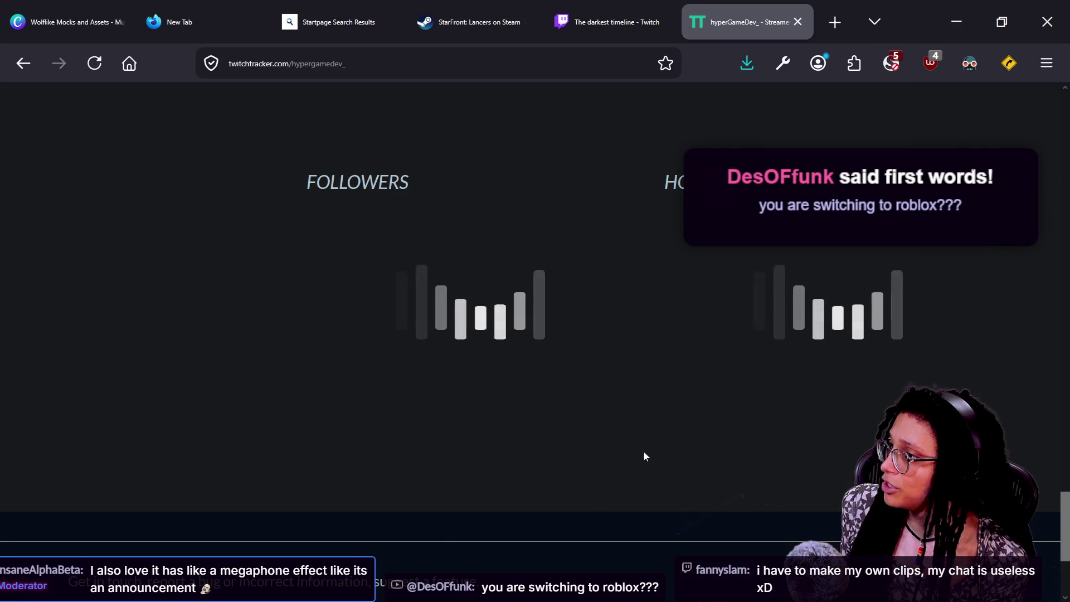
{"action": "left_click", "coordinate": [893, 62]}
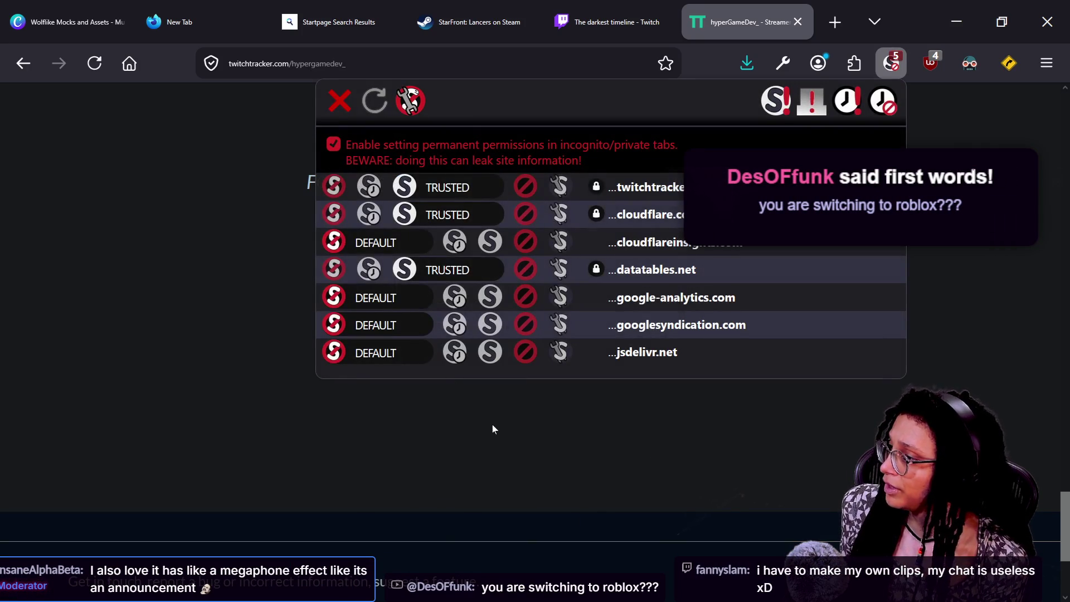
{"action": "left_click", "coordinate": [490, 353]}
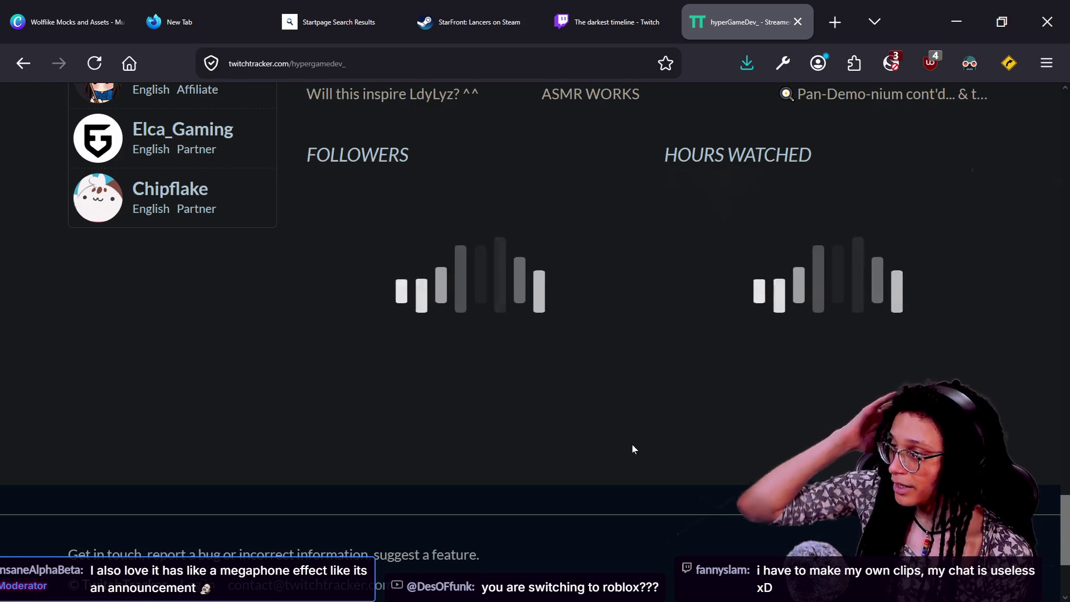
{"action": "scroll", "coordinate": [631, 443], "scroll_direction": "up", "scroll_amount": 4}
{"action": "scroll", "coordinate": [689, 430], "scroll_direction": "up", "scroll_amount": 5}
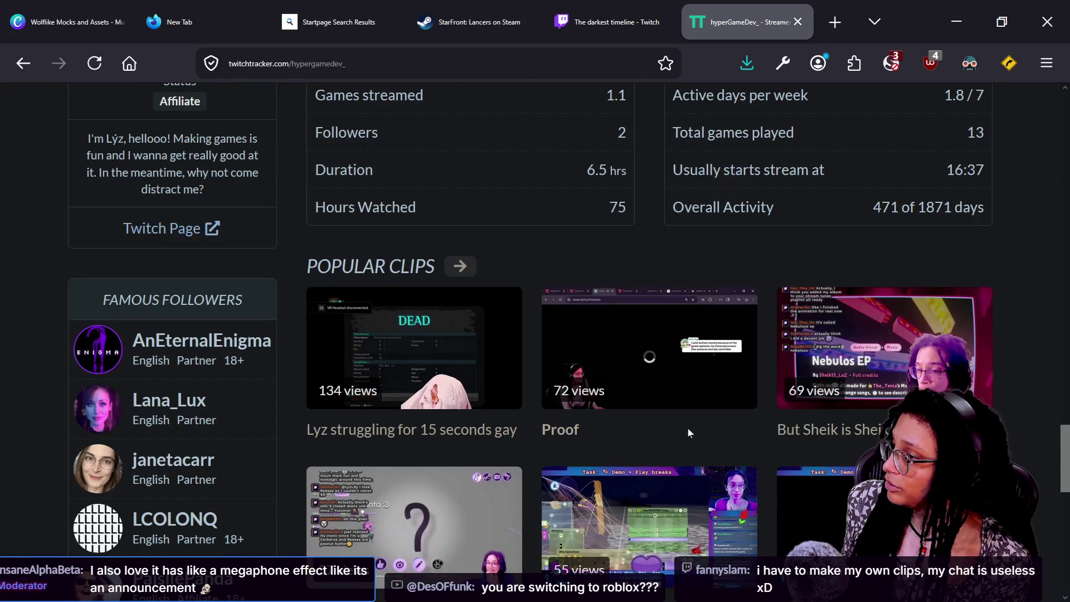
{"action": "left_click", "coordinate": [460, 268]}
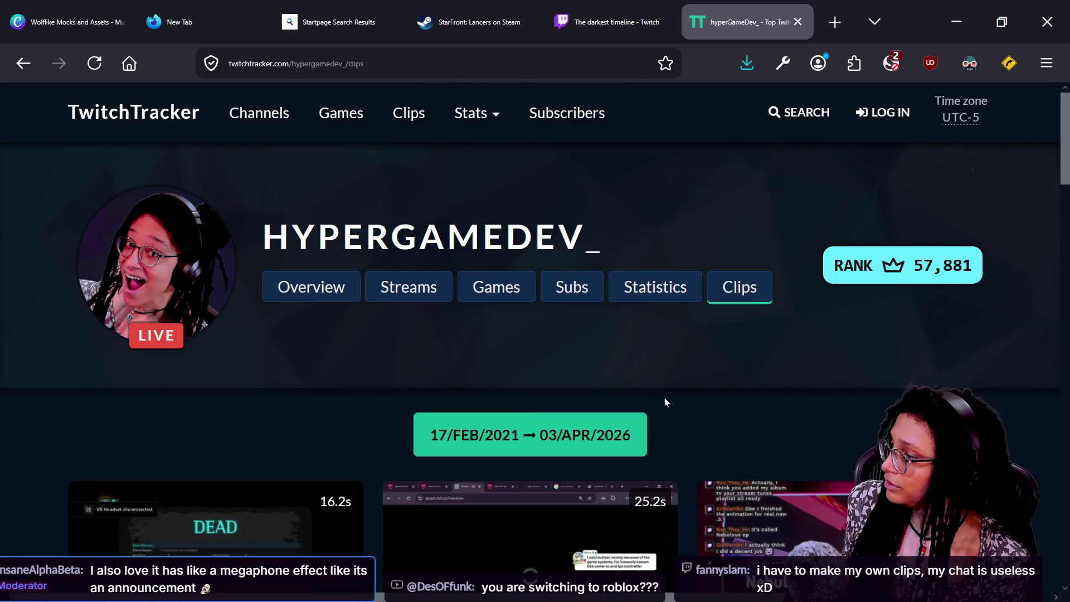
Scroll to the end of hyperGameDev_'s clips grid, then go back to the channel overview
{"action": "scroll", "coordinate": [664, 402], "scroll_direction": "down", "scroll_amount": 5}
{"action": "scroll", "coordinate": [665, 402], "scroll_direction": "down", "scroll_amount": 6}
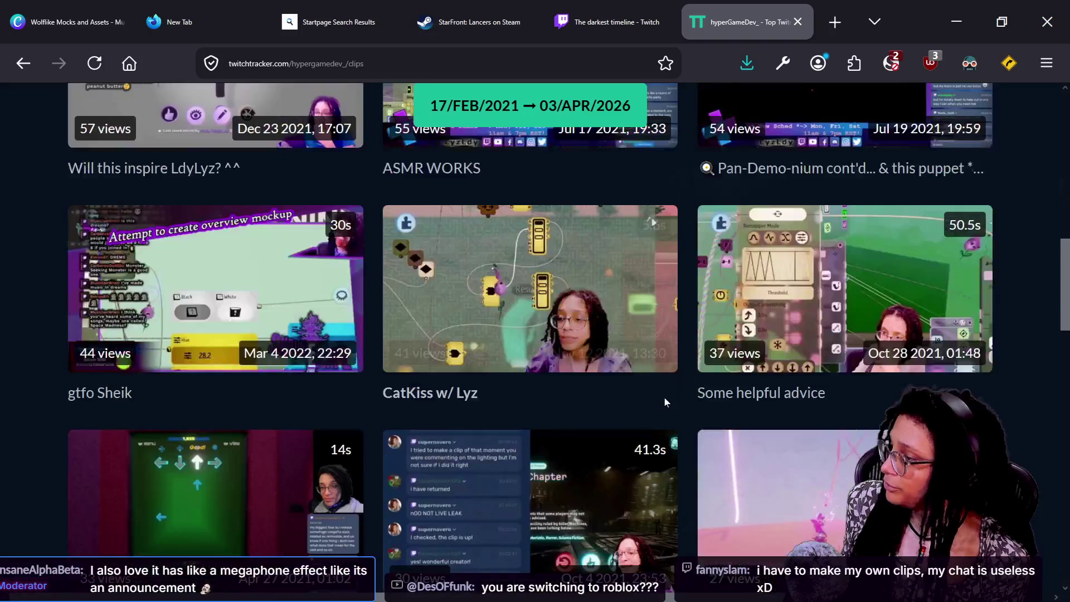
{"action": "scroll", "coordinate": [666, 402], "scroll_direction": "up", "scroll_amount": 4}
{"action": "scroll", "coordinate": [664, 403], "scroll_direction": "up", "scroll_amount": 3}
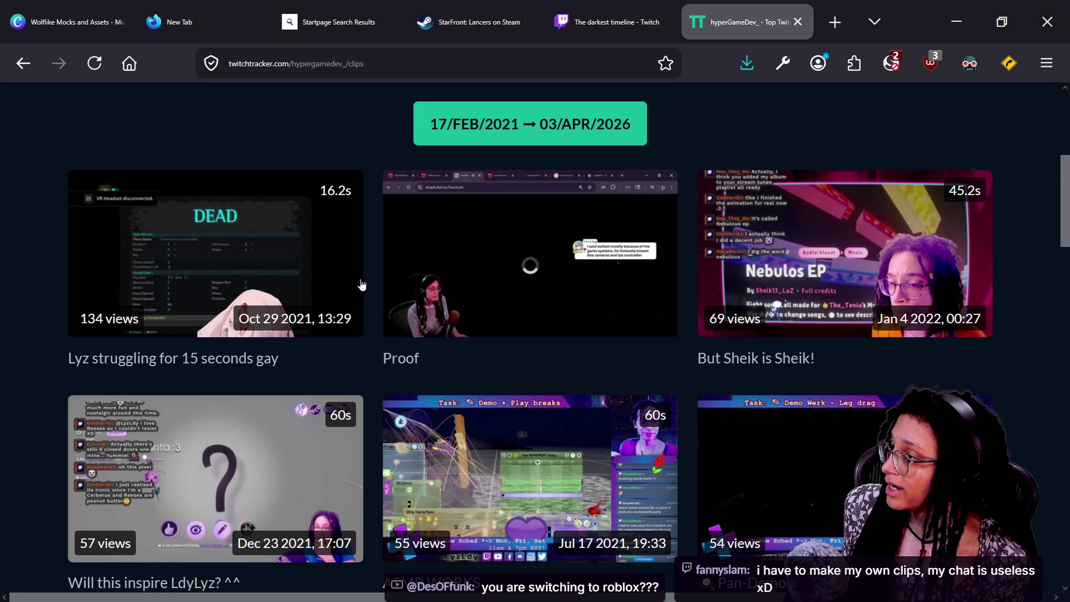
{"action": "scroll", "coordinate": [449, 311], "scroll_direction": "down", "scroll_amount": 15}
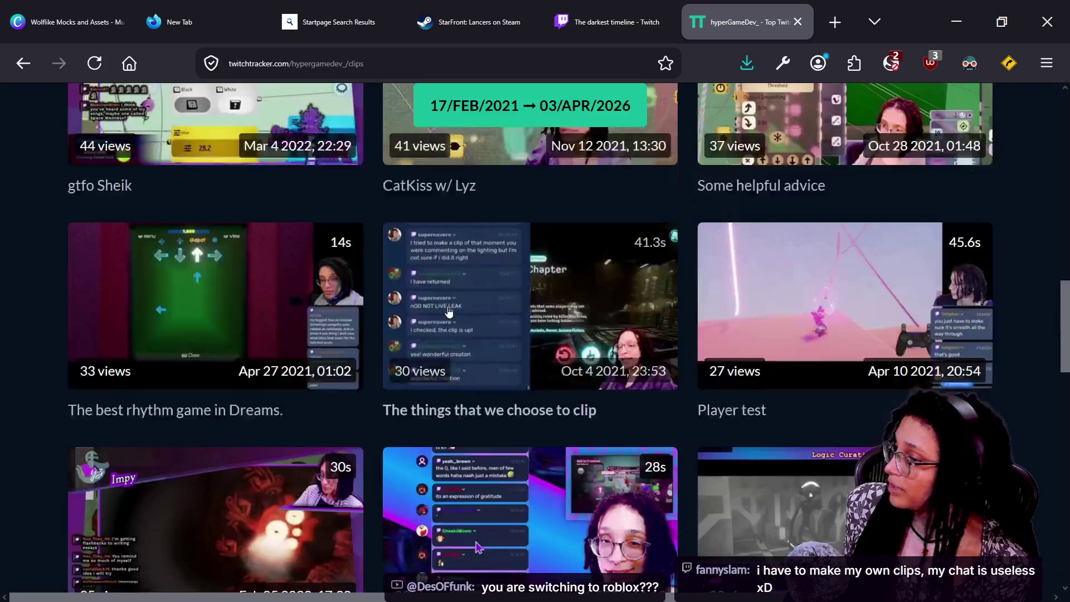
{"action": "scroll", "coordinate": [449, 311], "scroll_direction": "down", "scroll_amount": 9}
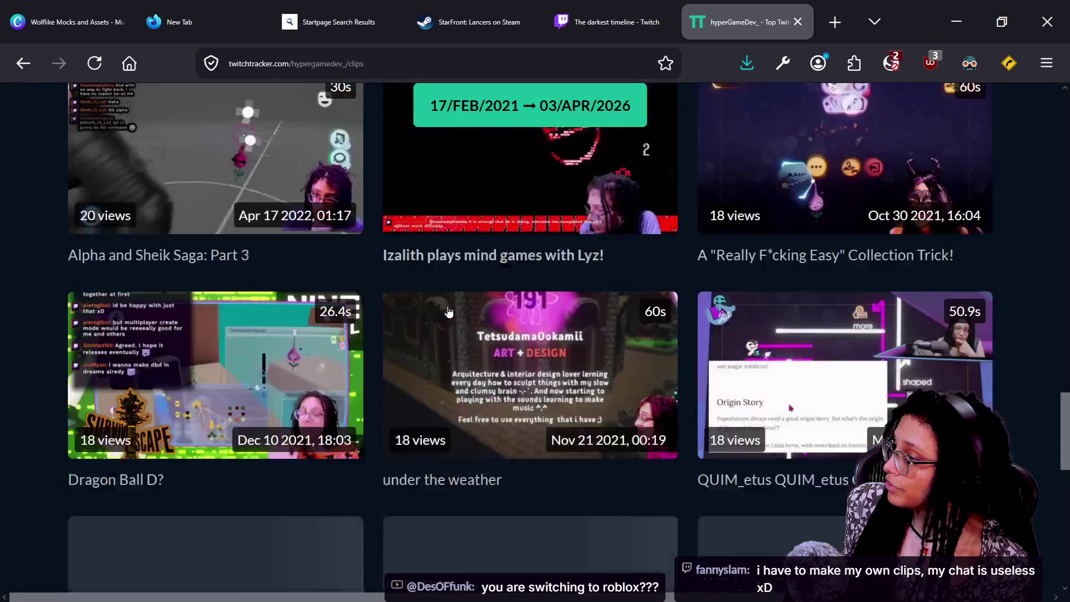
{"action": "scroll", "coordinate": [449, 311], "scroll_direction": "down", "scroll_amount": 3}
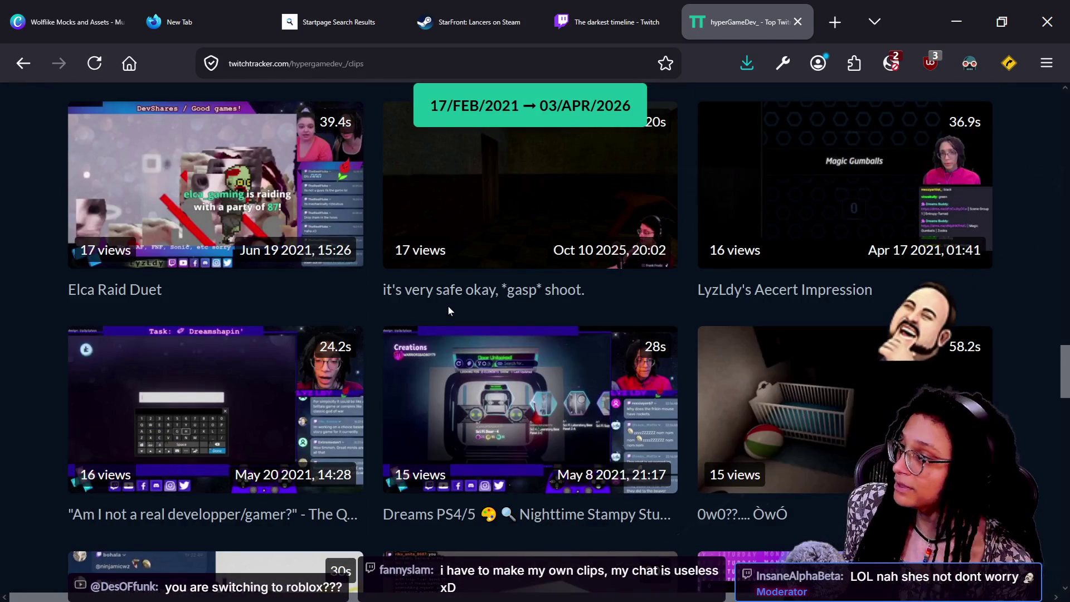
{"action": "scroll", "coordinate": [448, 311], "scroll_direction": "up", "scroll_amount": 2}
{"action": "scroll", "coordinate": [448, 311], "scroll_direction": "down", "scroll_amount": 4}
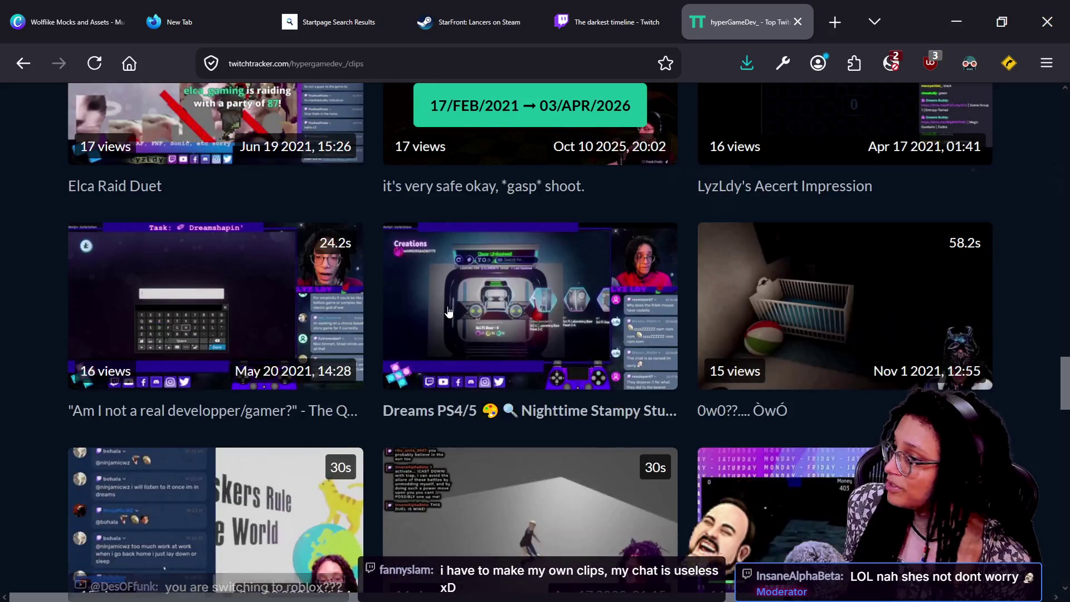
{"action": "scroll", "coordinate": [448, 310], "scroll_direction": "down", "scroll_amount": 4}
{"action": "scroll", "coordinate": [448, 310], "scroll_direction": "down", "scroll_amount": 2}
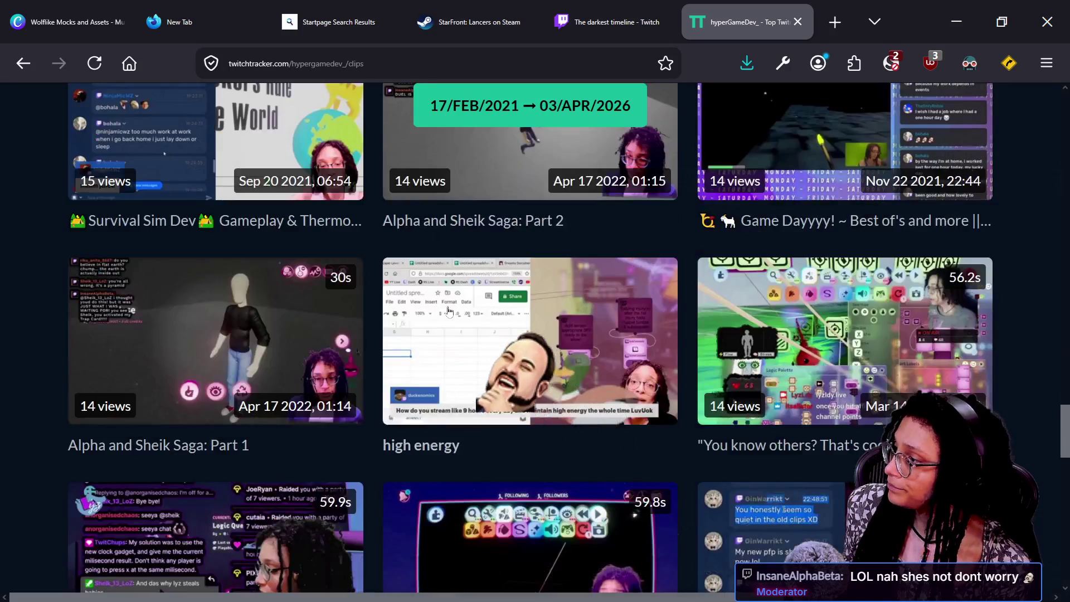
{"action": "scroll", "coordinate": [449, 310], "scroll_direction": "down", "scroll_amount": 5}
{"action": "scroll", "coordinate": [449, 311], "scroll_direction": "up", "scroll_amount": 1}
{"action": "scroll", "coordinate": [449, 311], "scroll_direction": "down", "scroll_amount": 4}
{"action": "scroll", "coordinate": [449, 311], "scroll_direction": "up", "scroll_amount": 2}
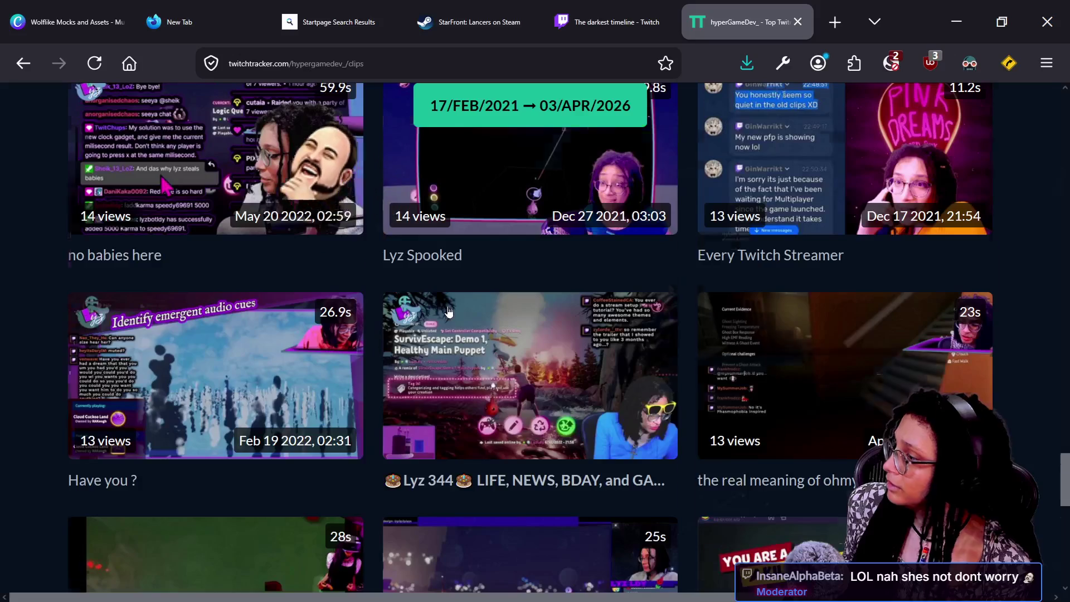
{"action": "scroll", "coordinate": [449, 311], "scroll_direction": "down", "scroll_amount": 8}
{"action": "scroll", "coordinate": [449, 311], "scroll_direction": "down", "scroll_amount": 6}
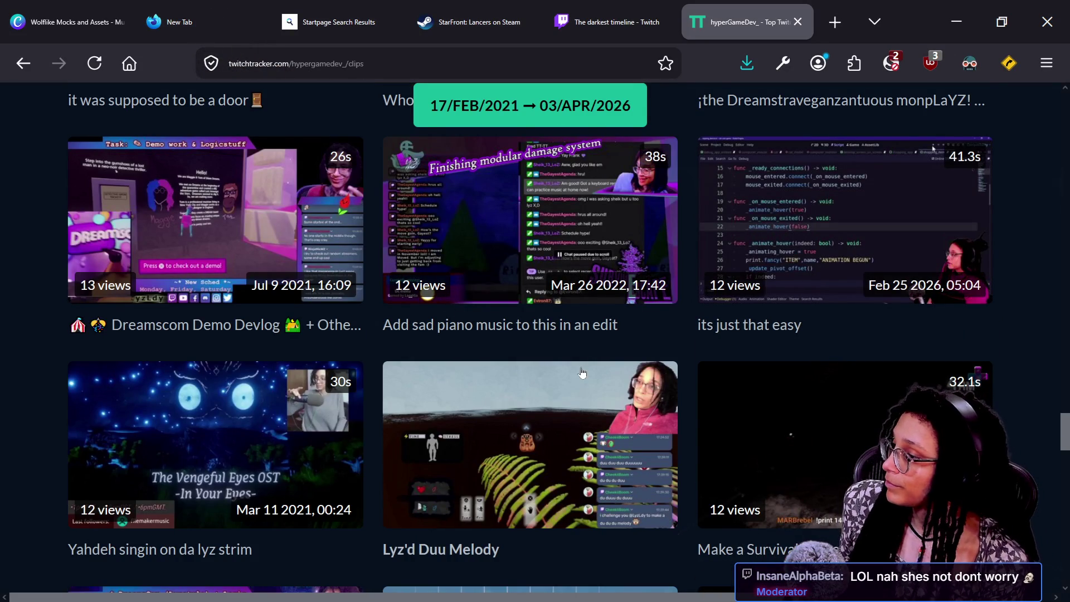
{"action": "scroll", "coordinate": [582, 372], "scroll_direction": "down", "scroll_amount": 12}
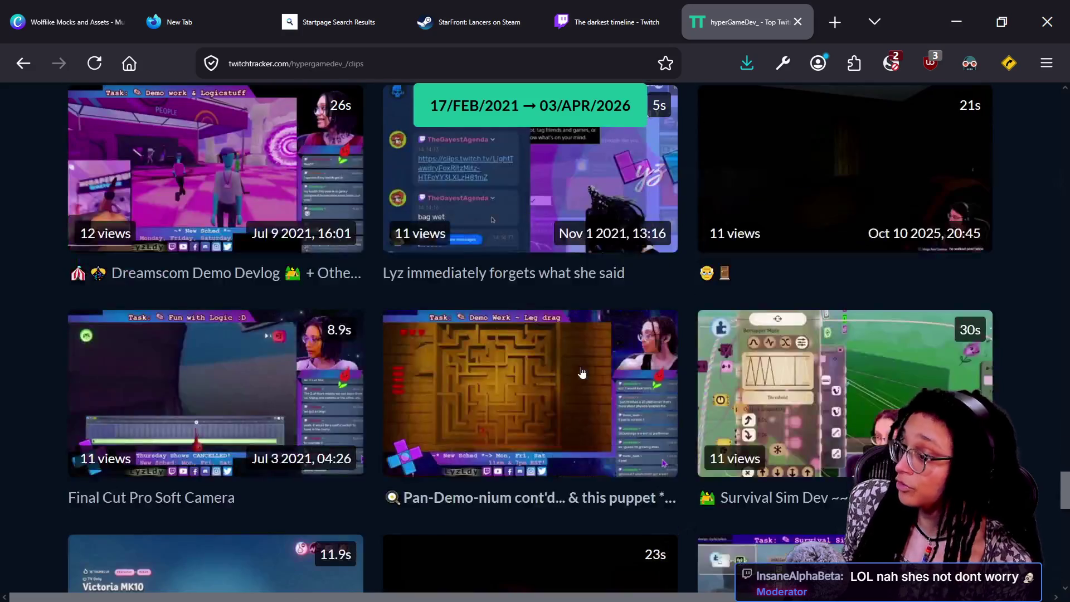
{"action": "scroll", "coordinate": [582, 372], "scroll_direction": "down", "scroll_amount": 17}
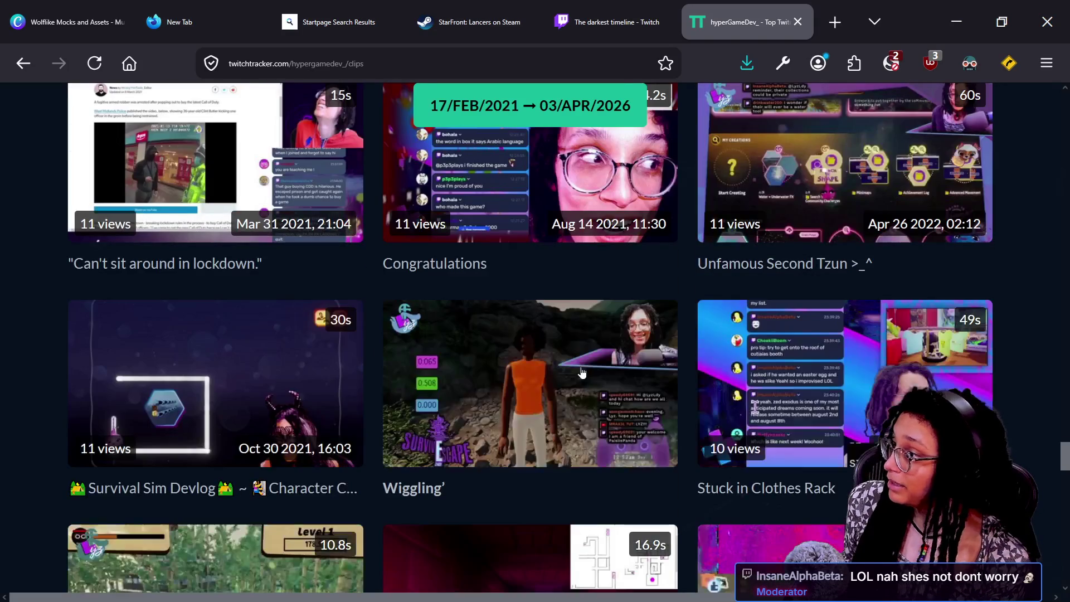
{"action": "scroll", "coordinate": [581, 372], "scroll_direction": "down", "scroll_amount": 8}
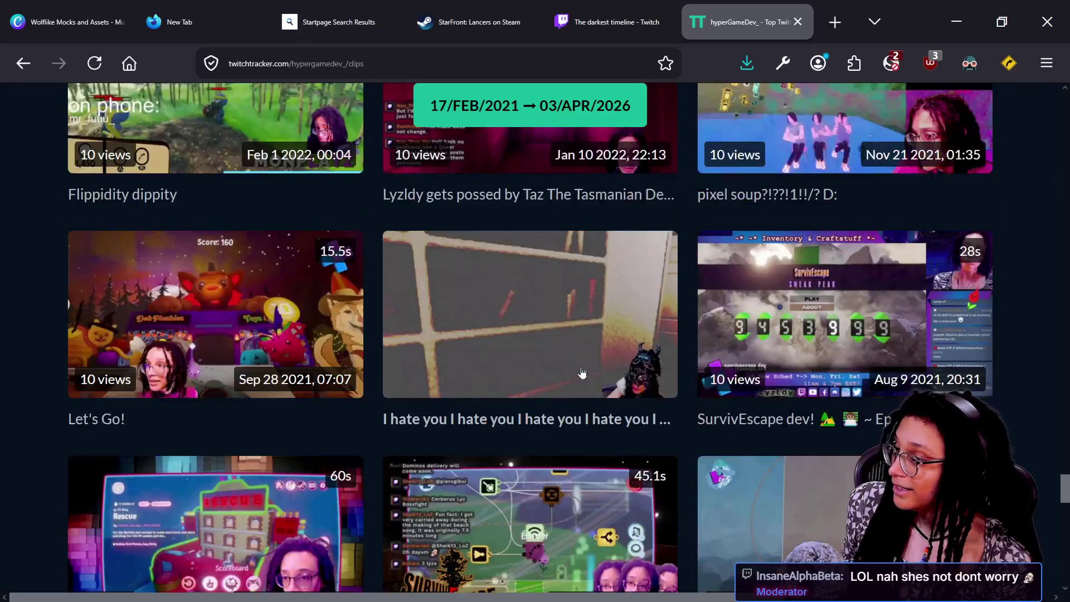
{"action": "scroll", "coordinate": [581, 372], "scroll_direction": "down", "scroll_amount": 5}
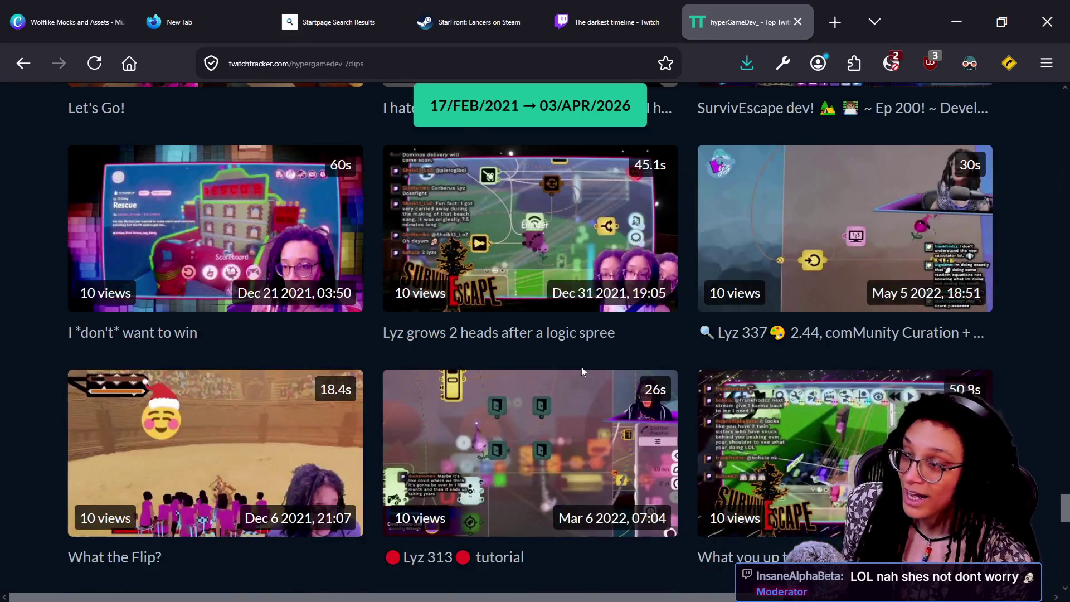
{"action": "scroll", "coordinate": [582, 372], "scroll_direction": "down", "scroll_amount": 8}
{"action": "scroll", "coordinate": [581, 372], "scroll_direction": "down", "scroll_amount": 7}
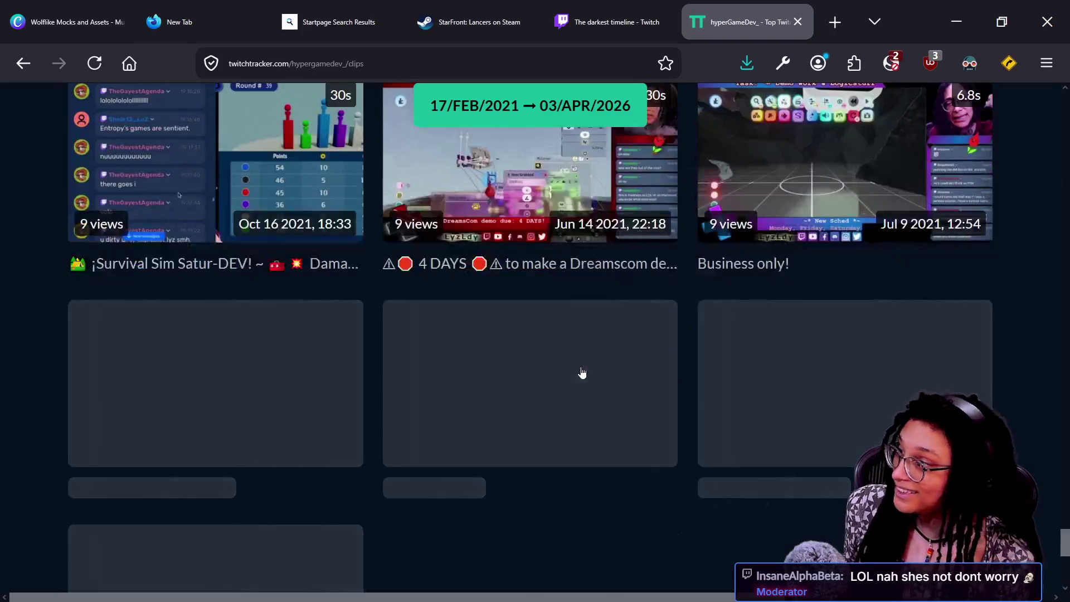
{"action": "left_click", "coordinate": [23, 63]}
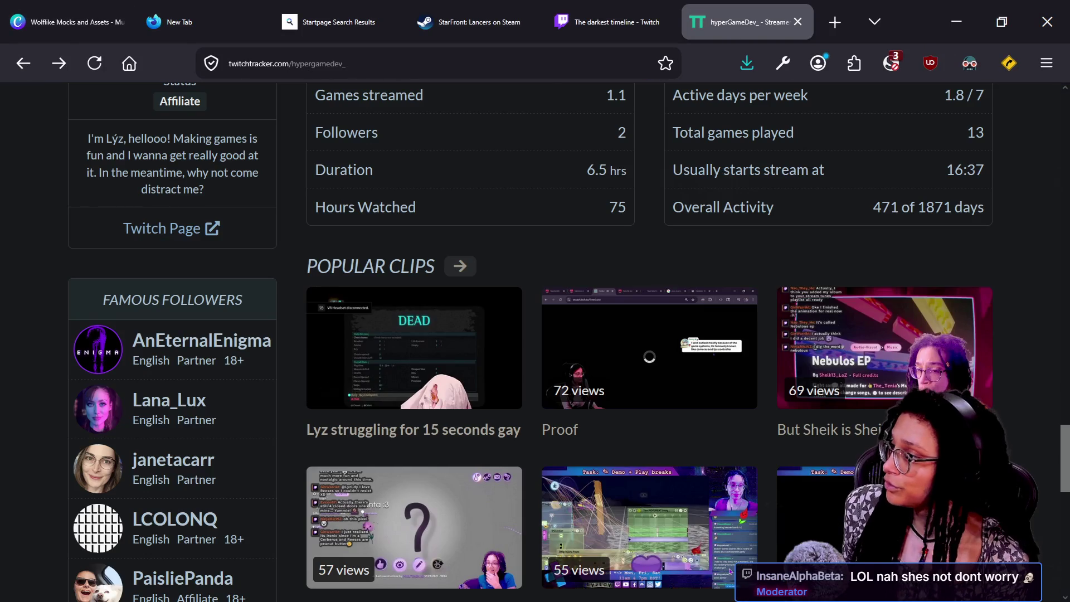
Scroll up to Most Streamed Games (Dreams 2,066 hrs), then switch to the Discord browser window
{"action": "scroll", "coordinate": [497, 428], "scroll_direction": "up", "scroll_amount": 7}
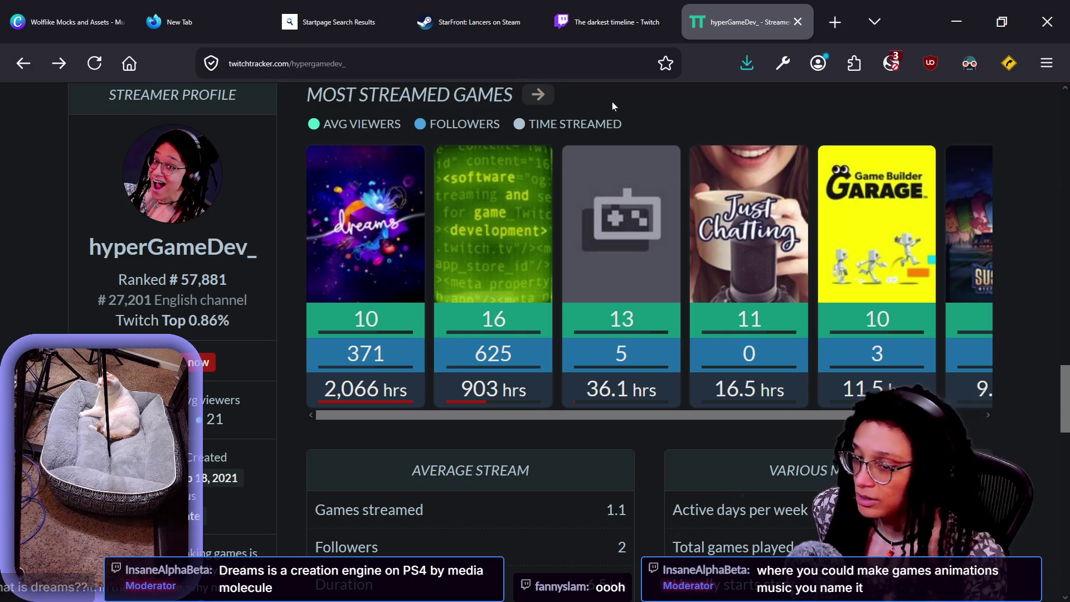
{"action": "key", "text": "alt+Tab"}
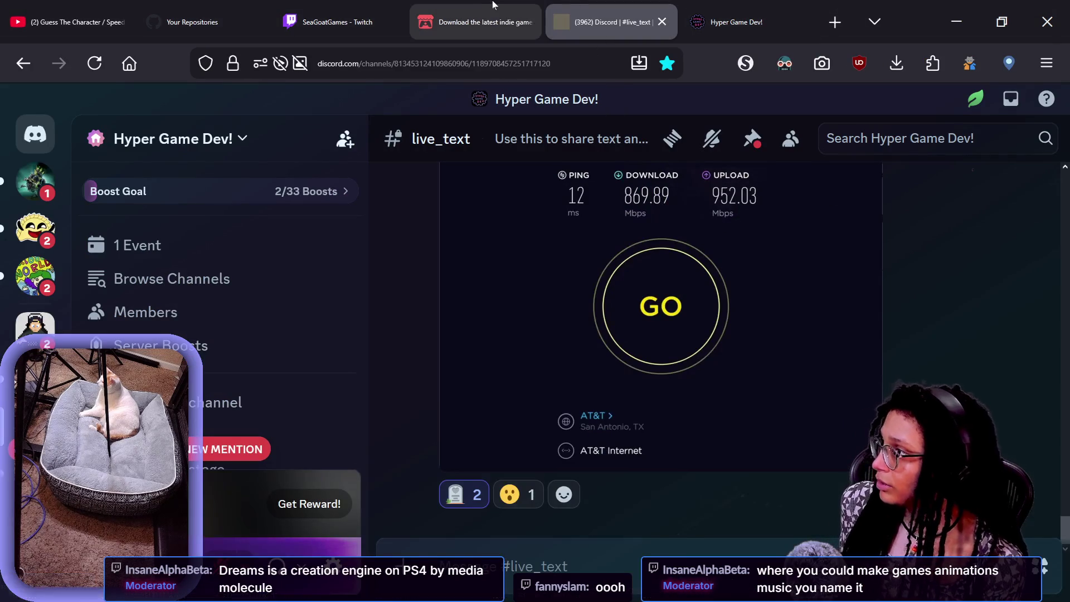
Open a new tab in the main window and browse the discord bookmark folder's links
{"action": "left_click", "coordinate": [49, 11]}
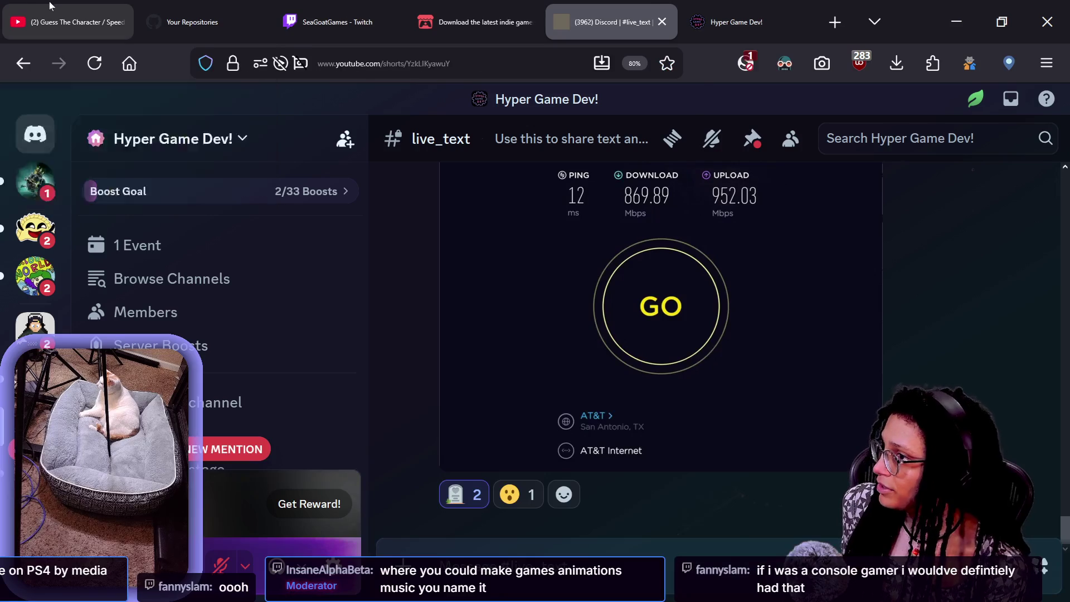
{"action": "left_click", "coordinate": [835, 23]}
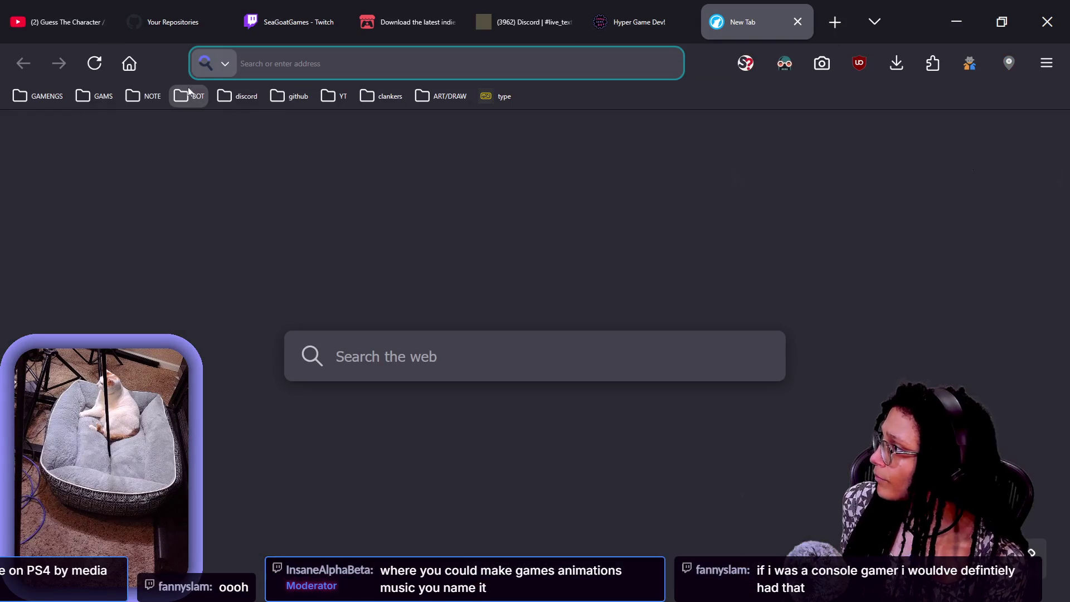
{"action": "left_click", "coordinate": [239, 95]}
{"action": "mouse_move", "coordinate": [146, 100]}
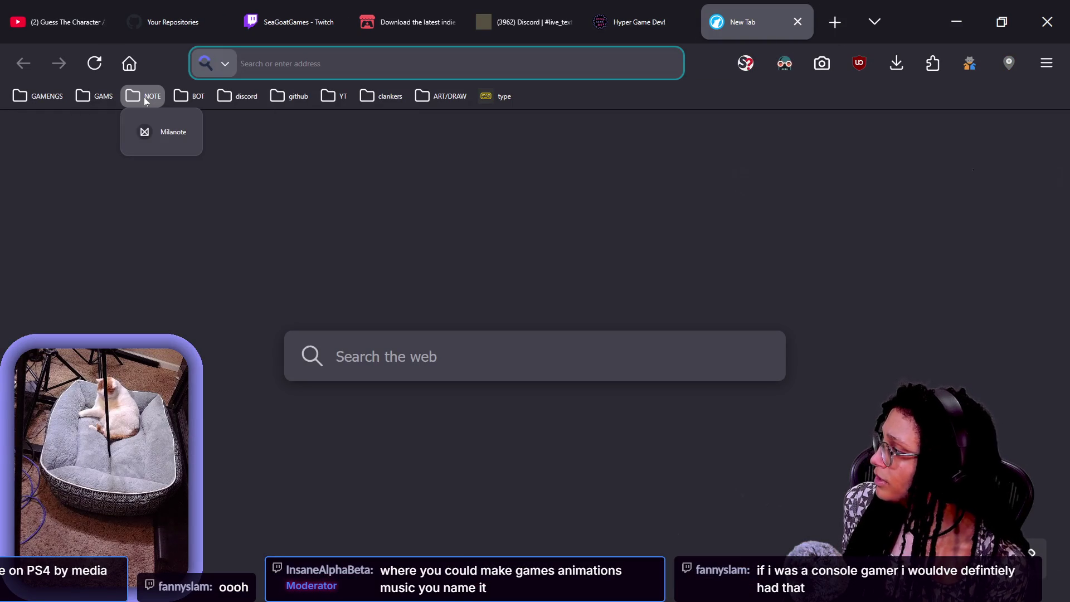
{"action": "mouse_move", "coordinate": [75, 97]}
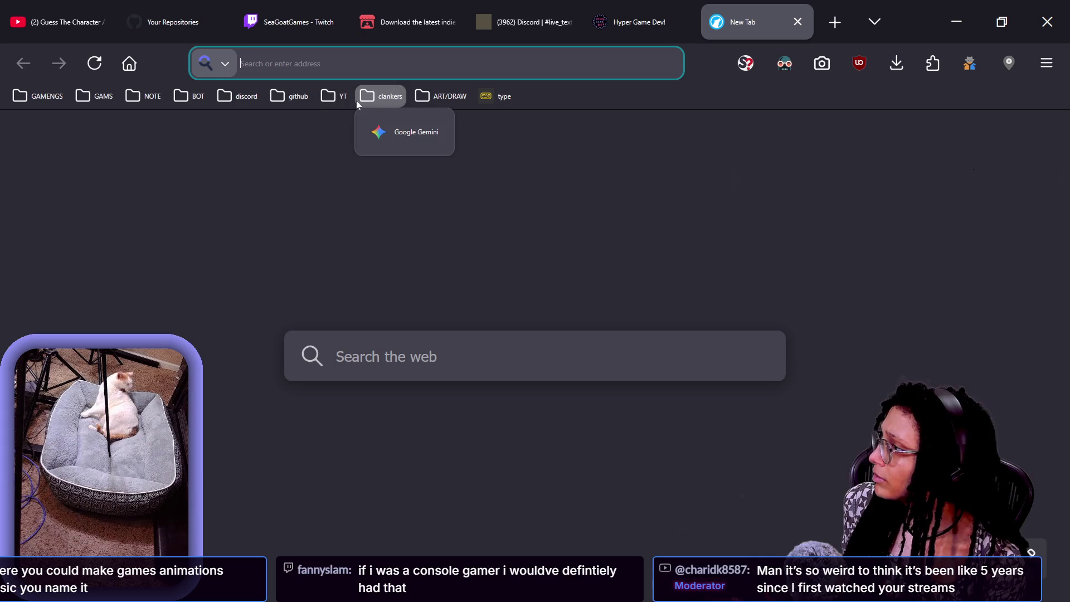
{"action": "mouse_move", "coordinate": [339, 99]}
{"action": "left_click", "coordinate": [514, 254]}
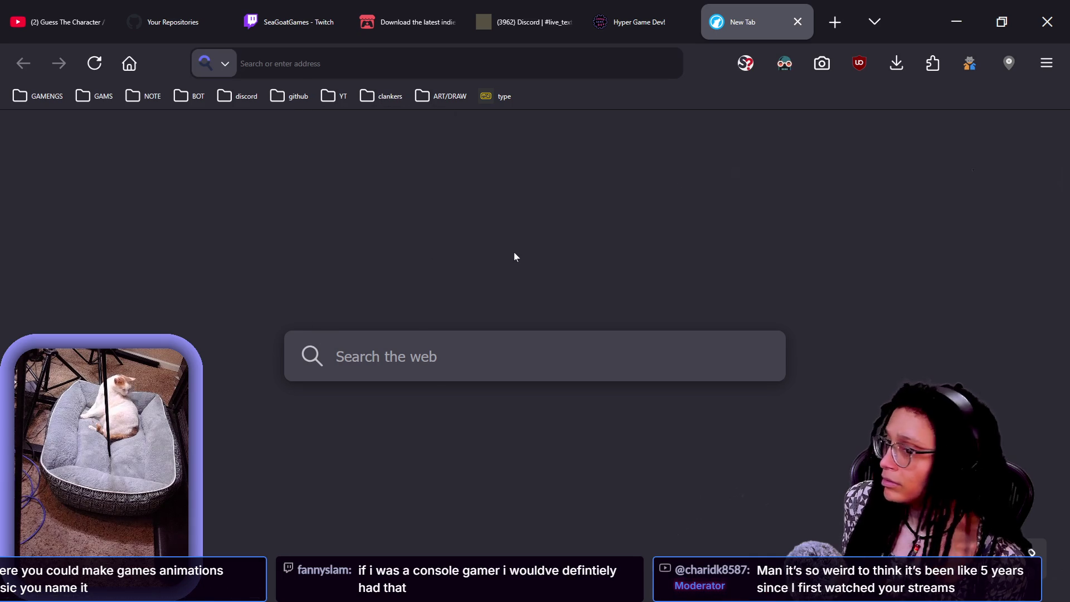
Open the bookmarked YouTube live stream from the YT folder in a new incognito tab
{"action": "key", "text": "alt+Tab"}
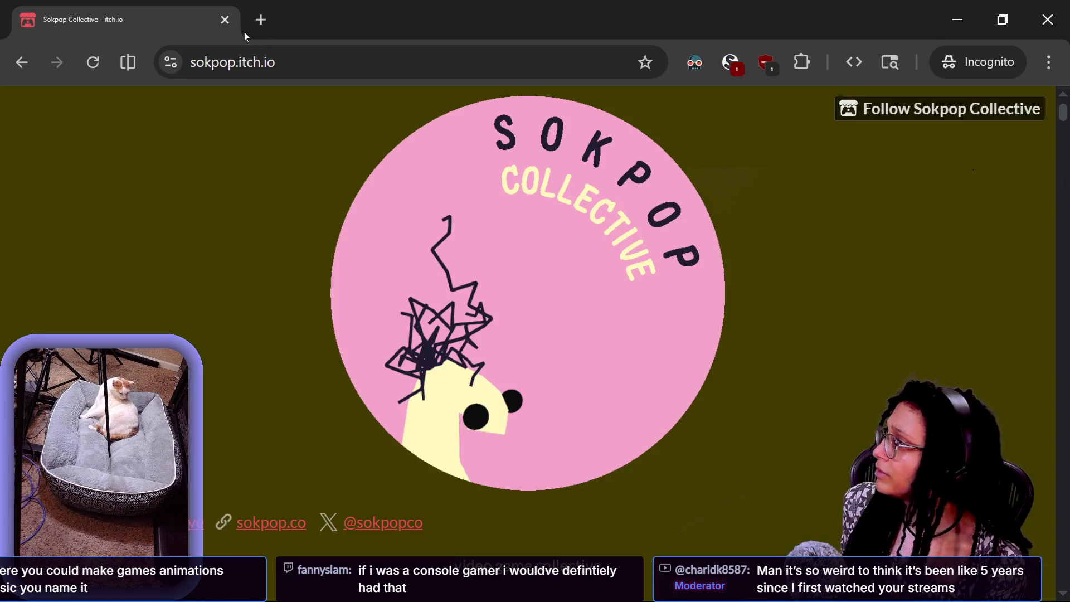
{"action": "key", "text": "ctrl+t"}
{"action": "left_click", "coordinate": [110, 98]}
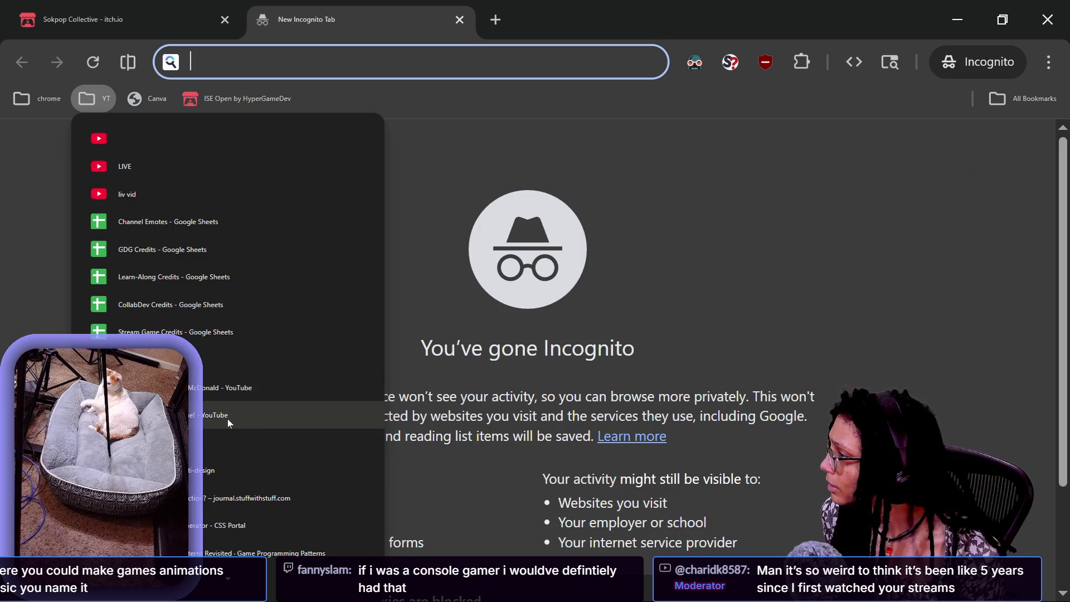
{"action": "scroll", "coordinate": [227, 419], "scroll_direction": "down", "scroll_amount": 2}
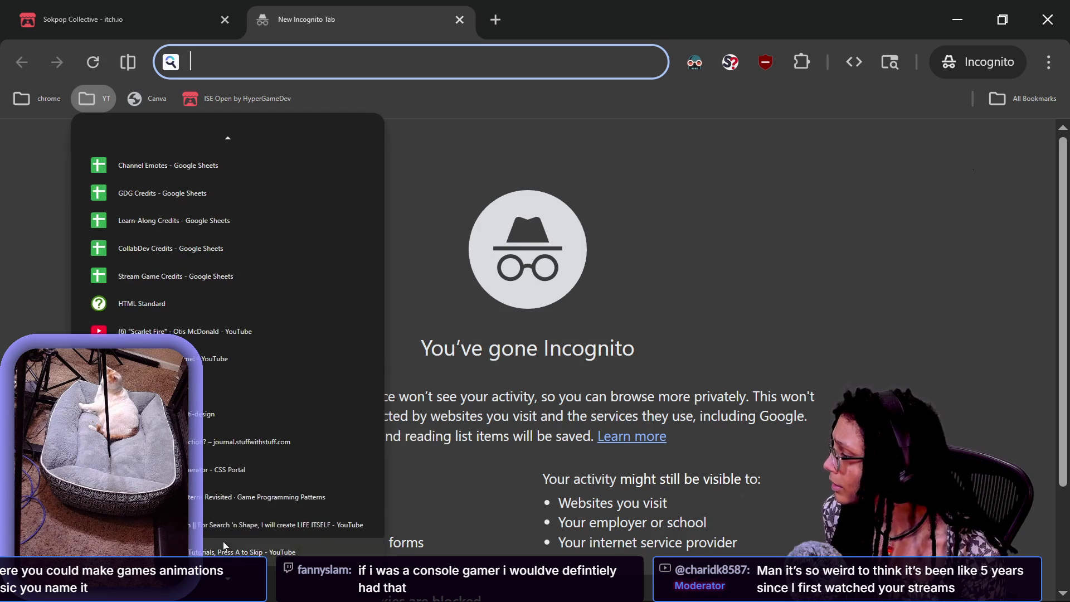
{"action": "left_click", "coordinate": [223, 524]}
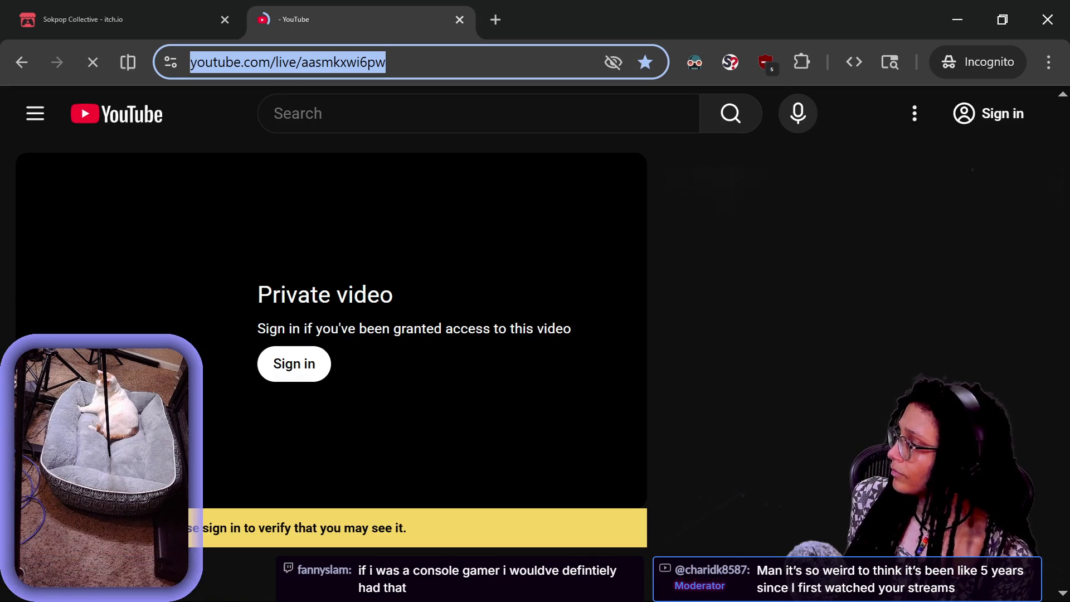
Paste the stream's URL into the main browser window and load the stream page
{"action": "key", "text": "alt+Tab"}
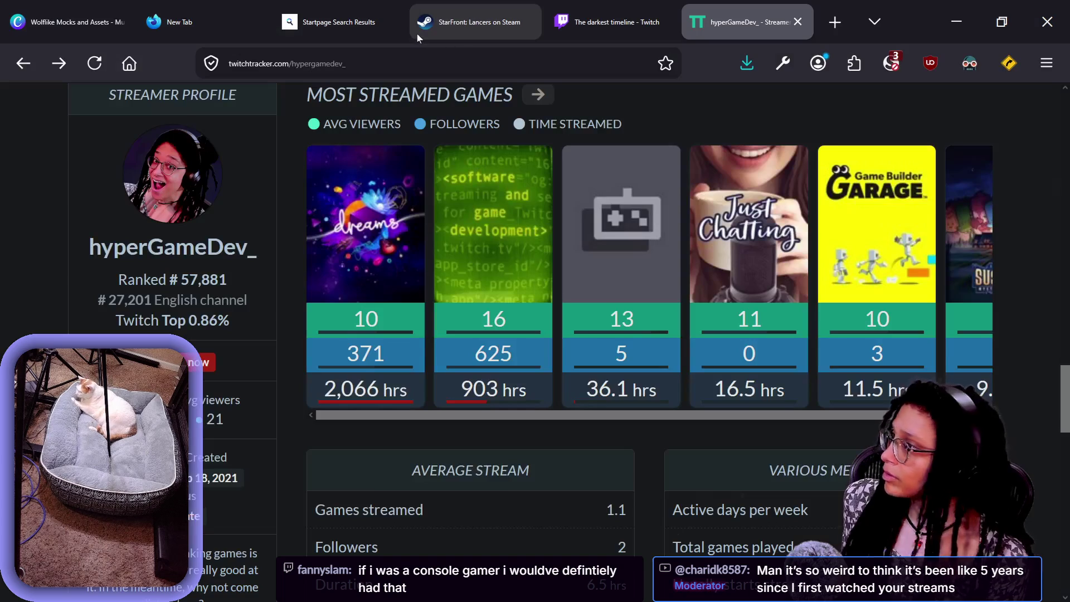
{"action": "left_click", "coordinate": [602, 63]}
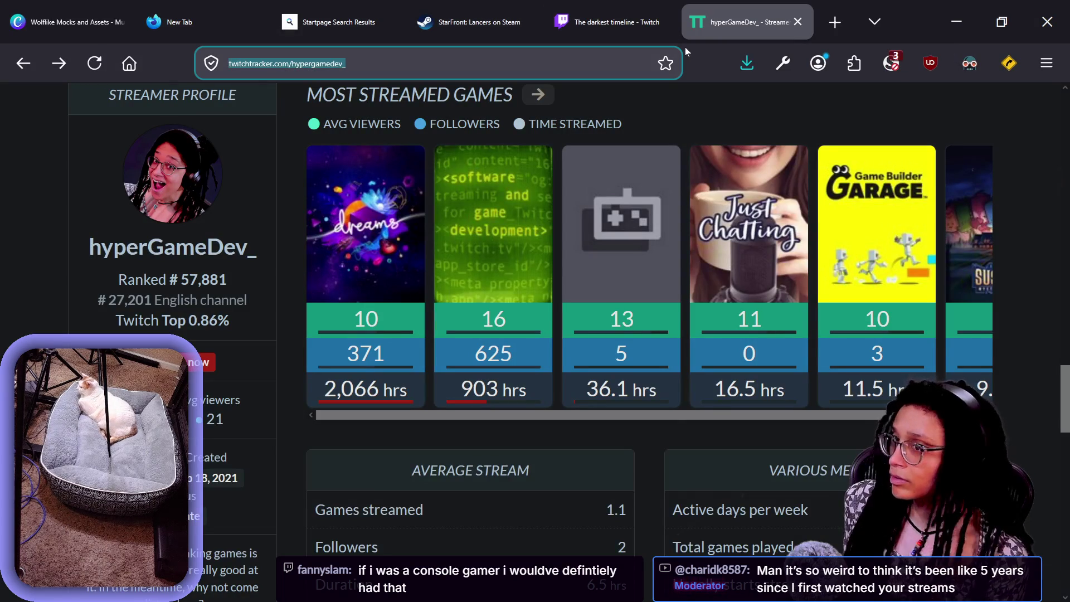
{"action": "key", "text": "alt+Tab"}
{"action": "key", "text": "ctrl+v"}
{"action": "key", "text": "Return"}
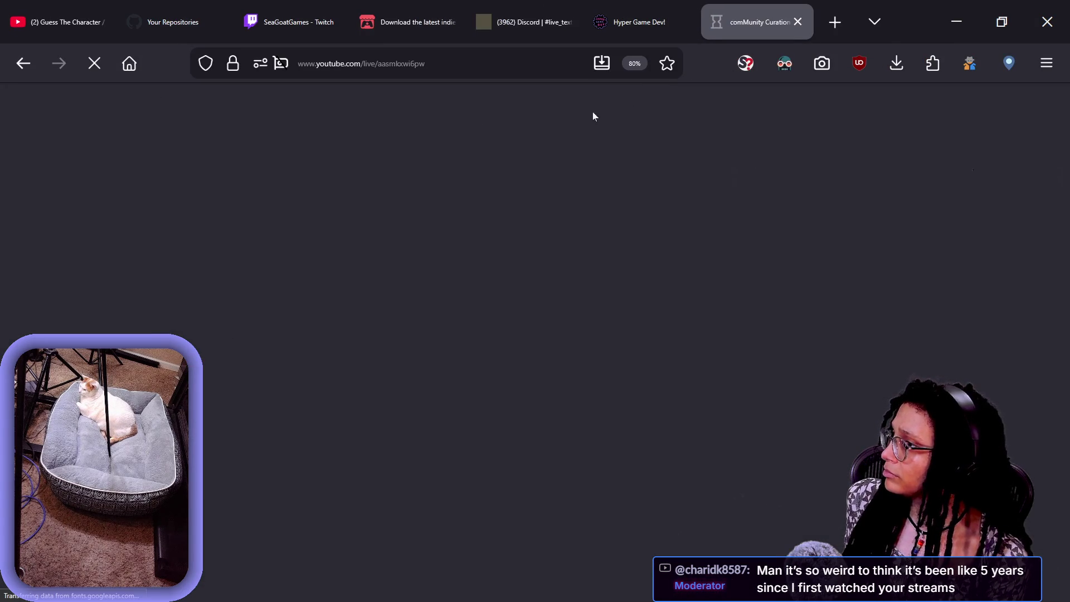
{"action": "left_click", "coordinate": [661, 73]}
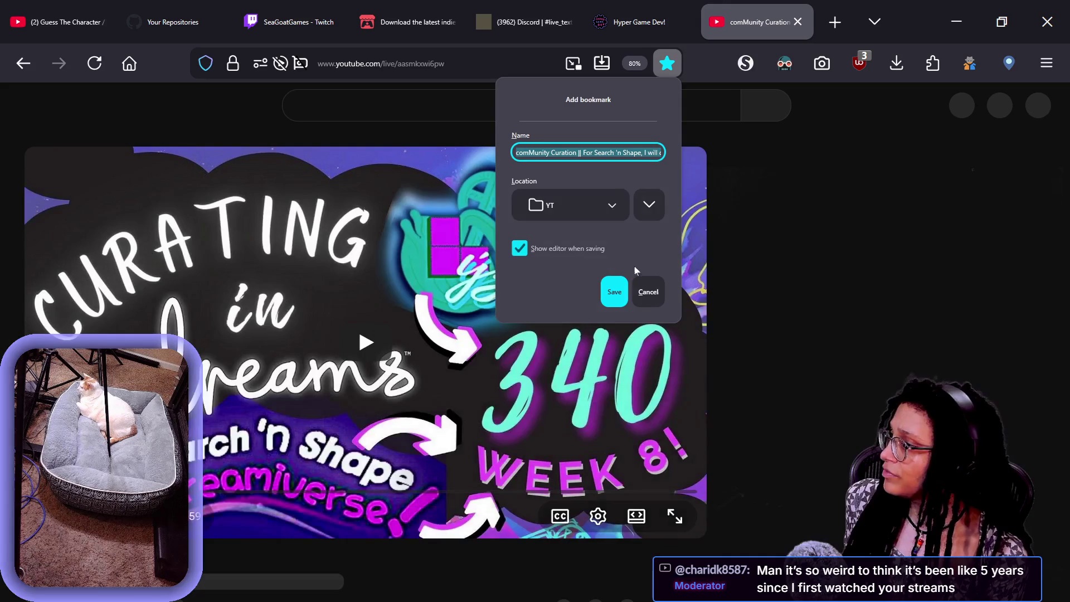
Save the stream bookmark into the YT folder, go full screen, and seek ahead to 4:30:17
{"action": "left_click", "coordinate": [614, 291]}
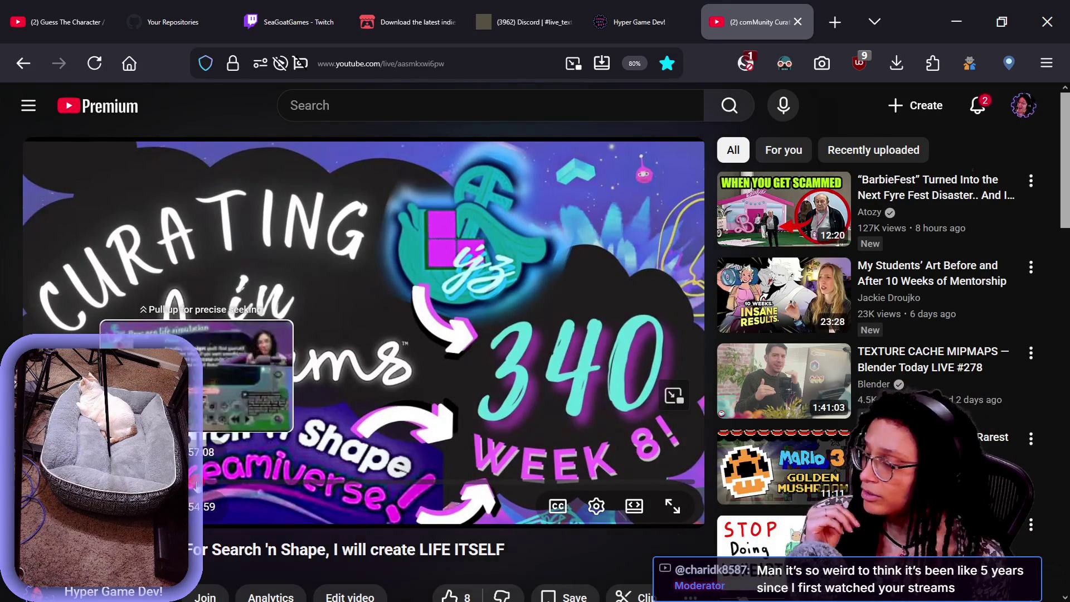
{"action": "left_click", "coordinate": [673, 504]}
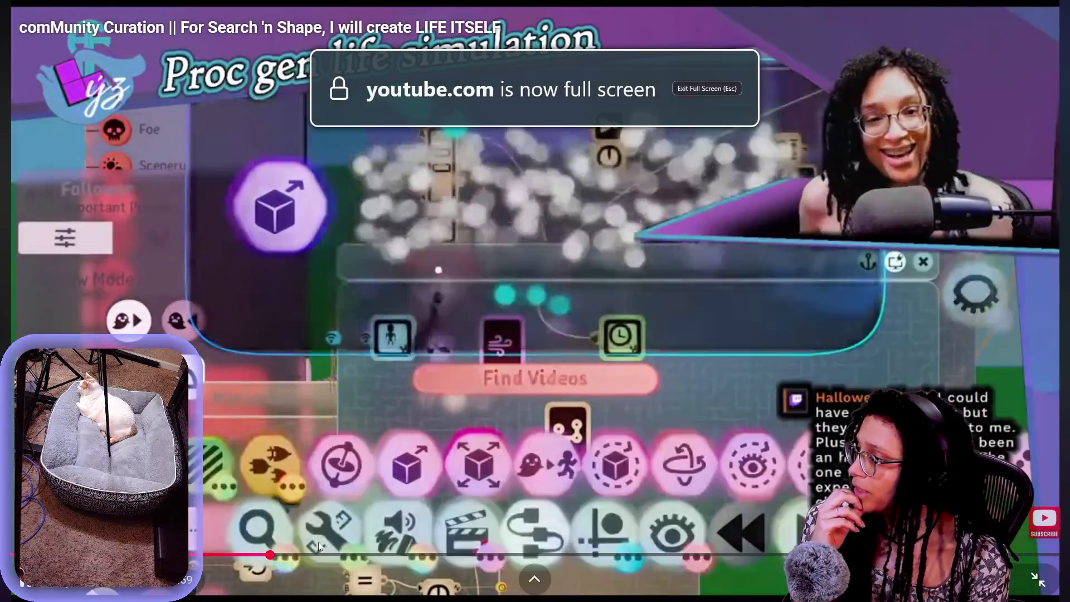
{"action": "left_click", "coordinate": [330, 555]}
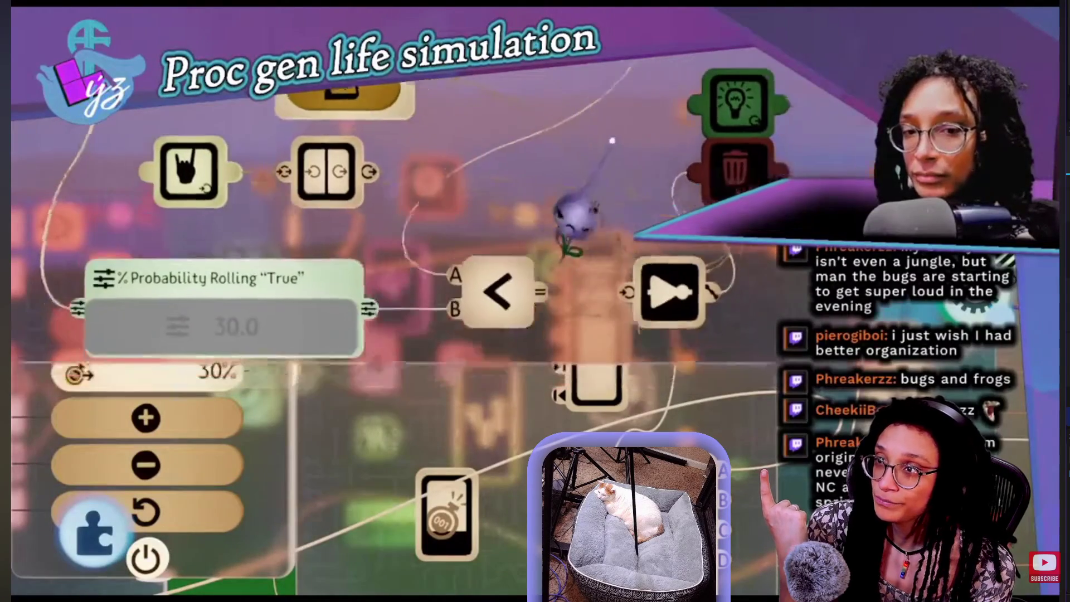
{"action": "mouse_move", "coordinate": [776, 390]}
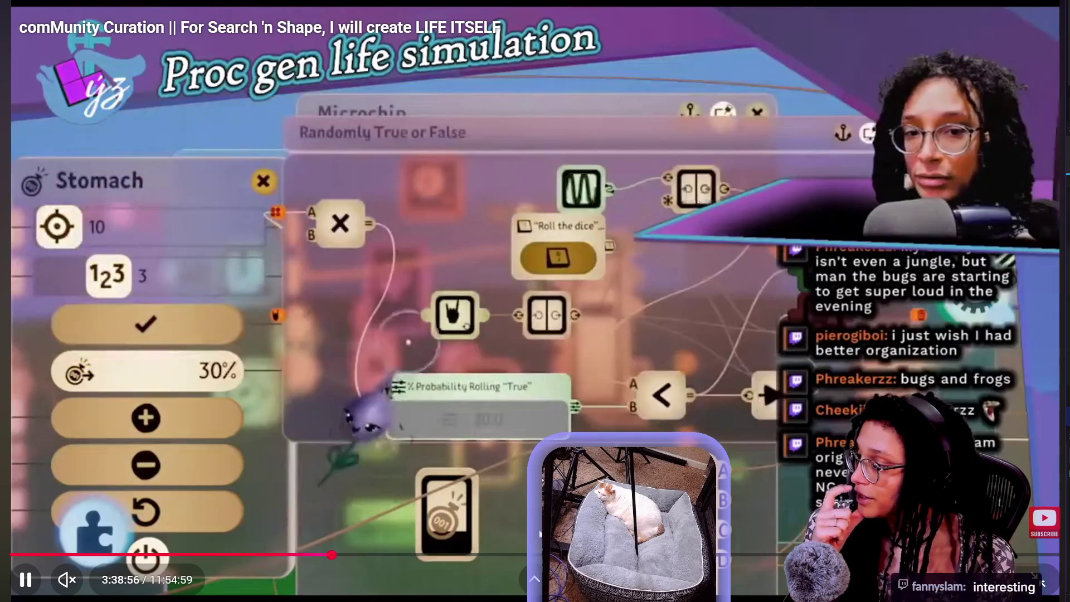
{"action": "left_click", "coordinate": [407, 555]}
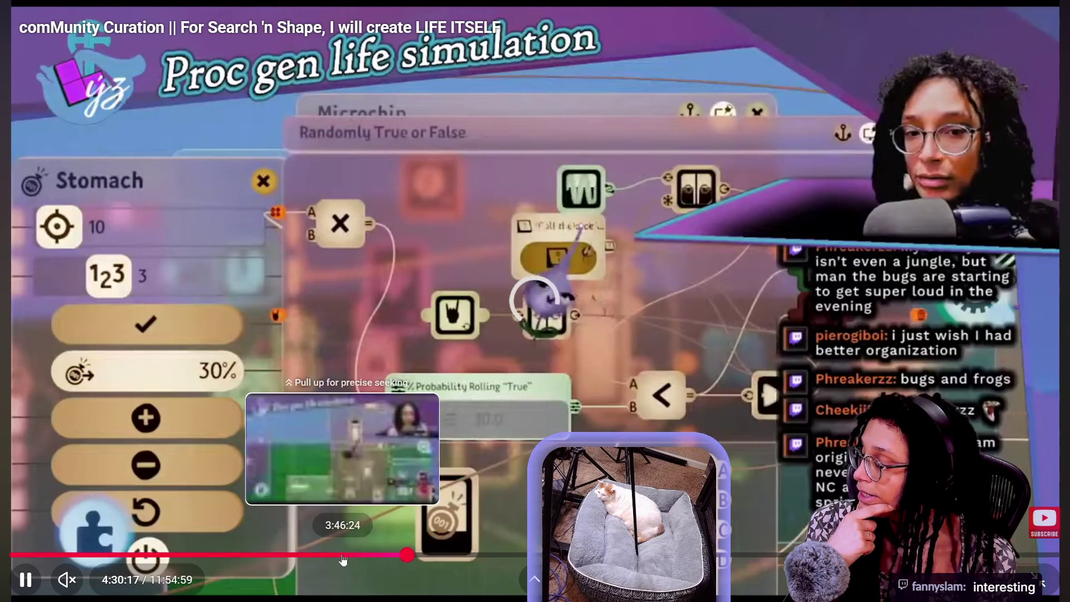
Seek back to the 3:19:19 foodspawner section, resume playback, and move the chat window right
{"action": "left_click", "coordinate": [492, 554]}
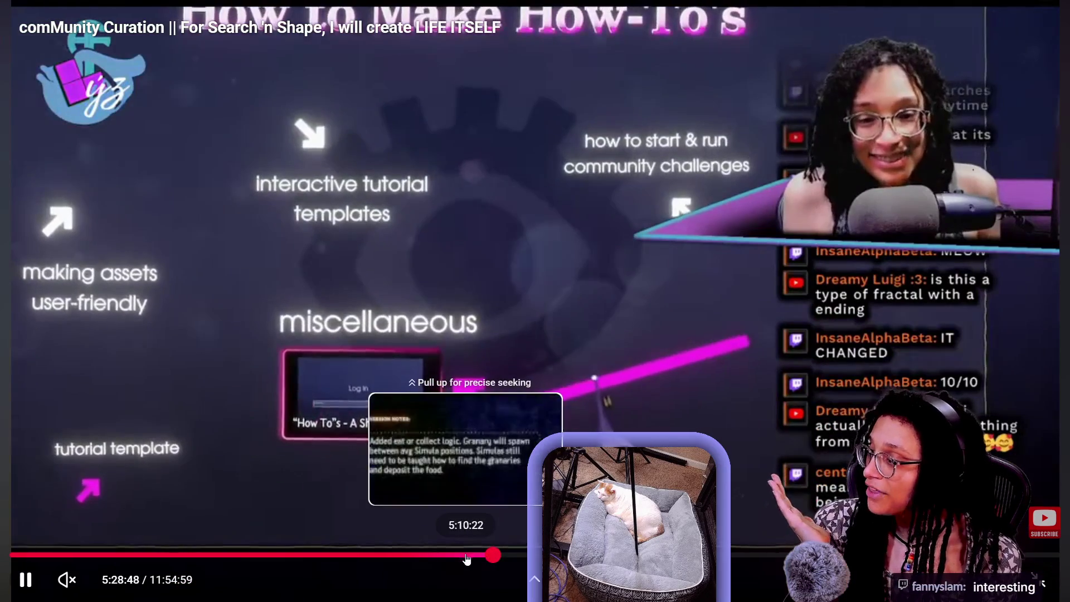
{"action": "left_click_drag", "start_coordinate": [365, 558], "coordinate": [351, 555]}
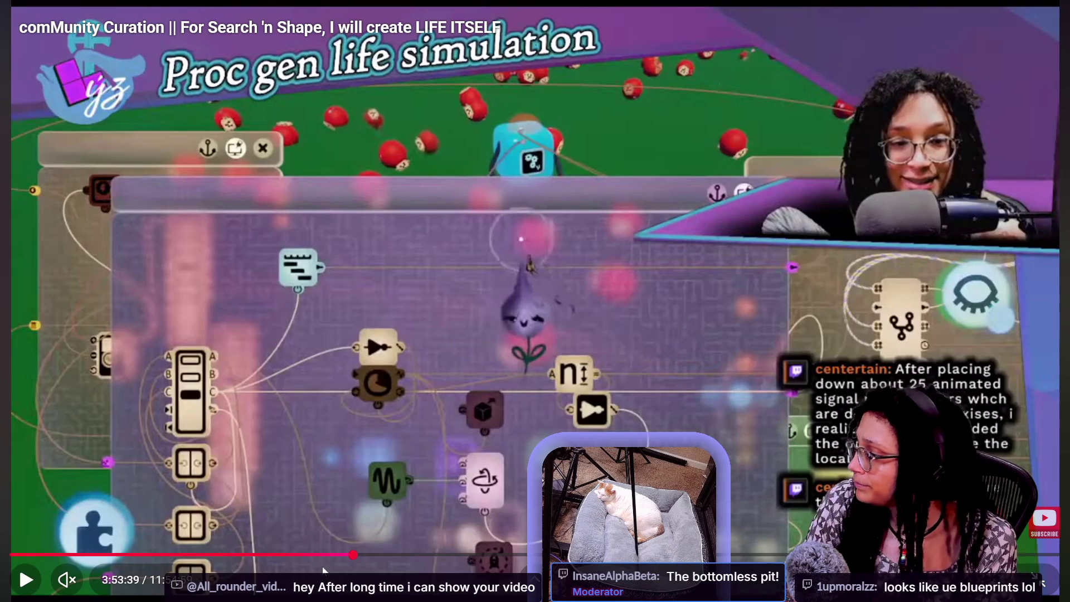
{"action": "left_click", "coordinate": [304, 555]}
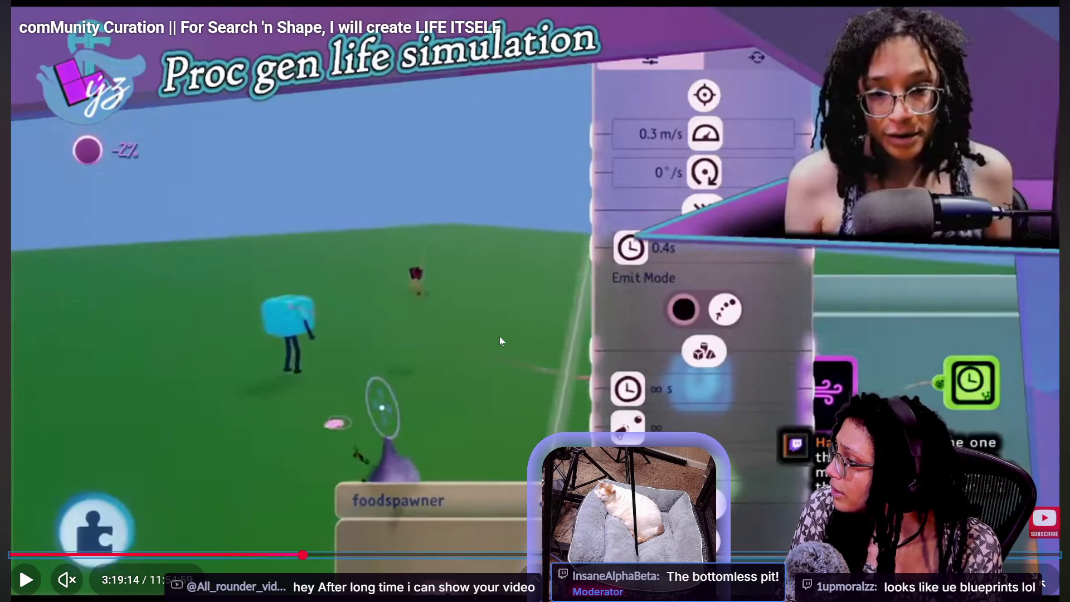
{"action": "key", "text": "Left"}
{"action": "key", "text": "Left"}
{"action": "key", "text": "Right"}
{"action": "key", "text": "Right"}
{"action": "key", "text": "Right"}
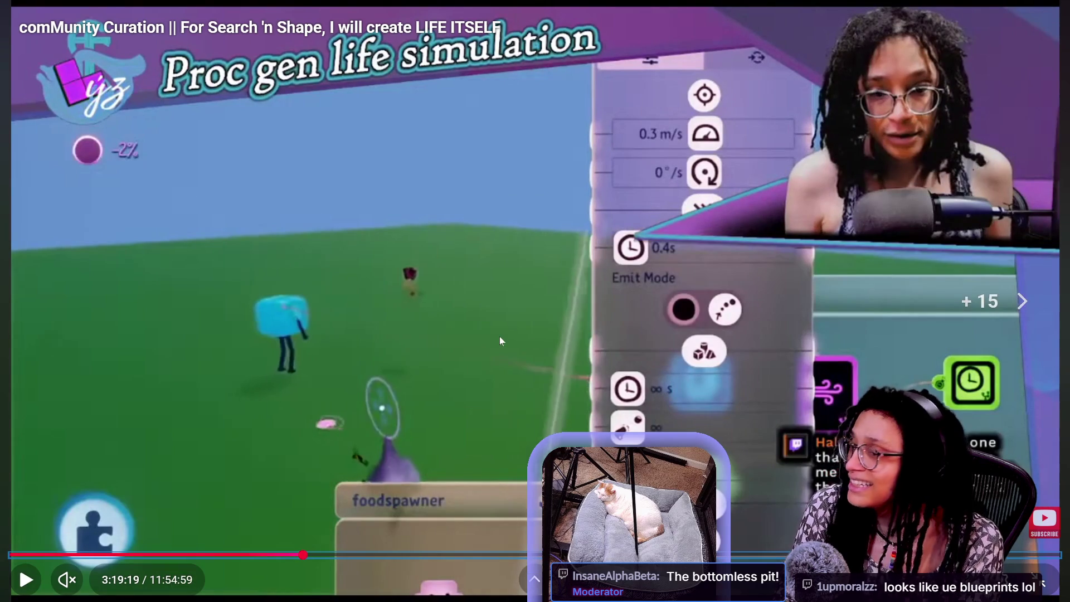
{"action": "key", "text": "space"}
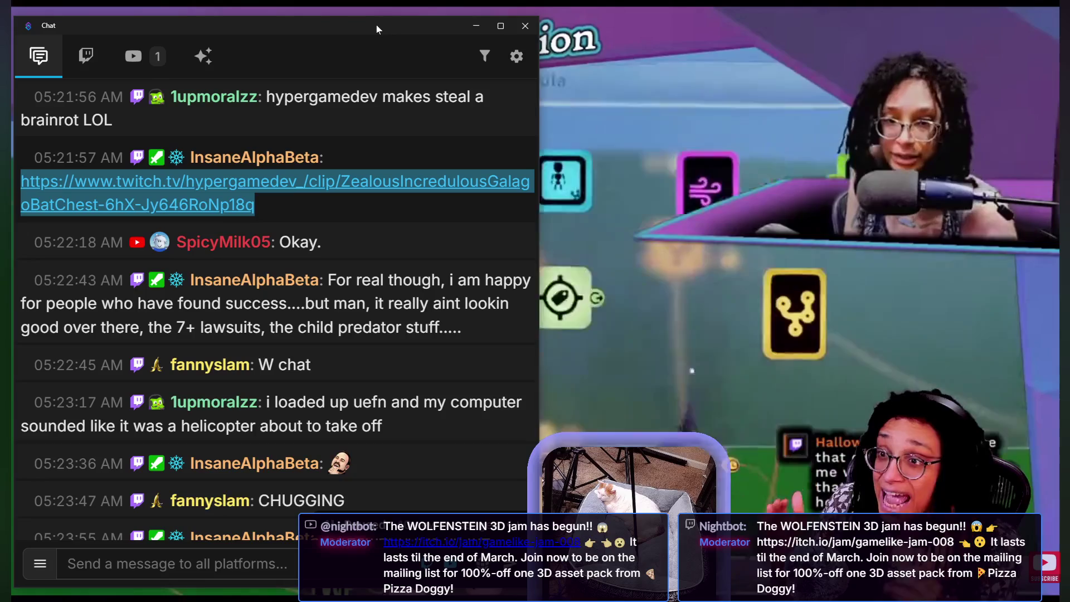
{"action": "mouse_move", "coordinate": [373, 28]}
{"action": "left_mouse_down"}
{"action": "mouse_move", "coordinate": [934, 38]}
{"action": "mouse_move", "coordinate": [960, 25]}
{"action": "left_mouse_up"}
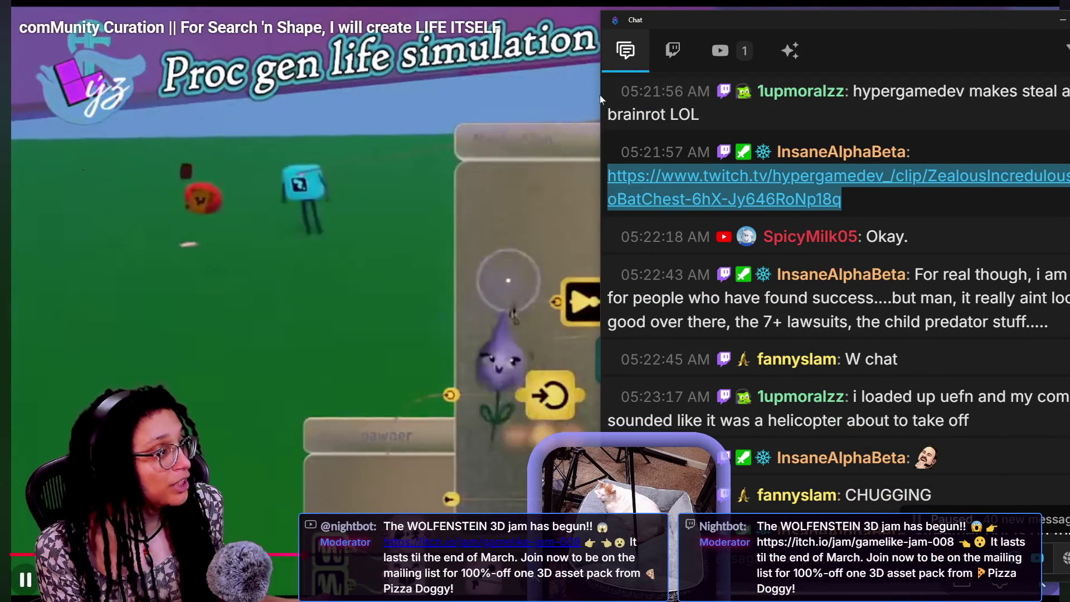
Narrow the chat window, shift it beside the stream and jump to the newest messages
{"action": "left_click_drag", "start_coordinate": [600, 97], "coordinate": [671, 106]}
{"action": "mouse_move", "coordinate": [837, 13]}
{"action": "left_mouse_down"}
{"action": "mouse_move", "coordinate": [767, 29]}
{"action": "mouse_move", "coordinate": [726, 12]}
{"action": "mouse_move", "coordinate": [724, 21]}
{"action": "left_mouse_up"}
{"action": "mouse_move", "coordinate": [808, 273]}
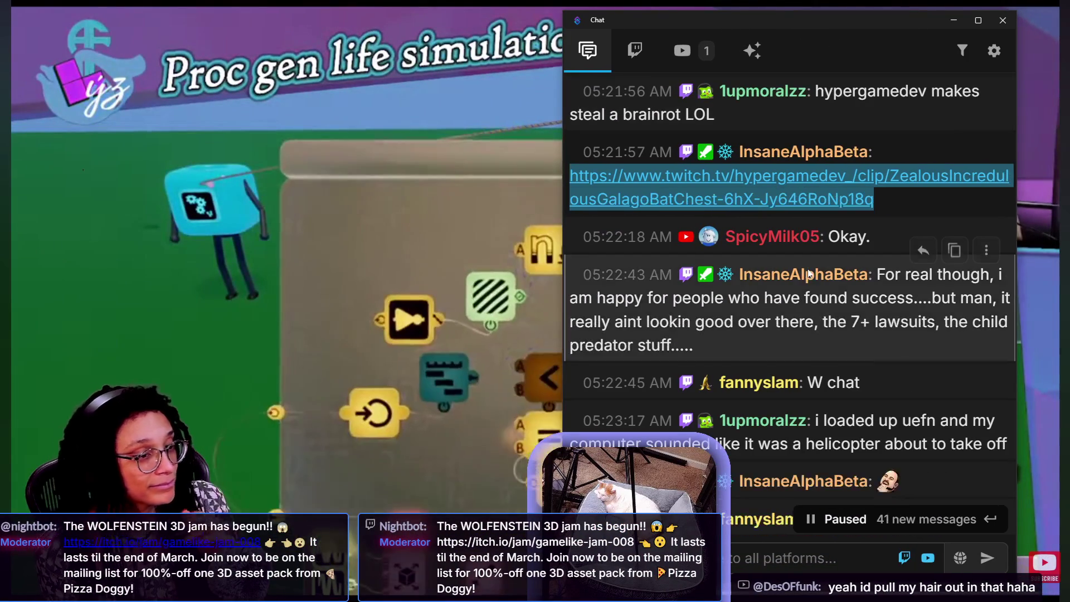
{"action": "scroll", "coordinate": [808, 273], "scroll_direction": "down", "scroll_amount": 3}
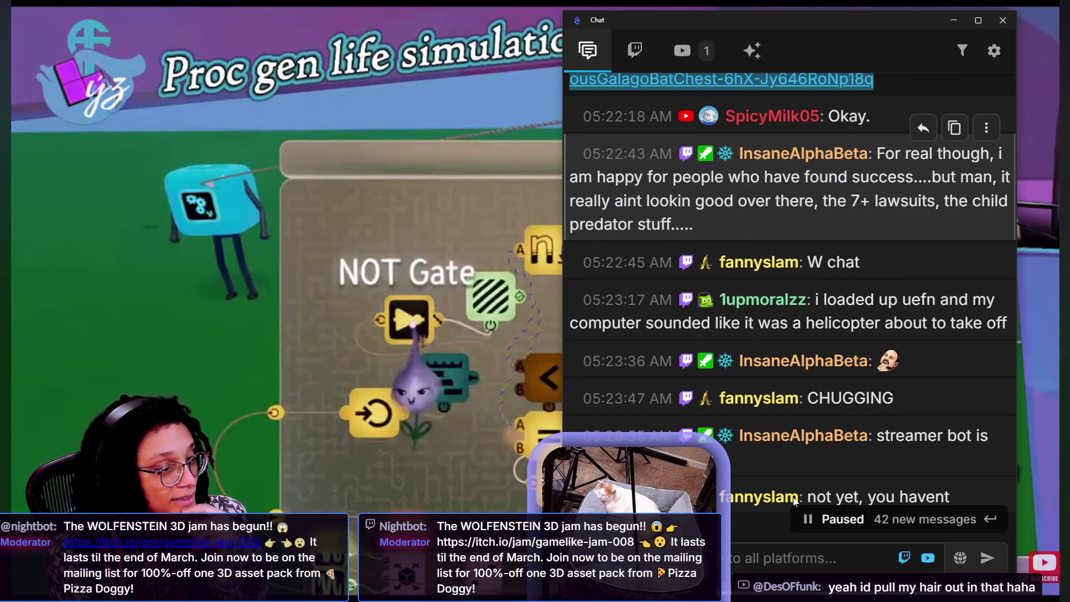
{"action": "left_click", "coordinate": [802, 517]}
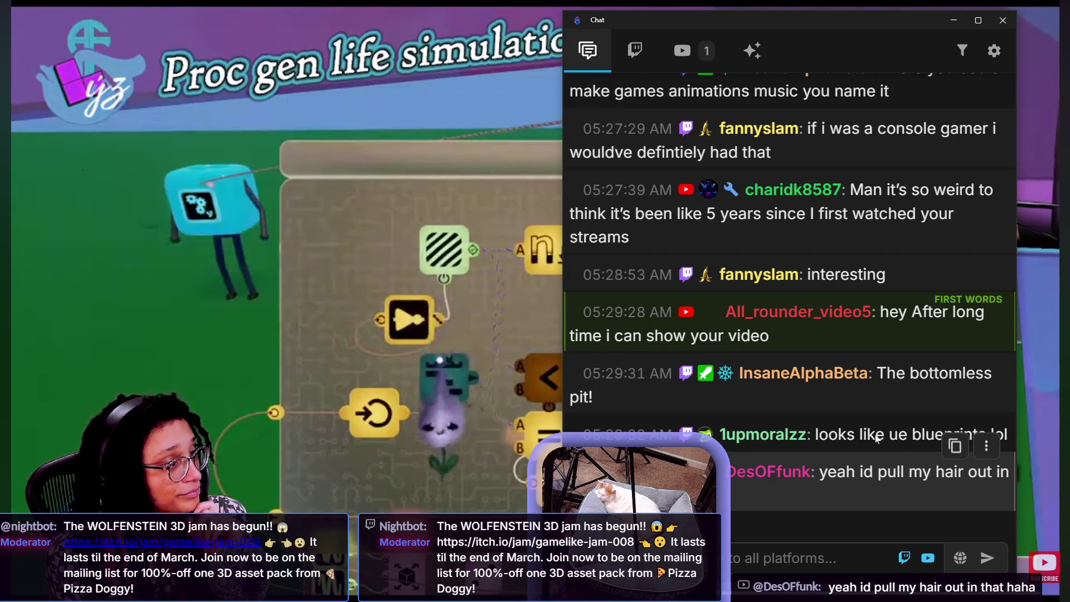
{"action": "mouse_move", "coordinate": [910, 219]}
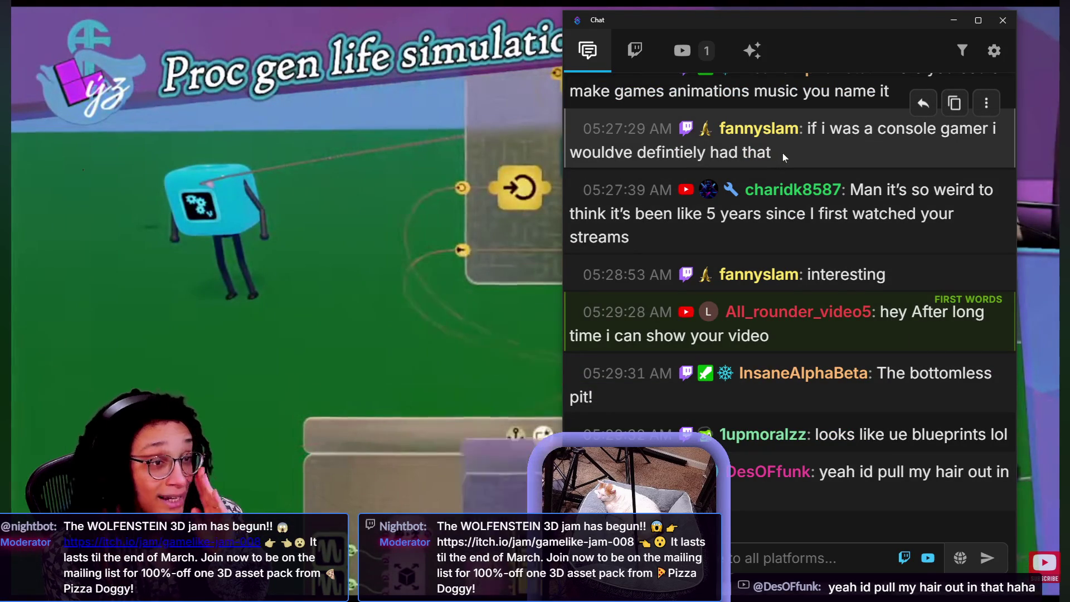
{"action": "scroll", "coordinate": [782, 153], "scroll_direction": "up", "scroll_amount": 2}
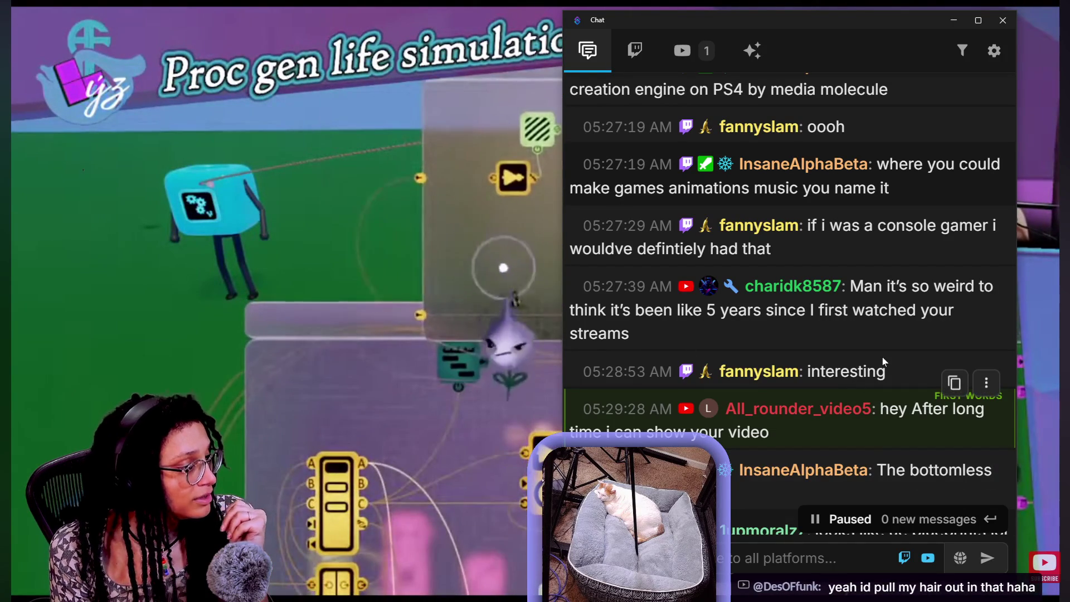
{"action": "scroll", "coordinate": [798, 420], "scroll_direction": "down", "scroll_amount": 2}
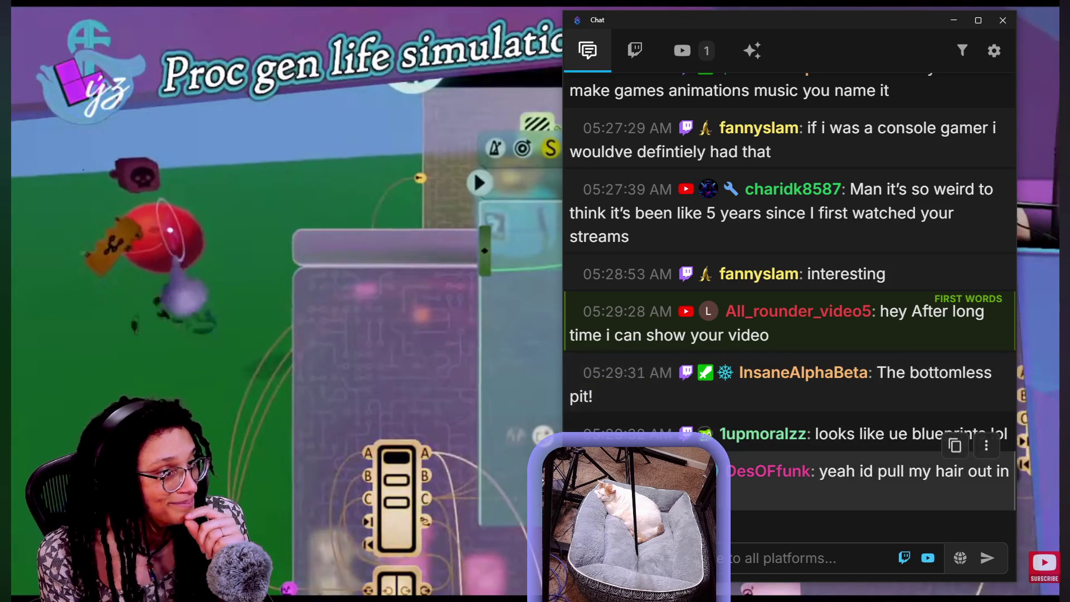
Pause the fullscreen stream video and return to the Godot editor
{"action": "mouse_move", "coordinate": [705, 433]}
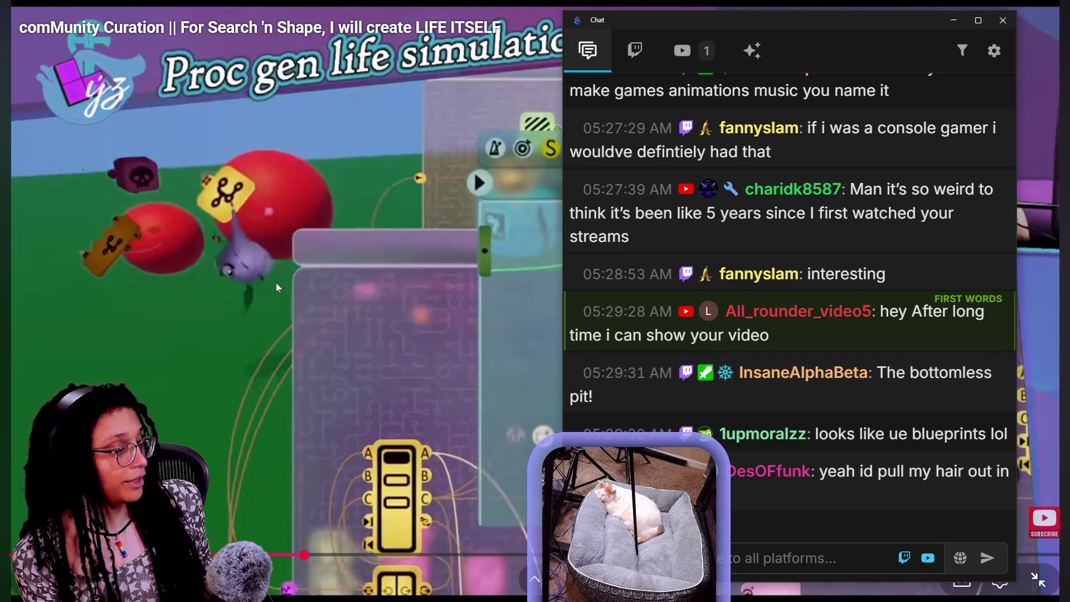
{"action": "left_click", "coordinate": [549, 332]}
{"action": "left_click", "coordinate": [600, 348]}
{"action": "key", "text": "alt+Tab"}
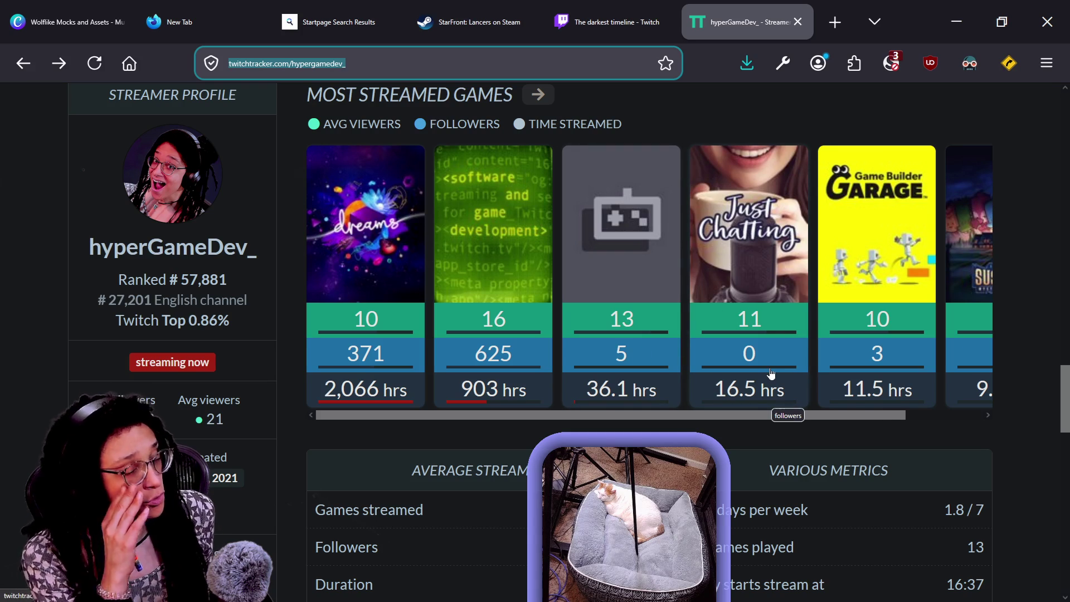
{"action": "key", "text": "alt+Tab"}
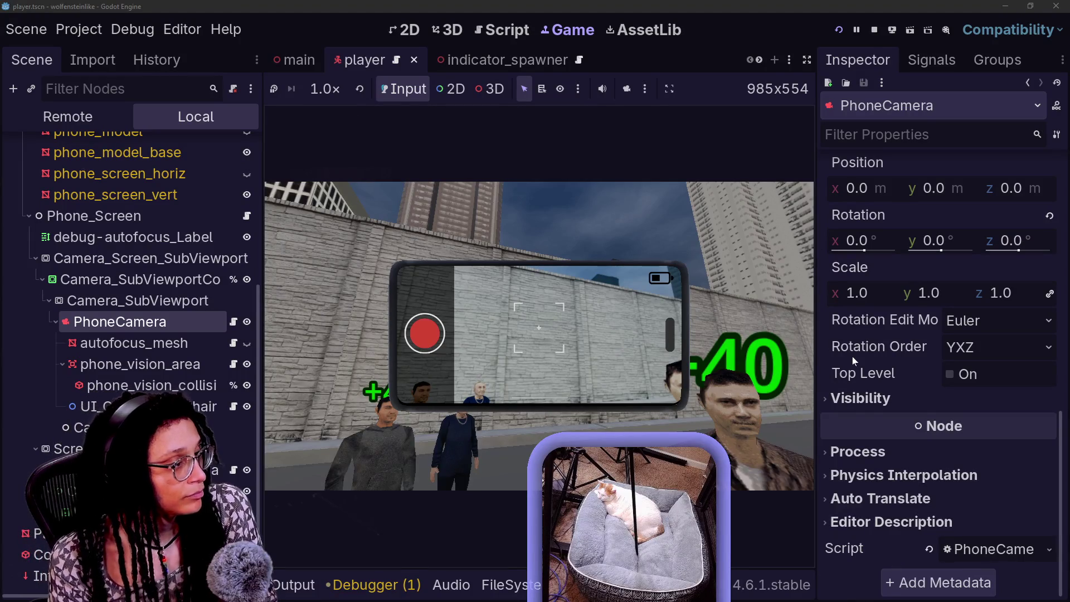
{"action": "scroll", "coordinate": [851, 356], "scroll_direction": "up", "scroll_amount": 4}
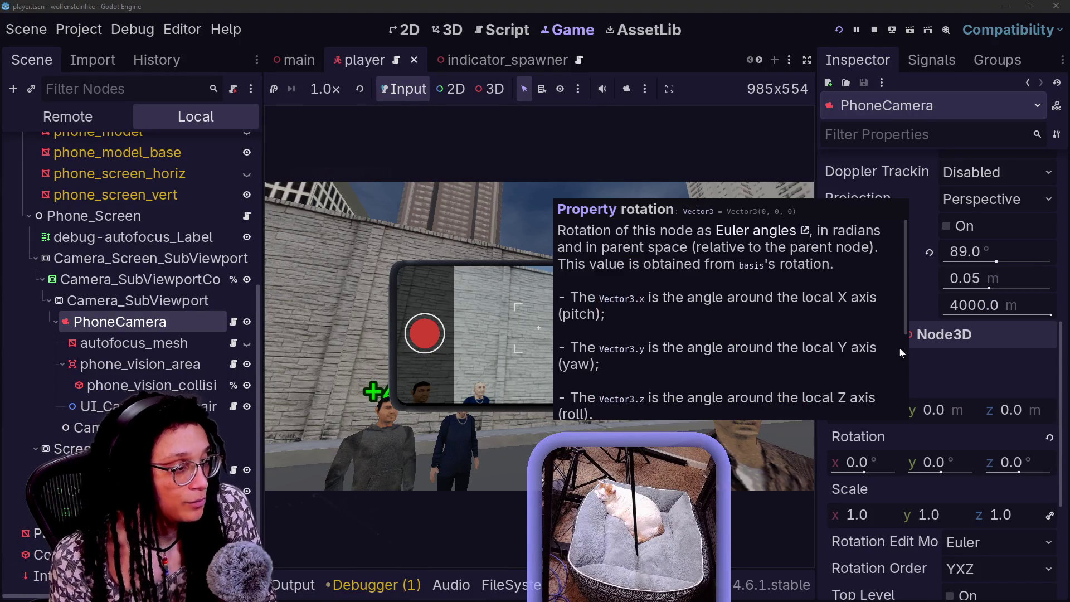
{"action": "mouse_move", "coordinate": [989, 340]}
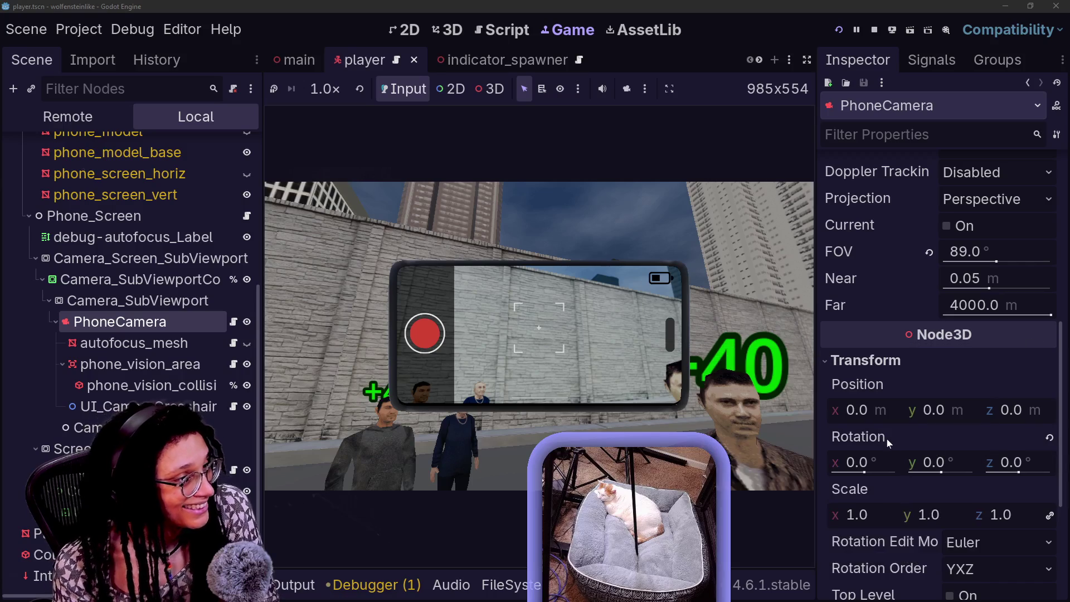
{"action": "scroll", "coordinate": [887, 439], "scroll_direction": "up", "scroll_amount": 2}
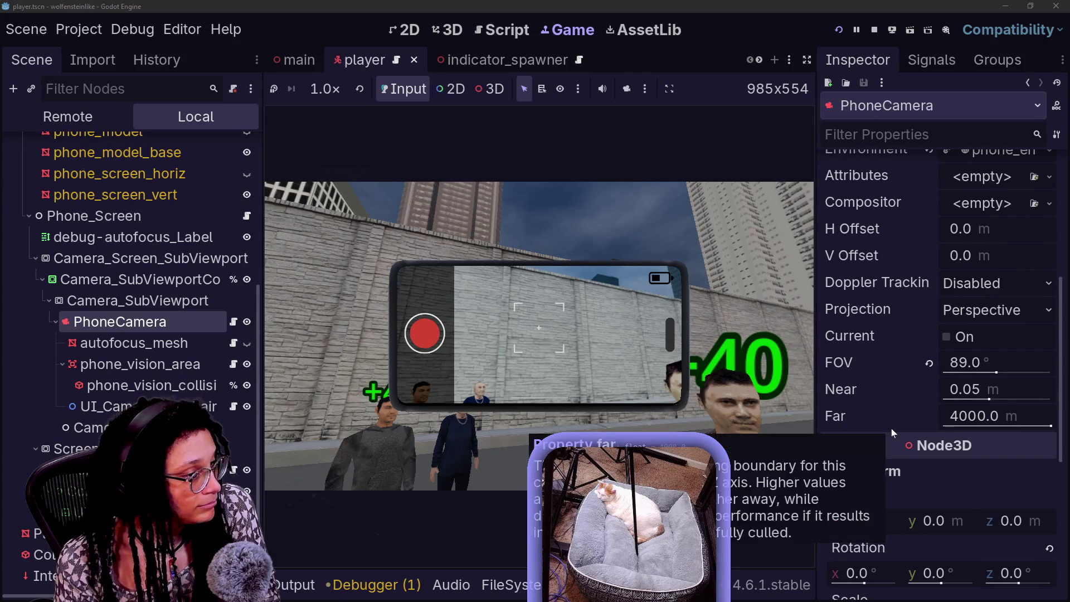
{"action": "scroll", "coordinate": [891, 428], "scroll_direction": "up", "scroll_amount": 3}
{"action": "scroll", "coordinate": [891, 428], "scroll_direction": "down", "scroll_amount": 4}
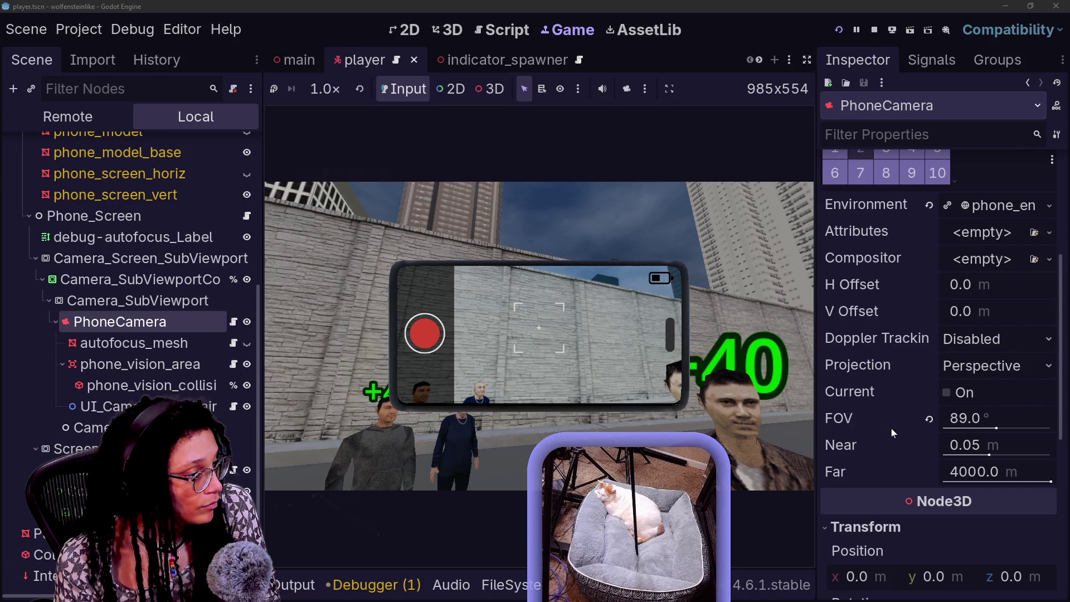
{"action": "left_click_drag", "start_coordinate": [1058, 370], "coordinate": [1062, 515]}
Test PhoneCamera Cull Mask layers 2, 4 and 5, leaving layer 4 on and layer 2 off
{"action": "left_click", "coordinate": [879, 401]}
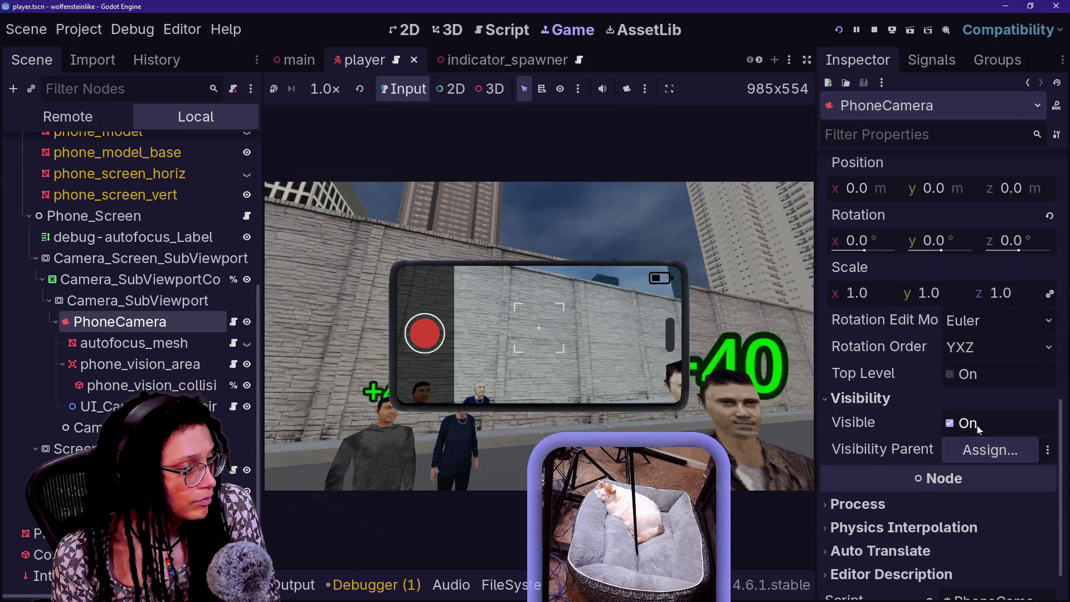
{"action": "scroll", "coordinate": [975, 417], "scroll_direction": "up", "scroll_amount": 10}
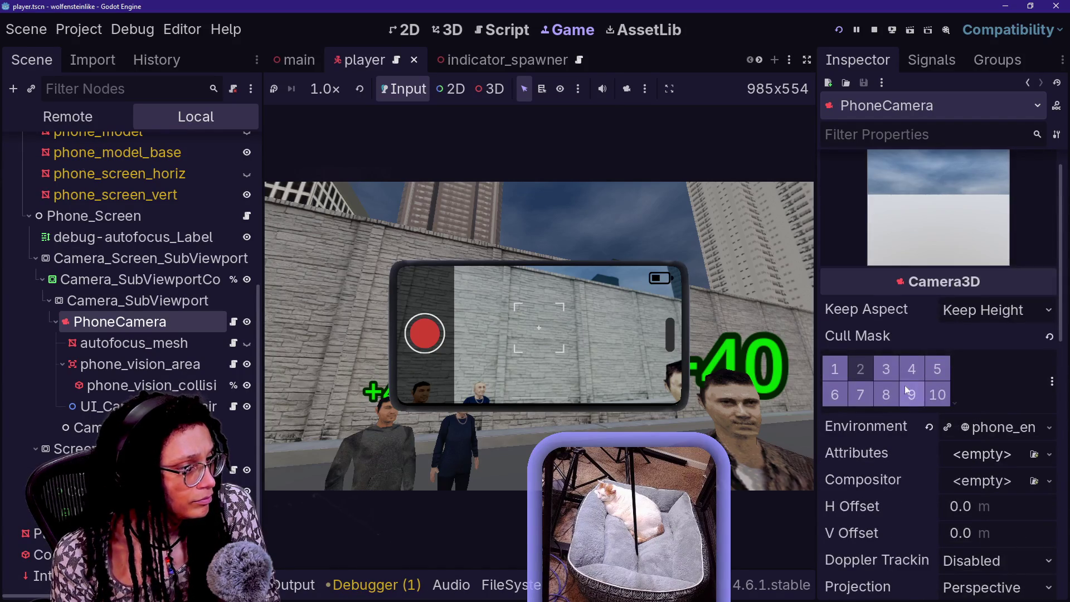
{"action": "left_click", "coordinate": [847, 371]}
{"action": "left_click", "coordinate": [867, 370]}
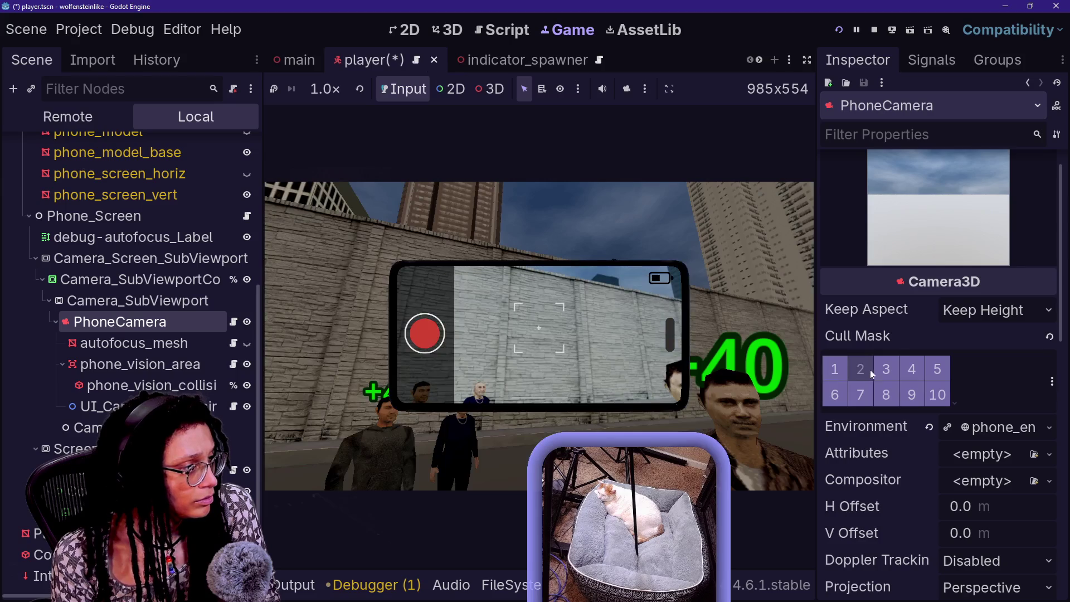
{"action": "left_click", "coordinate": [903, 374]}
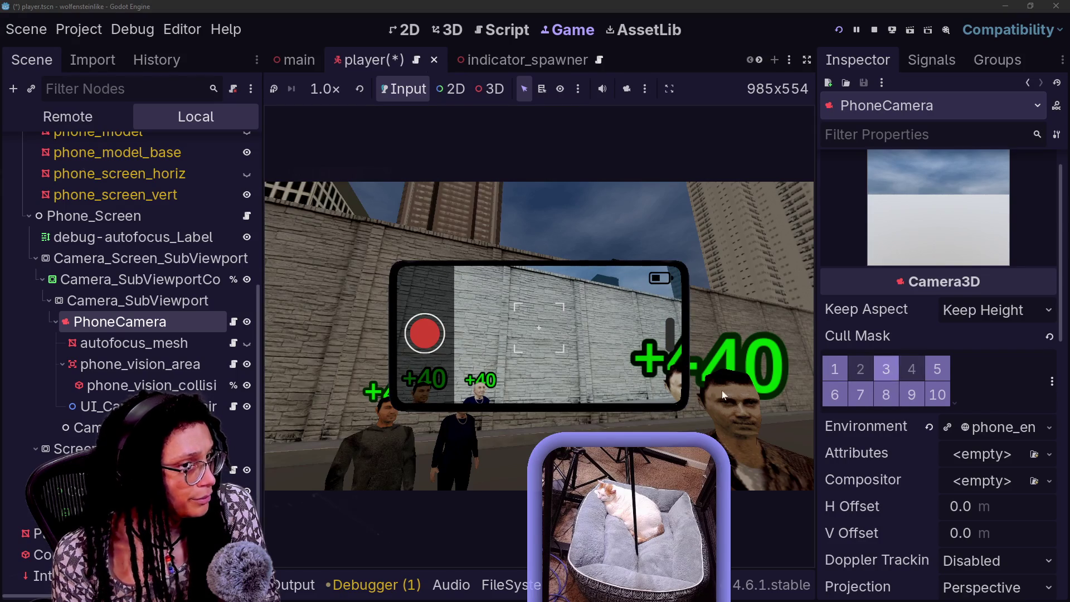
{"action": "left_click", "coordinate": [864, 363]}
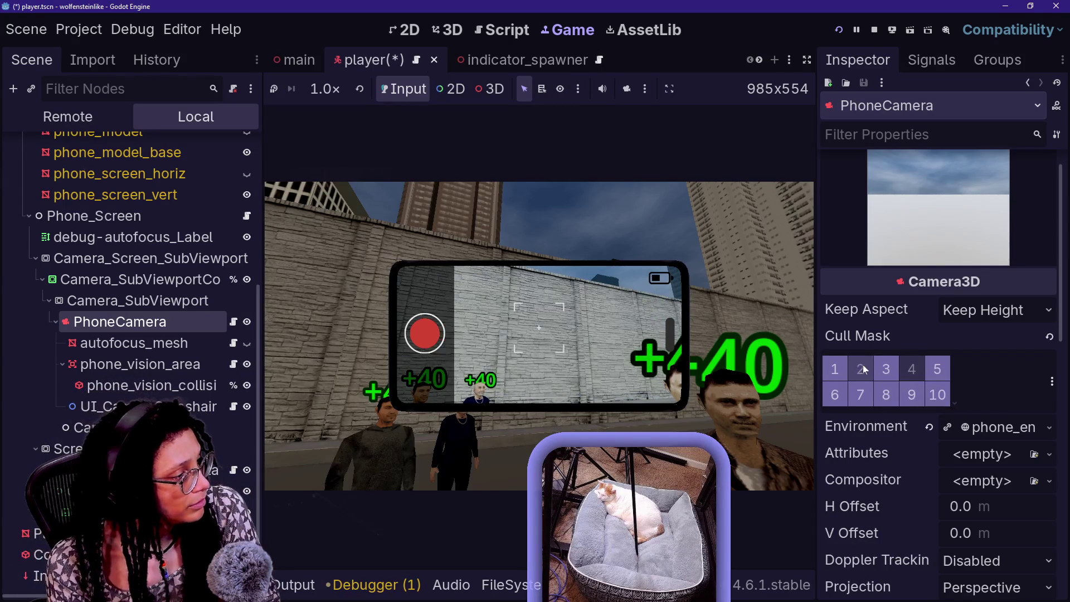
{"action": "left_click", "coordinate": [567, 369]}
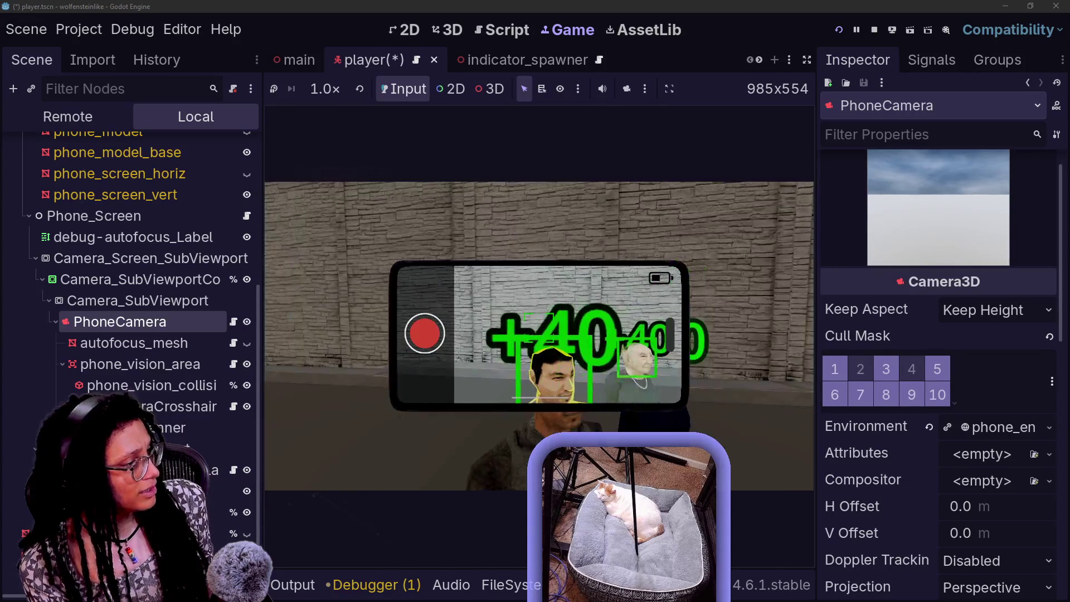
{"action": "left_click", "coordinate": [911, 374]}
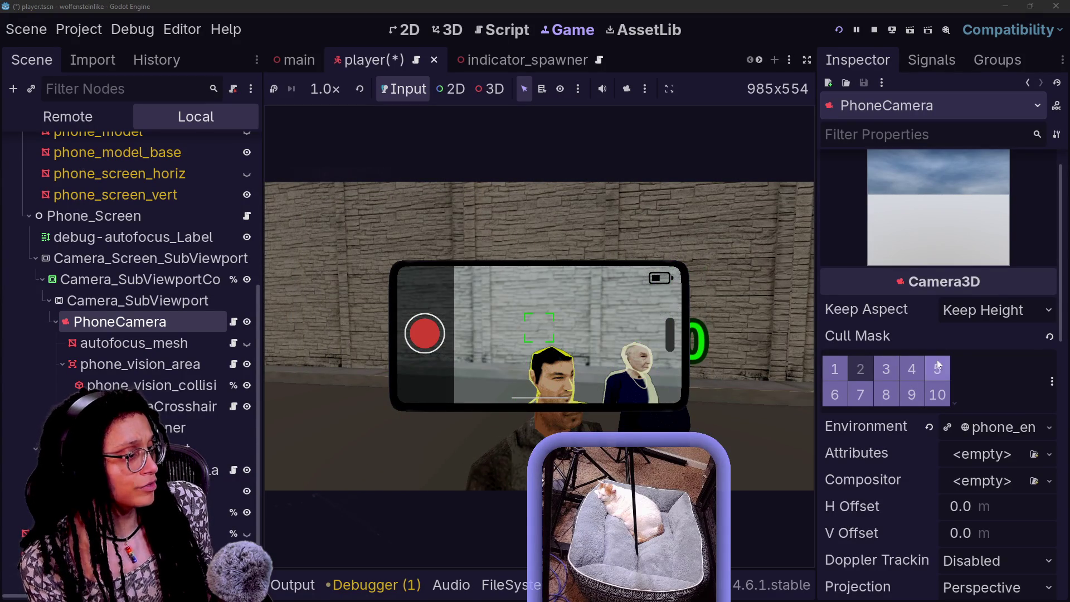
{"action": "left_click", "coordinate": [934, 369]}
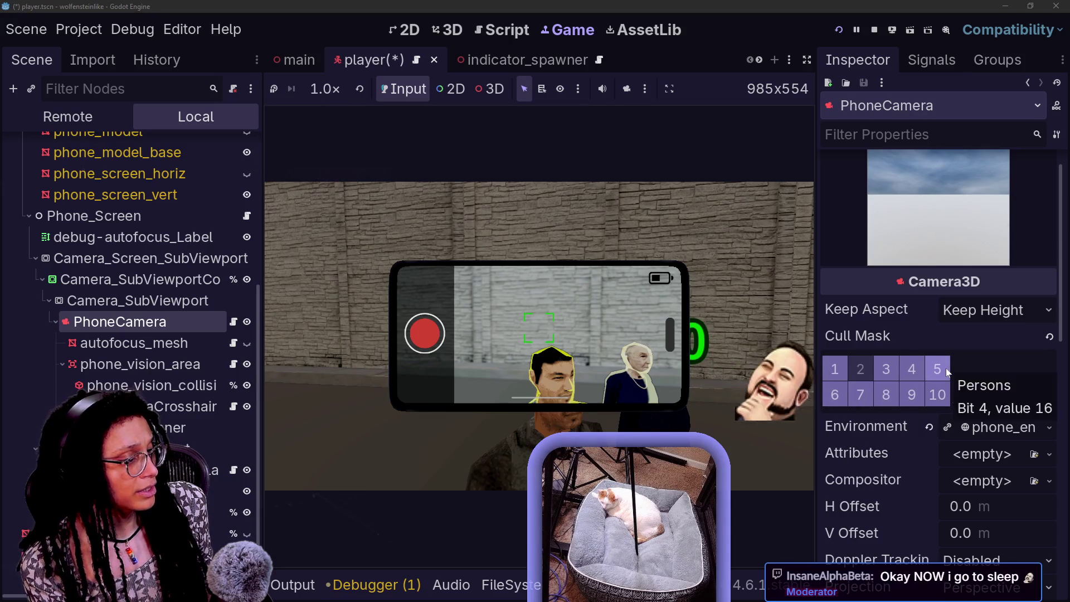
Rename render layer 6 to 'Indicators' from the Cull Mask context menu
{"action": "right_click", "coordinate": [837, 395]}
{"action": "left_click", "coordinate": [857, 408]}
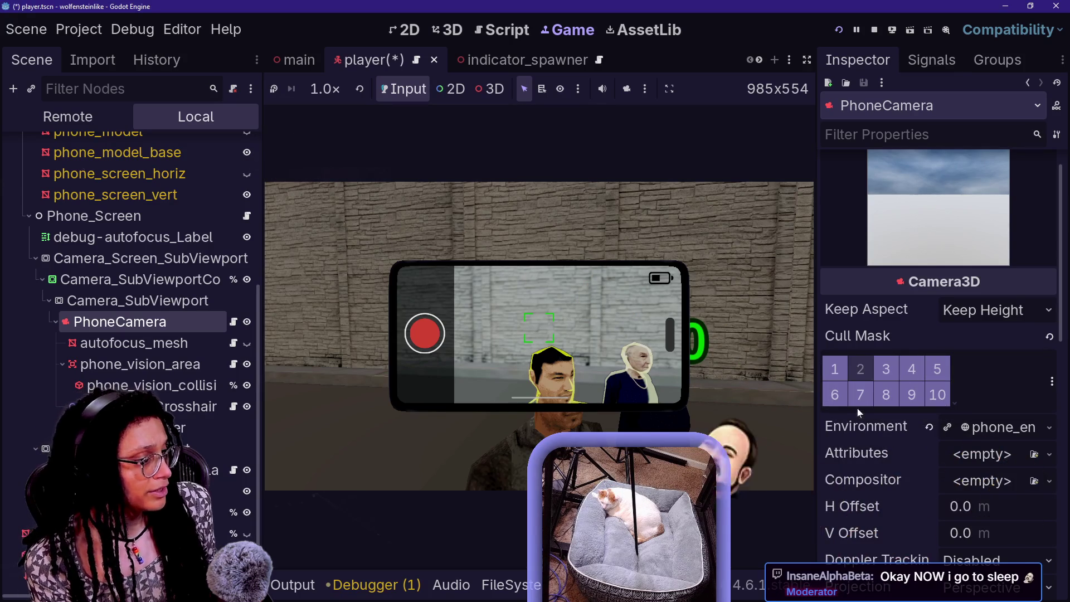
{"action": "type", "text": "Indicators"}
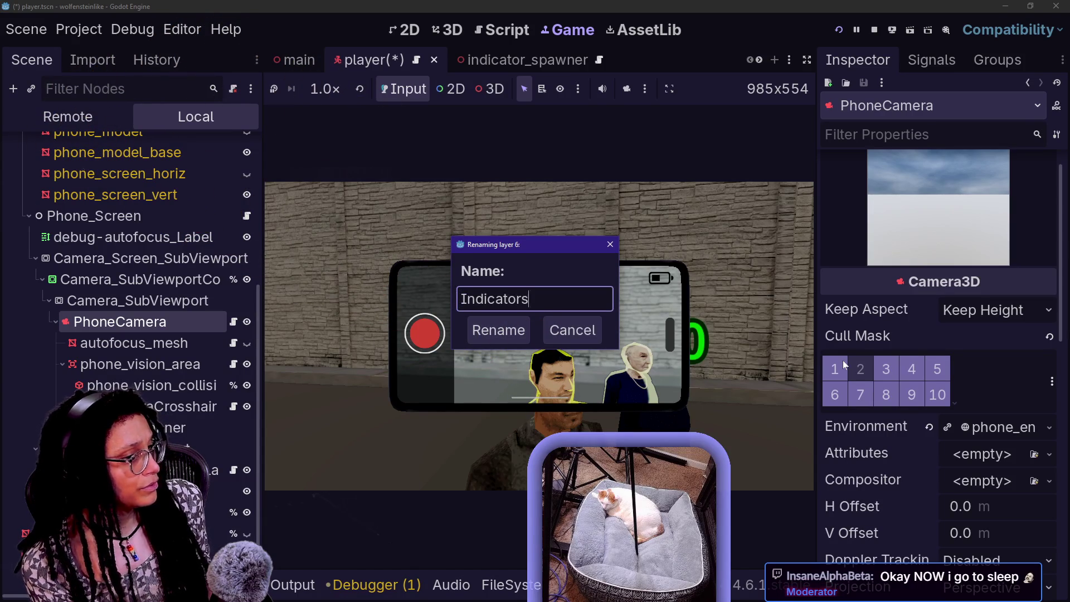
{"action": "key", "text": "Return"}
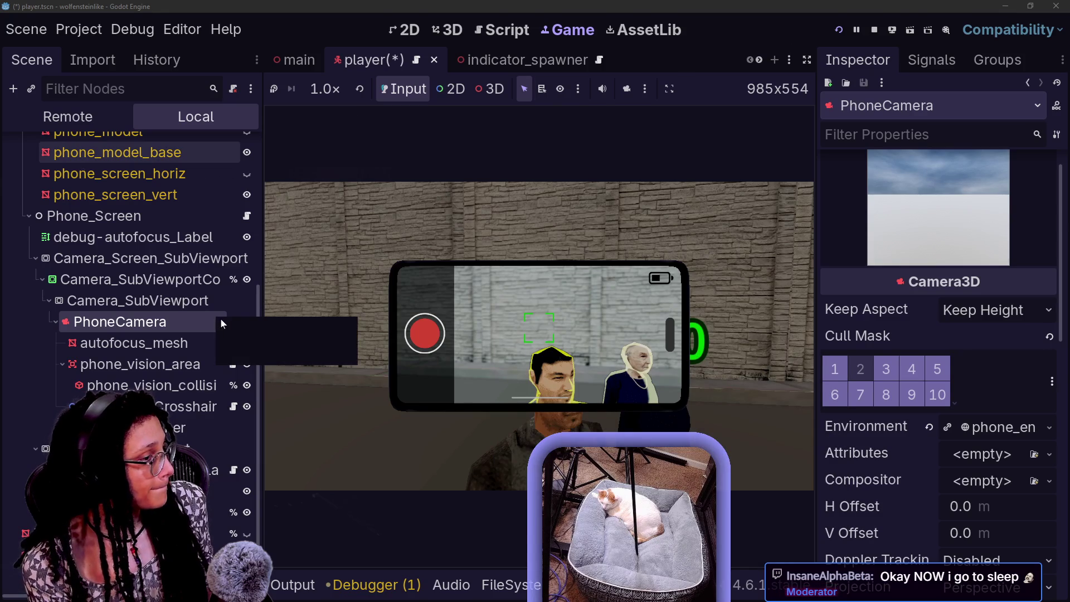
Open the indicator_goodwill_1_0 scene from the scene tabs
{"action": "left_click", "coordinate": [510, 60]}
{"action": "scroll", "coordinate": [512, 59], "scroll_direction": "down", "scroll_amount": 3}
{"action": "scroll", "coordinate": [330, 62], "scroll_direction": "down", "scroll_amount": 2}
{"action": "left_click", "coordinate": [532, 60]}
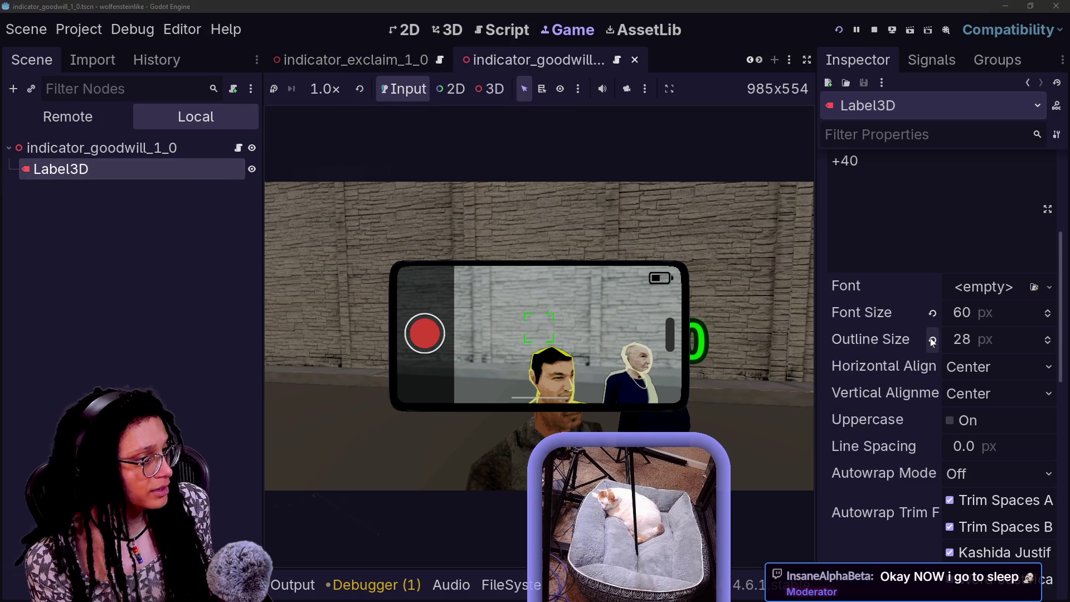
{"action": "scroll", "coordinate": [931, 341], "scroll_direction": "down", "scroll_amount": 8}
{"action": "scroll", "coordinate": [842, 479], "scroll_direction": "down", "scroll_amount": 4}
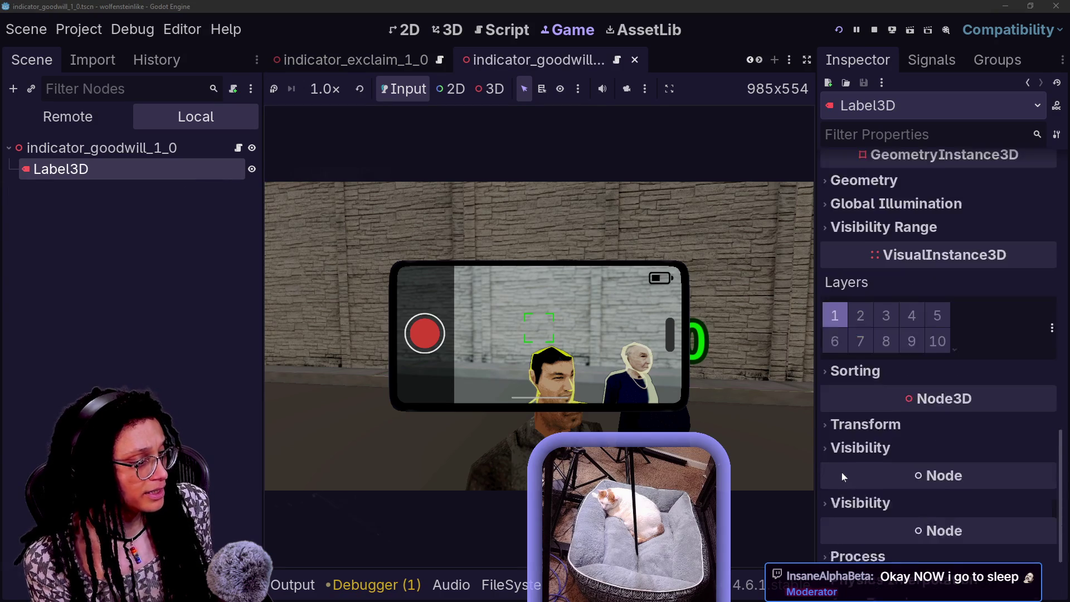
Add the Label3D to render layer 6 alongside layer 1 and restart the game
{"action": "double_click", "coordinate": [829, 264]}
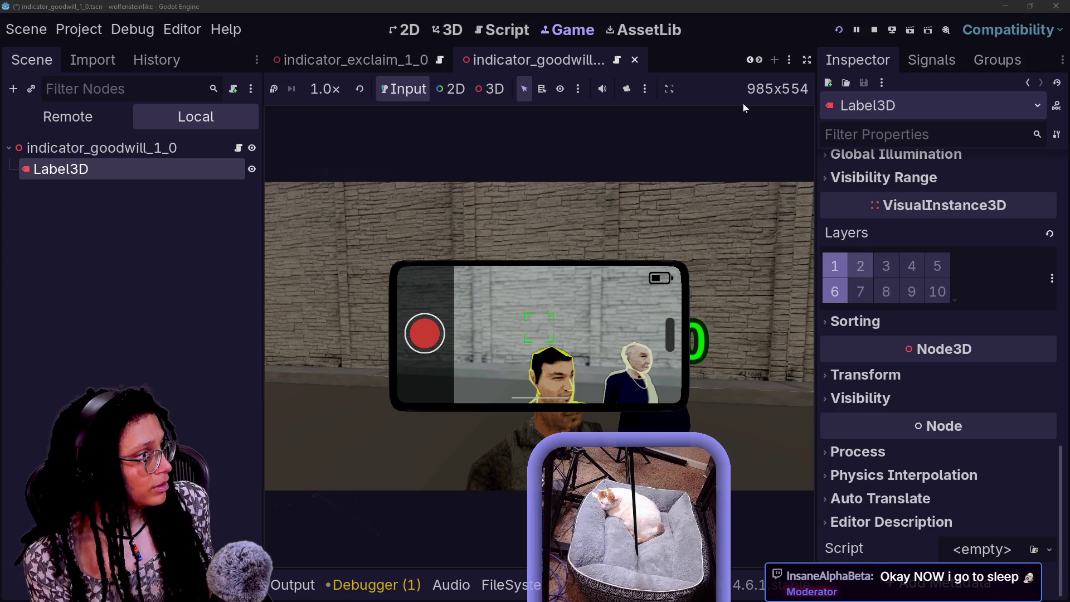
{"action": "left_click", "coordinate": [825, 232]}
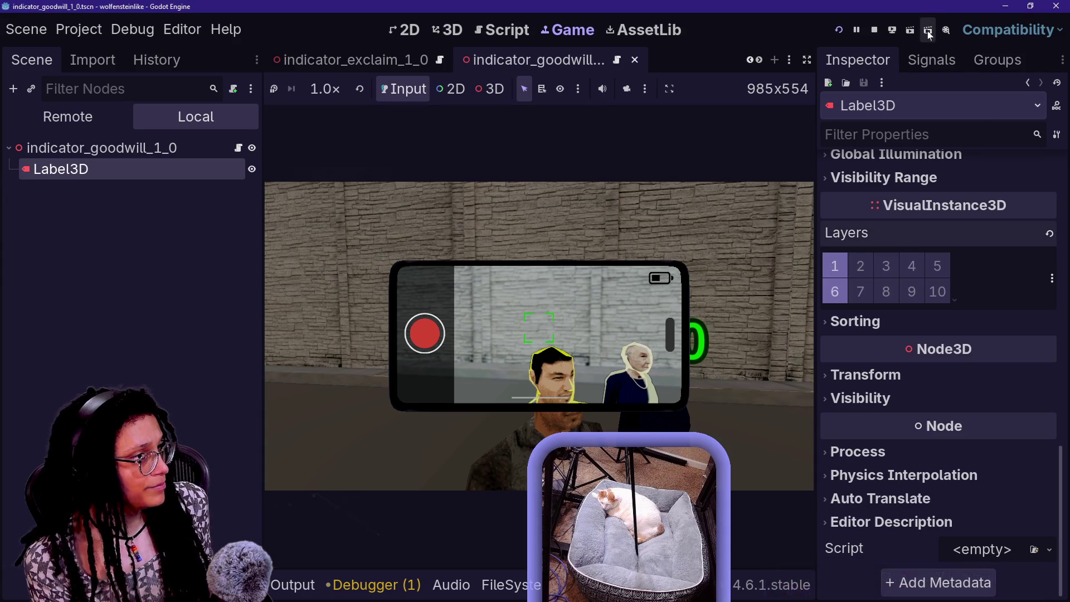
{"action": "left_click", "coordinate": [839, 31]}
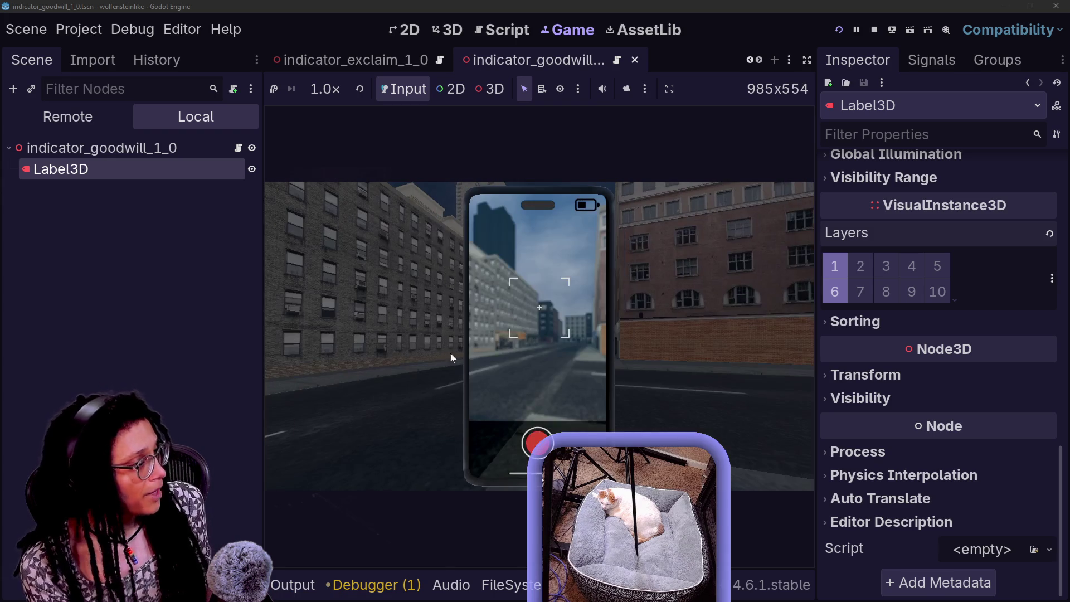
{"action": "left_click", "coordinate": [564, 330]}
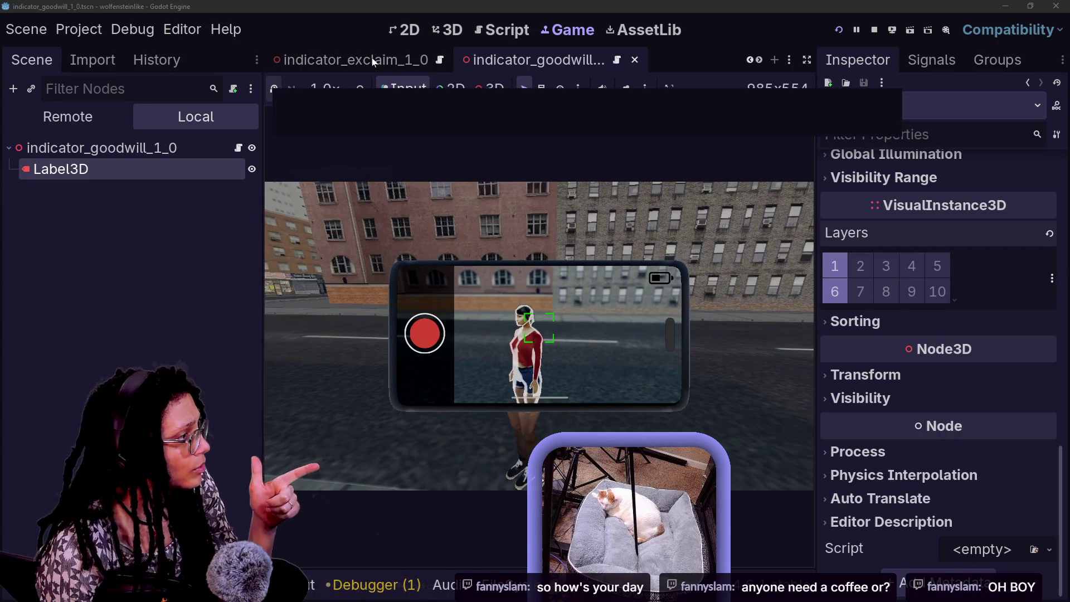
{"action": "scroll", "coordinate": [373, 61], "scroll_direction": "up", "scroll_amount": 2}
Toggle the goodwill Label3D's layer 1 off and back on
{"action": "scroll", "coordinate": [373, 61], "scroll_direction": "up", "scroll_amount": 1}
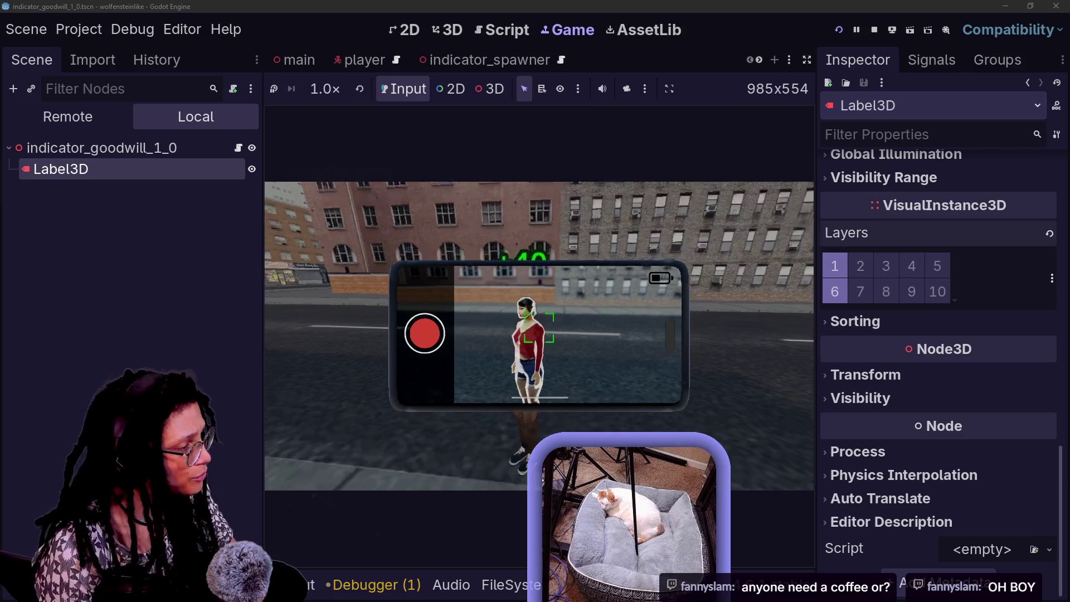
{"action": "left_click", "coordinate": [540, 340]}
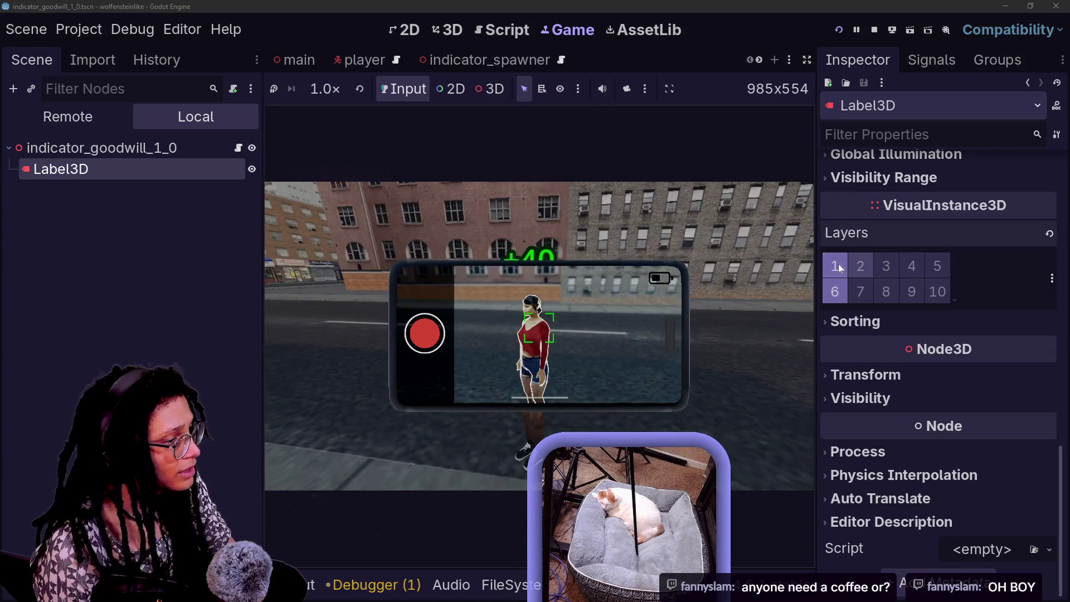
{"action": "left_click", "coordinate": [838, 264]}
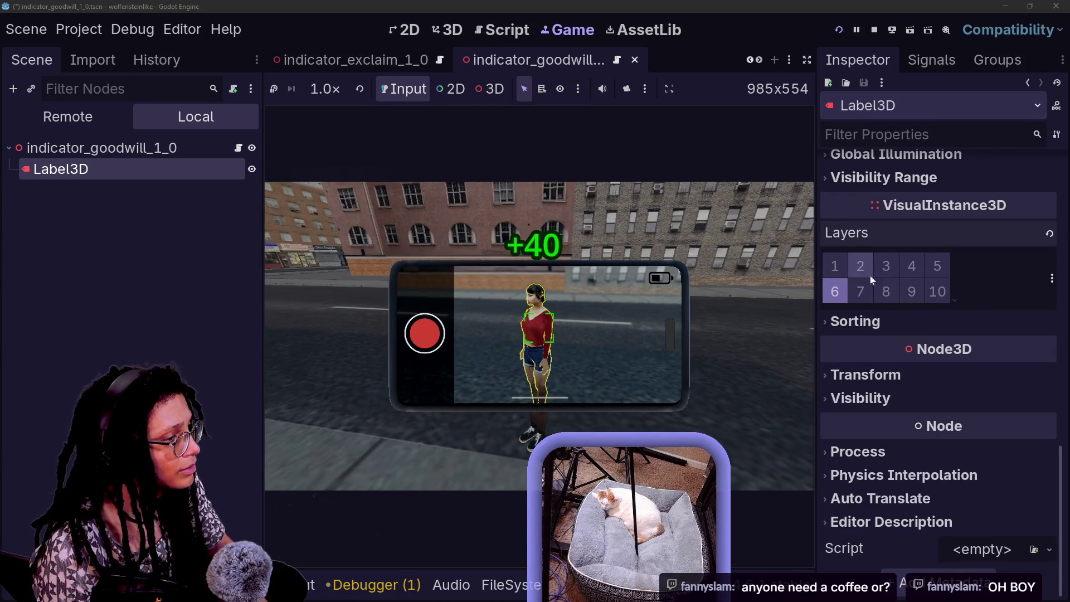
{"action": "left_click", "coordinate": [897, 325]}
{"action": "left_click", "coordinate": [840, 265]}
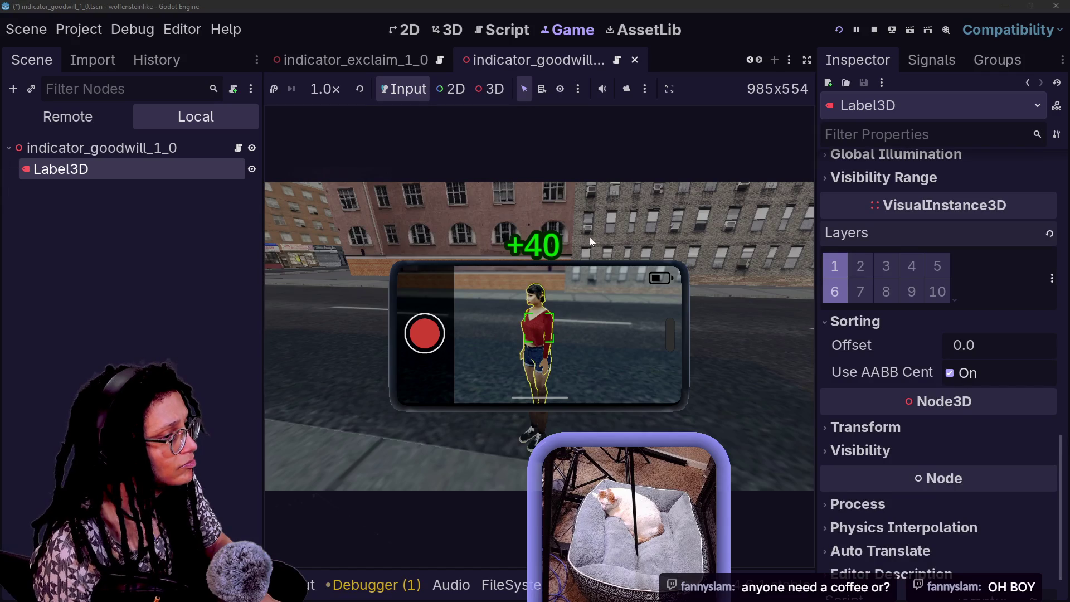
Inspect the indicator root node's visibility settings, then reselect the Label3D
{"action": "left_click", "coordinate": [112, 148]}
{"action": "left_click", "coordinate": [861, 215]}
{"action": "left_click", "coordinate": [860, 215]}
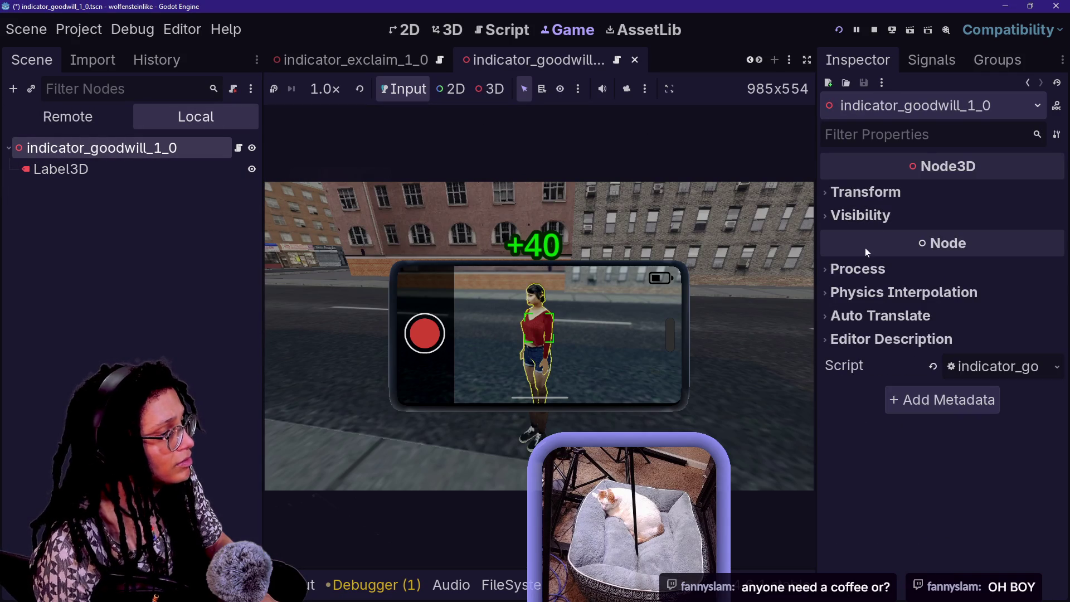
{"action": "left_click", "coordinate": [119, 164]}
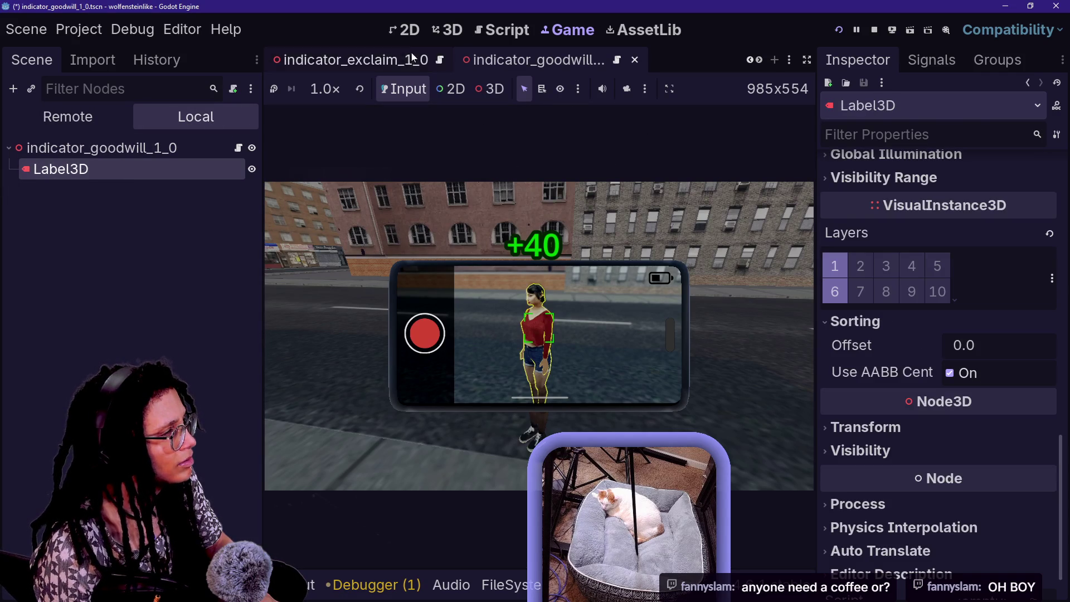
Review the Label3D's properties and switch back to the player scene tab
{"action": "scroll", "coordinate": [393, 63], "scroll_direction": "up", "scroll_amount": 3}
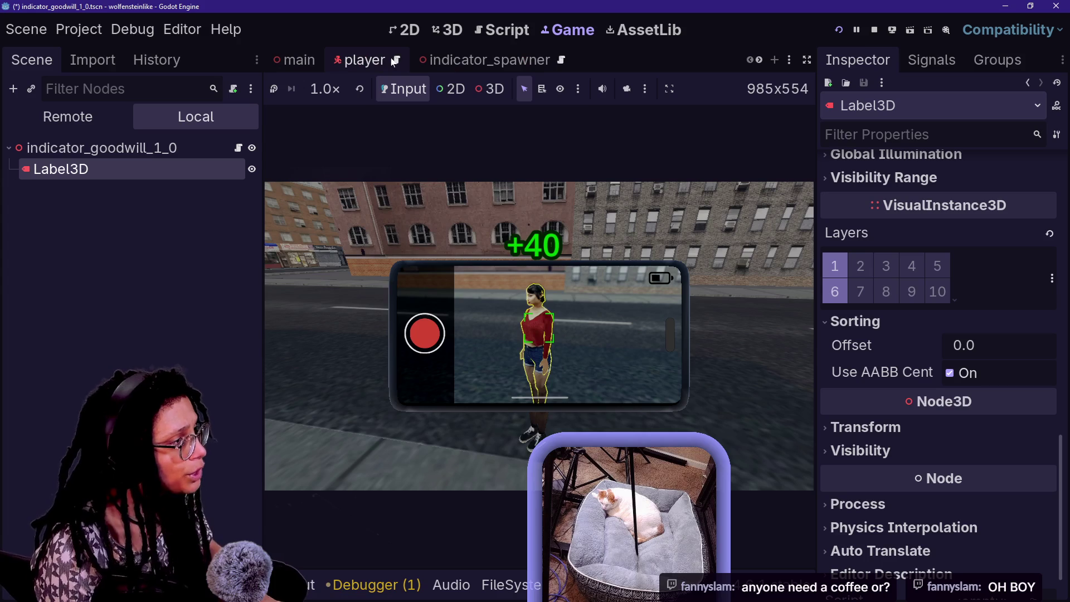
{"action": "scroll", "coordinate": [477, 59], "scroll_direction": "down", "scroll_amount": 3}
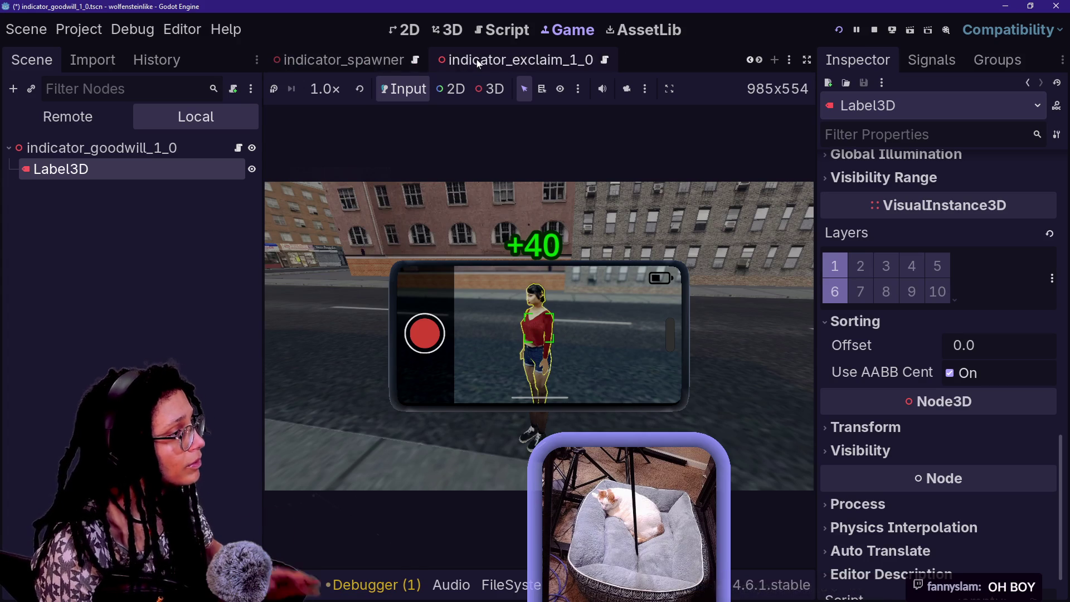
{"action": "scroll", "coordinate": [477, 60], "scroll_direction": "down", "scroll_amount": 3}
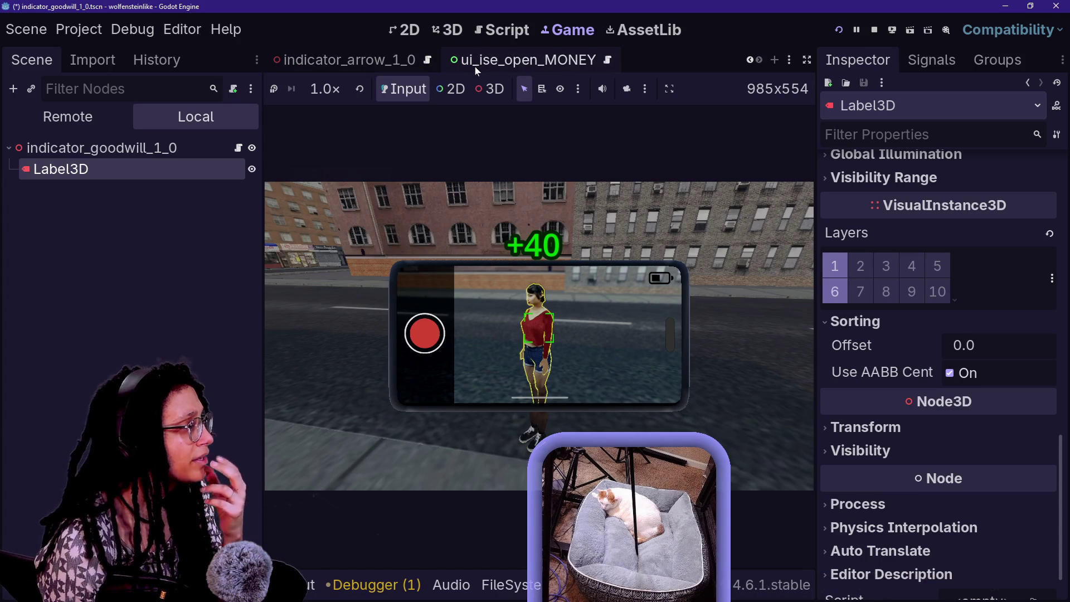
{"action": "scroll", "coordinate": [474, 66], "scroll_direction": "up", "scroll_amount": 1}
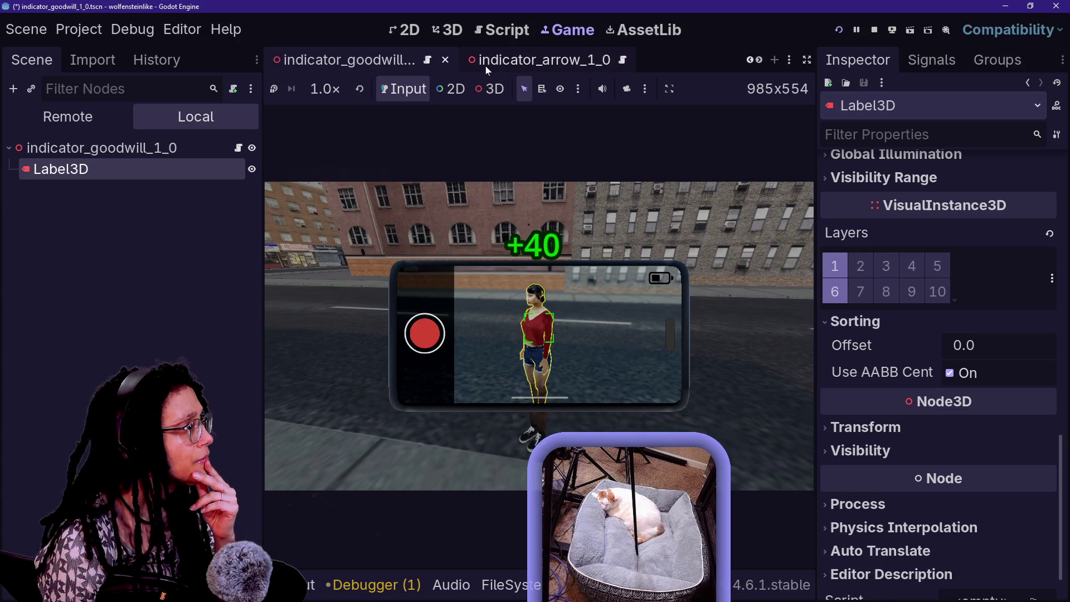
{"action": "scroll", "coordinate": [486, 65], "scroll_direction": "down", "scroll_amount": 1}
{"action": "scroll", "coordinate": [486, 66], "scroll_direction": "up", "scroll_amount": 5}
{"action": "left_click", "coordinate": [337, 53]}
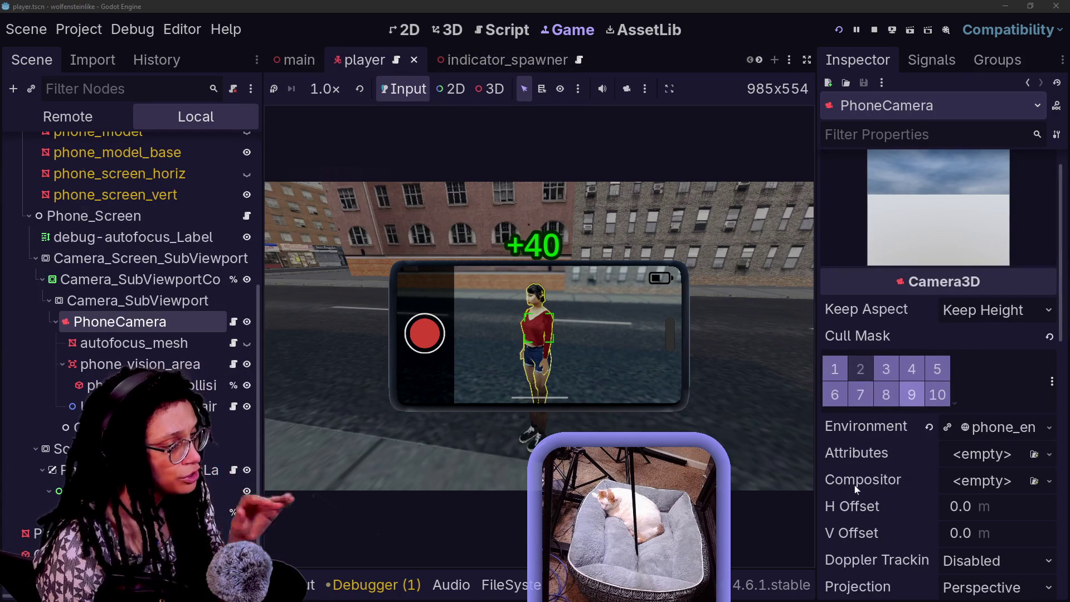
Exclude layer 6 from PhoneCamera's Cull Mask, save the player scene, and take a test photo
{"action": "scroll", "coordinate": [854, 485], "scroll_direction": "down", "scroll_amount": 5}
{"action": "scroll", "coordinate": [856, 489], "scroll_direction": "down", "scroll_amount": 15}
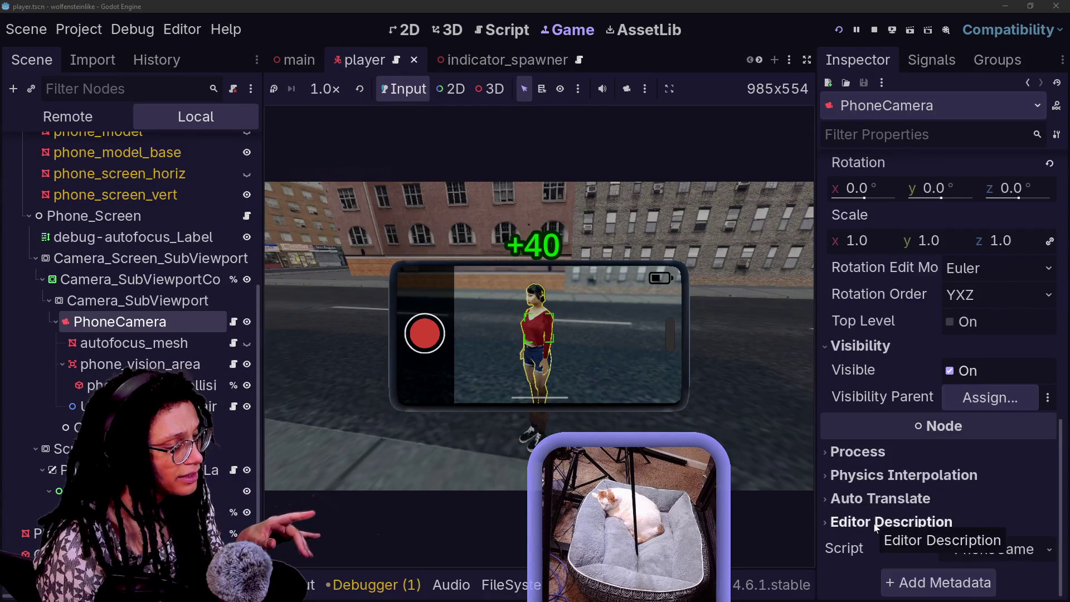
{"action": "scroll", "coordinate": [873, 523], "scroll_direction": "up", "scroll_amount": 20}
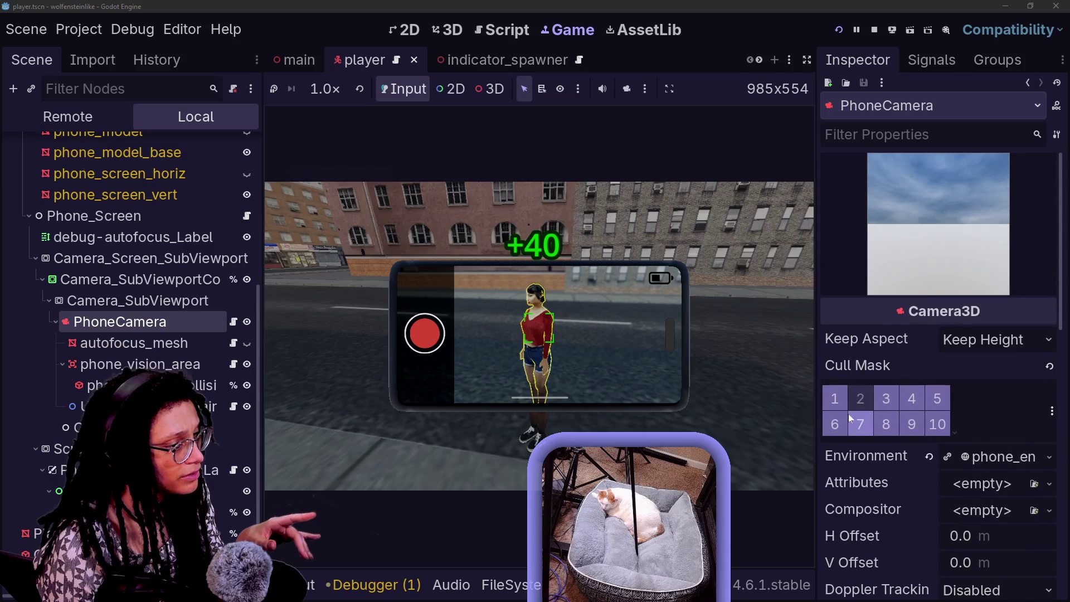
{"action": "left_click", "coordinate": [839, 423]}
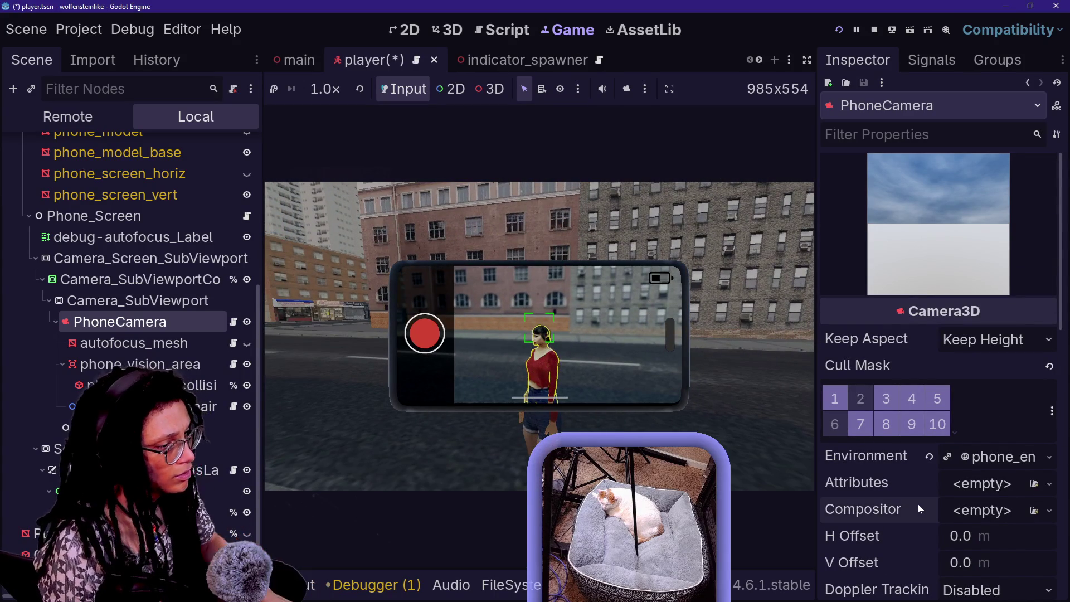
{"action": "key", "text": "ctrl+s"}
{"action": "left_click", "coordinate": [574, 362]}
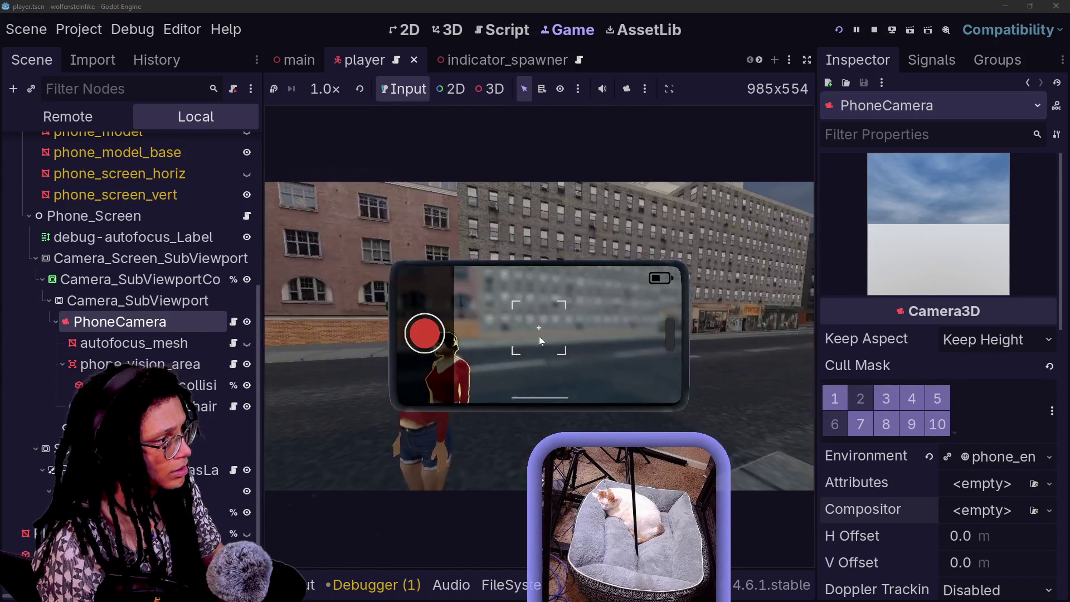
{"action": "left_click", "coordinate": [539, 337]}
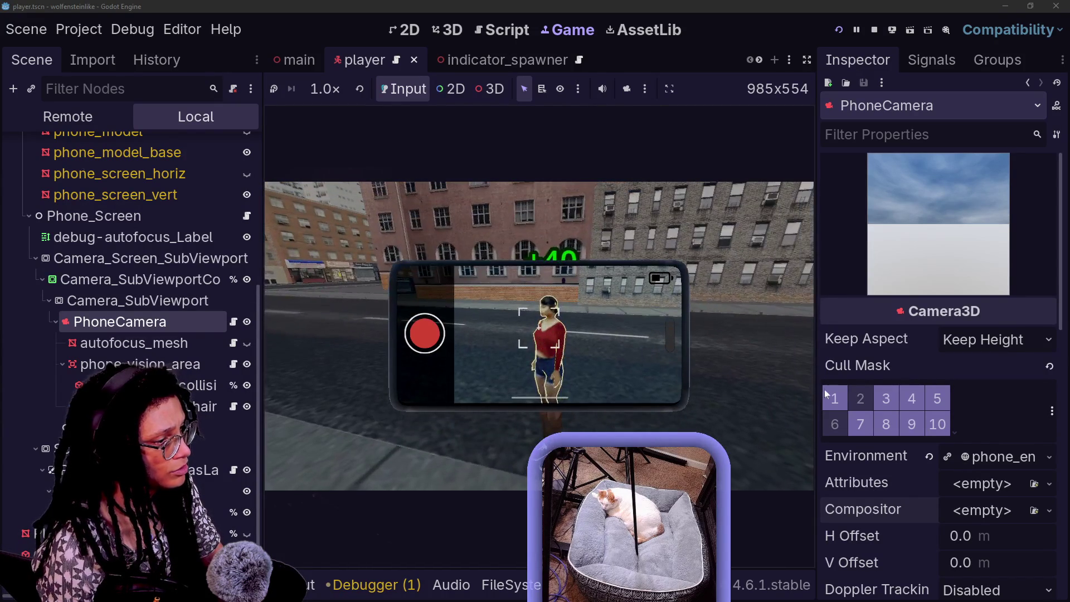
Turn off PhoneCamera's Cull Mask layer 2 while keeping the Autofocus layer enabled
{"action": "left_click", "coordinate": [827, 397]}
{"action": "left_click", "coordinate": [829, 396]}
{"action": "left_click", "coordinate": [853, 399]}
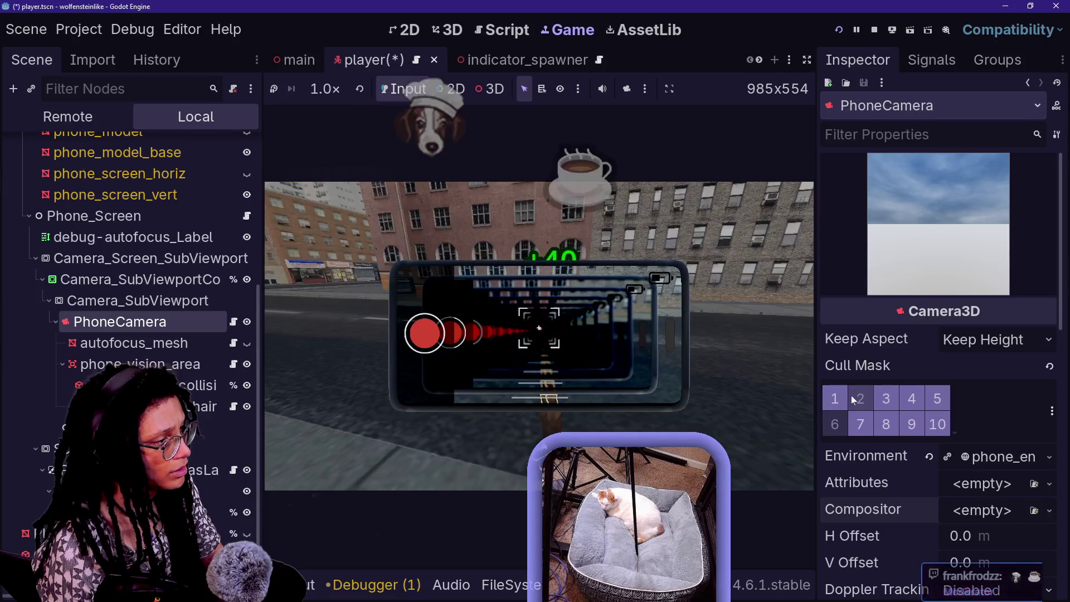
{"action": "left_click", "coordinate": [853, 399]}
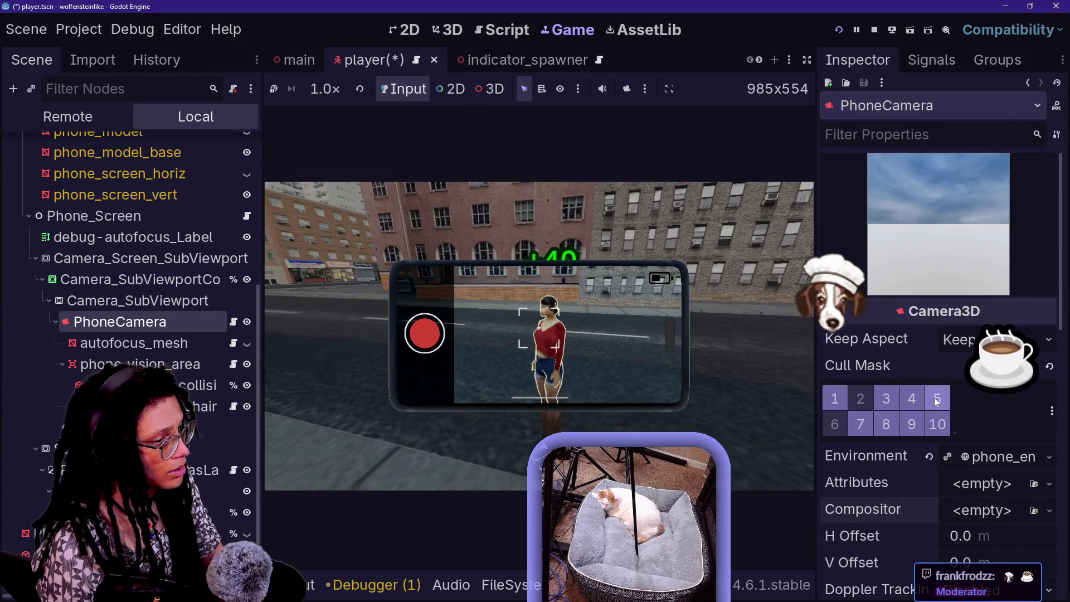
{"action": "left_click", "coordinate": [918, 394]}
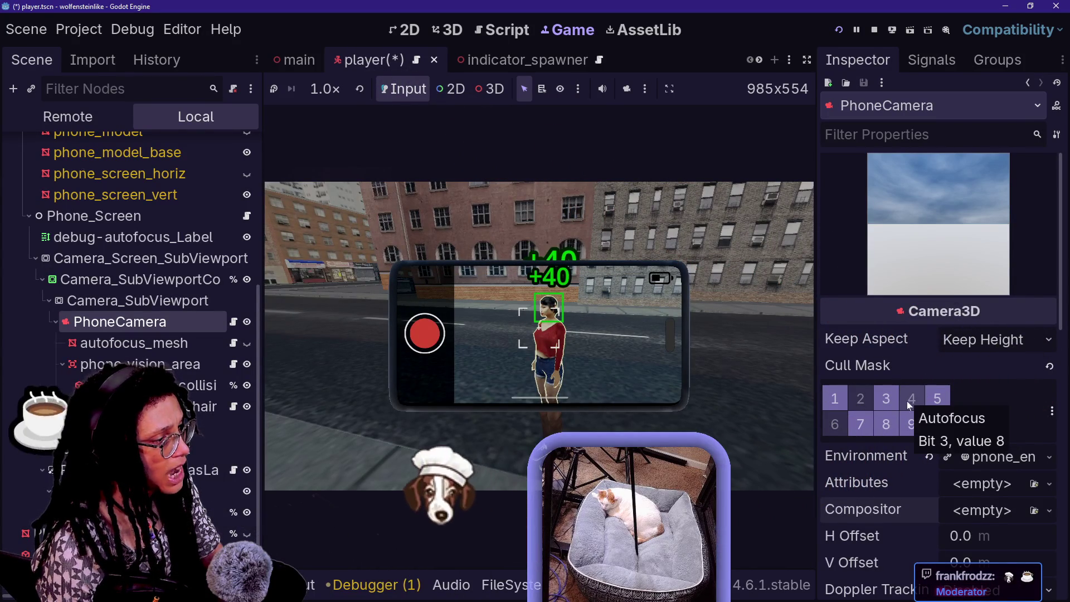
{"action": "left_click", "coordinate": [909, 402]}
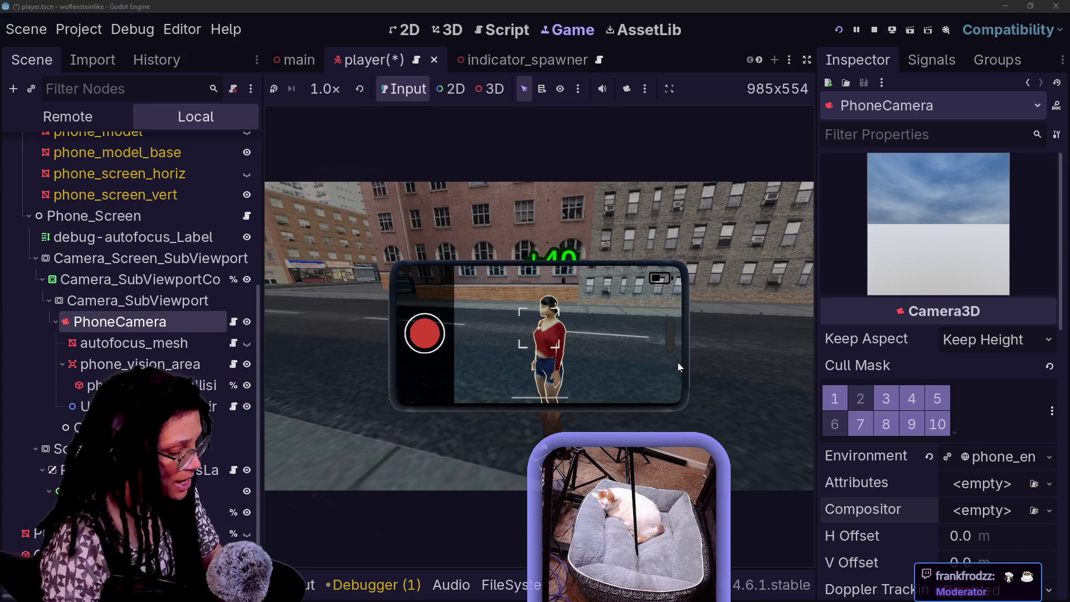
Select autofocus_mesh, walk toward the character in game and photograph it with the phone
{"action": "left_click", "coordinate": [198, 341]}
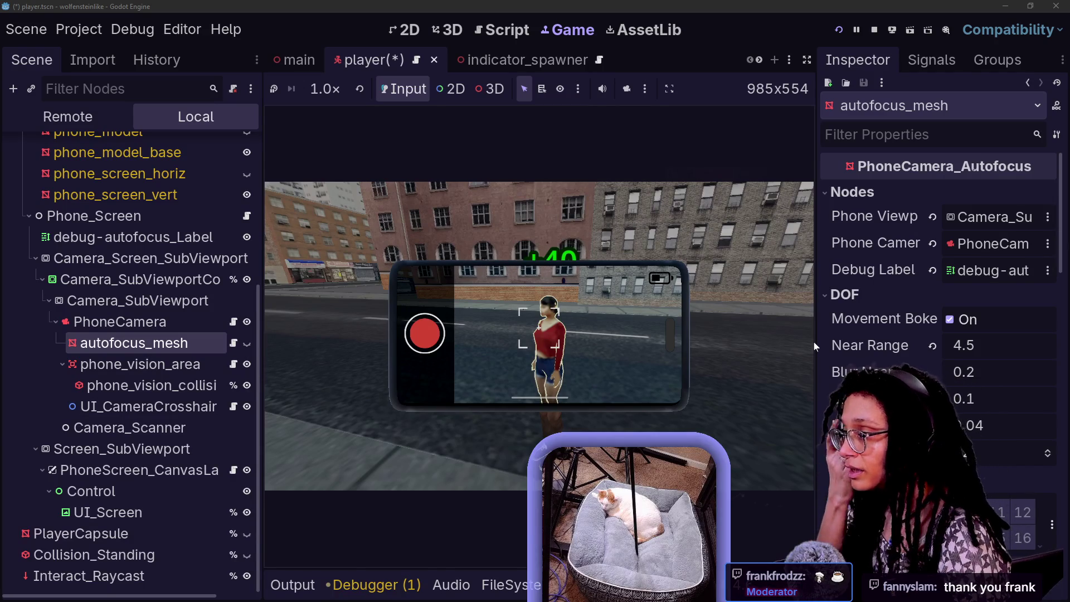
{"action": "left_click", "coordinate": [600, 366]}
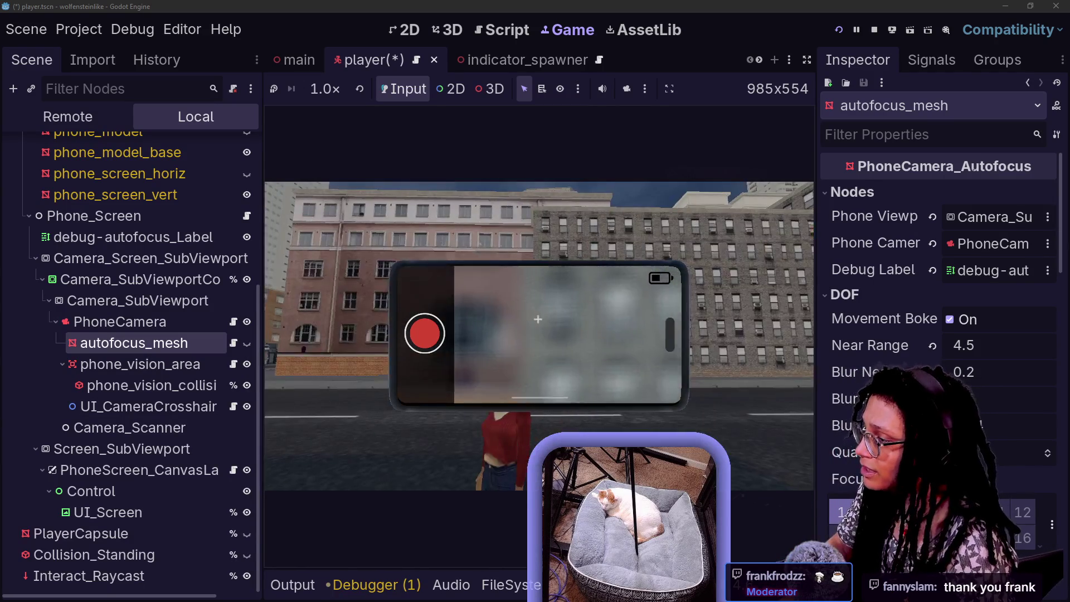
{"action": "key", "text": "w"}
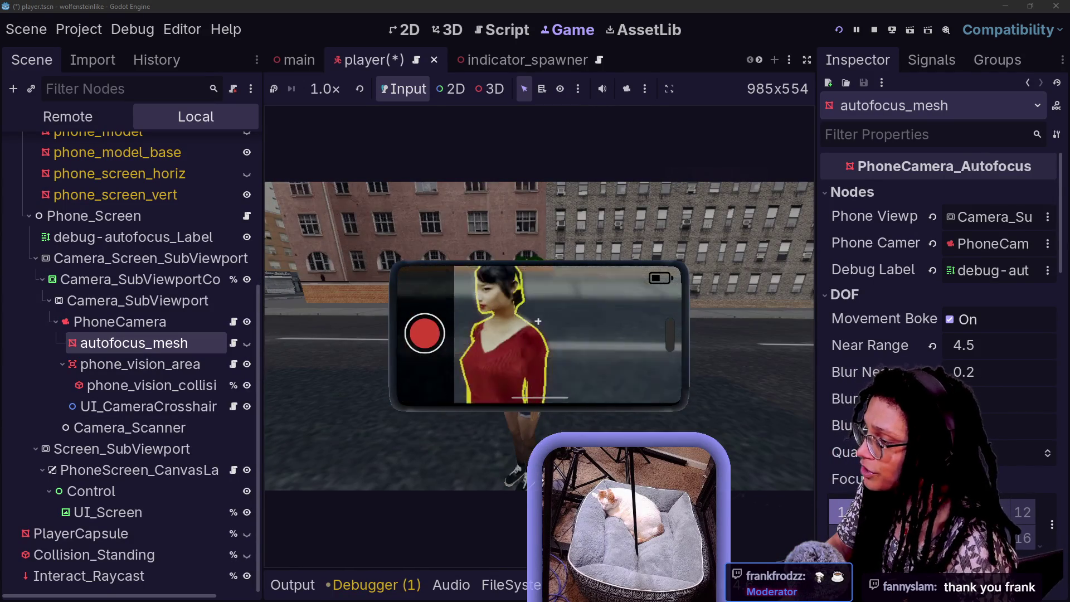
{"action": "scroll", "coordinate": [538, 321], "scroll_direction": "down", "scroll_amount": 3}
{"action": "scroll", "coordinate": [538, 321], "scroll_direction": "up", "scroll_amount": 5}
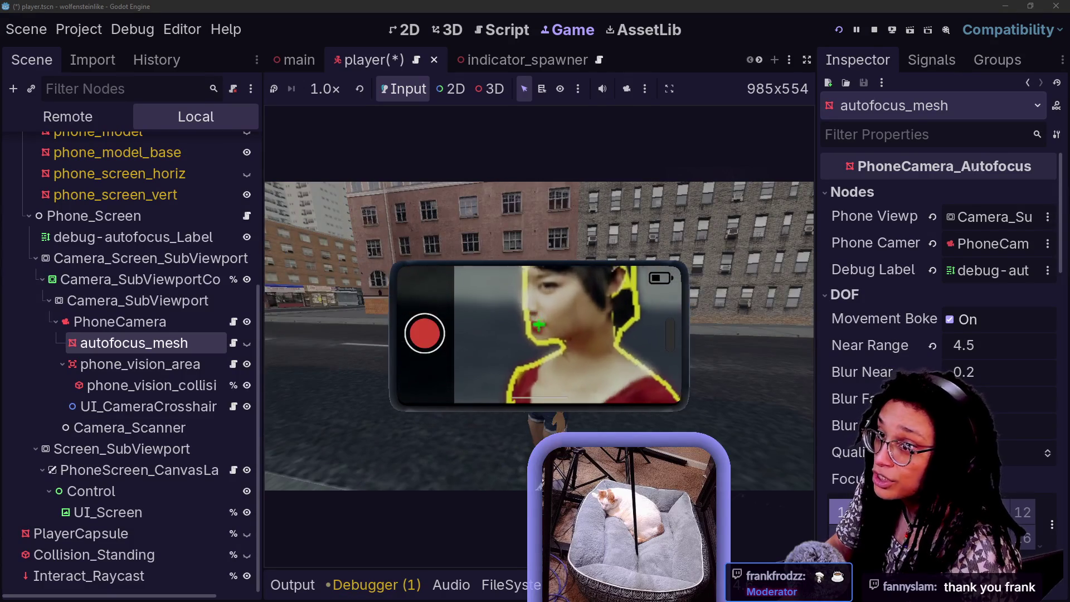
{"action": "scroll", "coordinate": [538, 321], "scroll_direction": "down", "scroll_amount": 3}
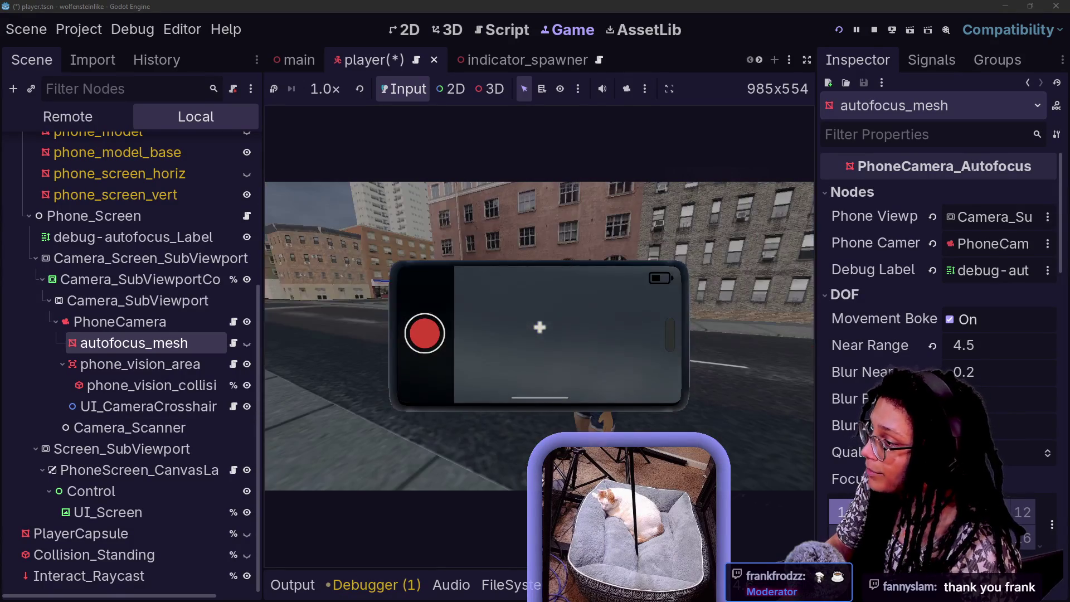
{"action": "scroll", "coordinate": [538, 334], "scroll_direction": "down", "scroll_amount": 3}
{"action": "scroll", "coordinate": [538, 334], "scroll_direction": "up", "scroll_amount": 3}
{"action": "scroll", "coordinate": [538, 320], "scroll_direction": "down", "scroll_amount": 3}
{"action": "scroll", "coordinate": [538, 319], "scroll_direction": "up", "scroll_amount": 3}
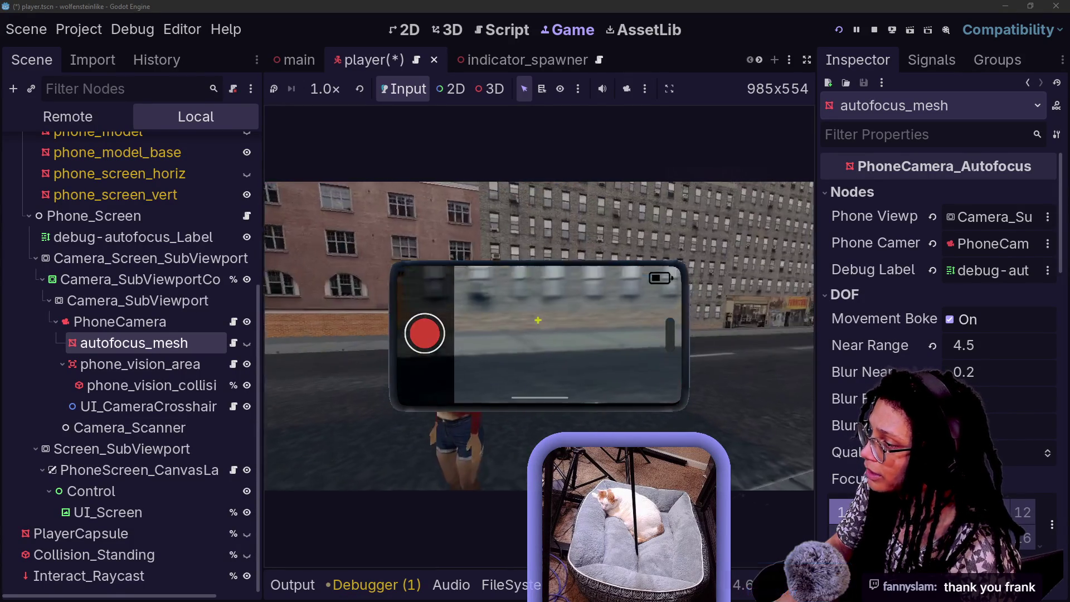
{"action": "scroll", "coordinate": [537, 320], "scroll_direction": "down", "scroll_amount": 3}
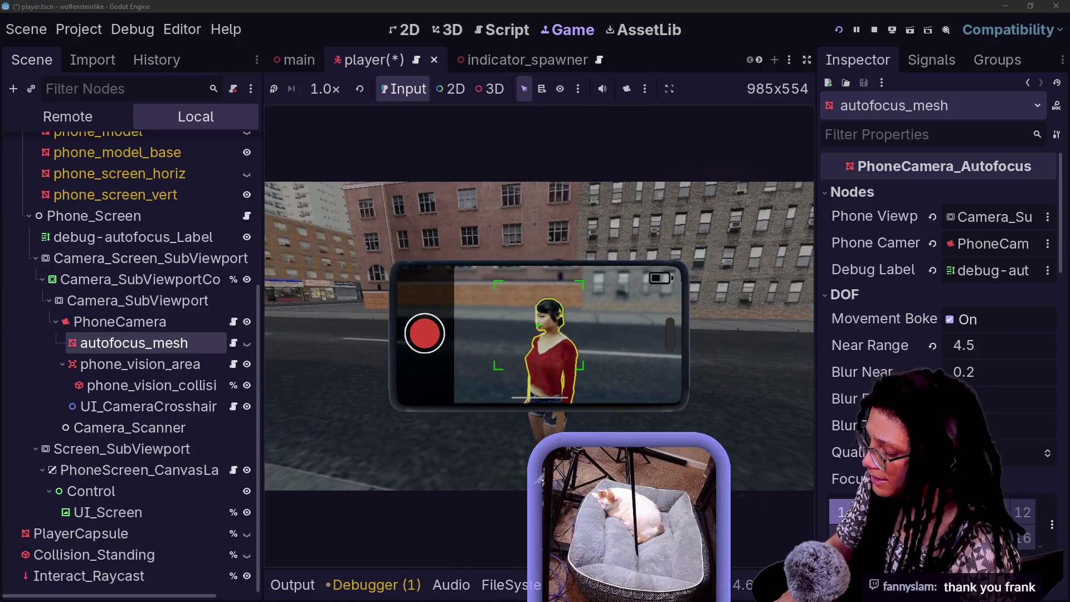
{"action": "left_click", "coordinate": [386, 332]}
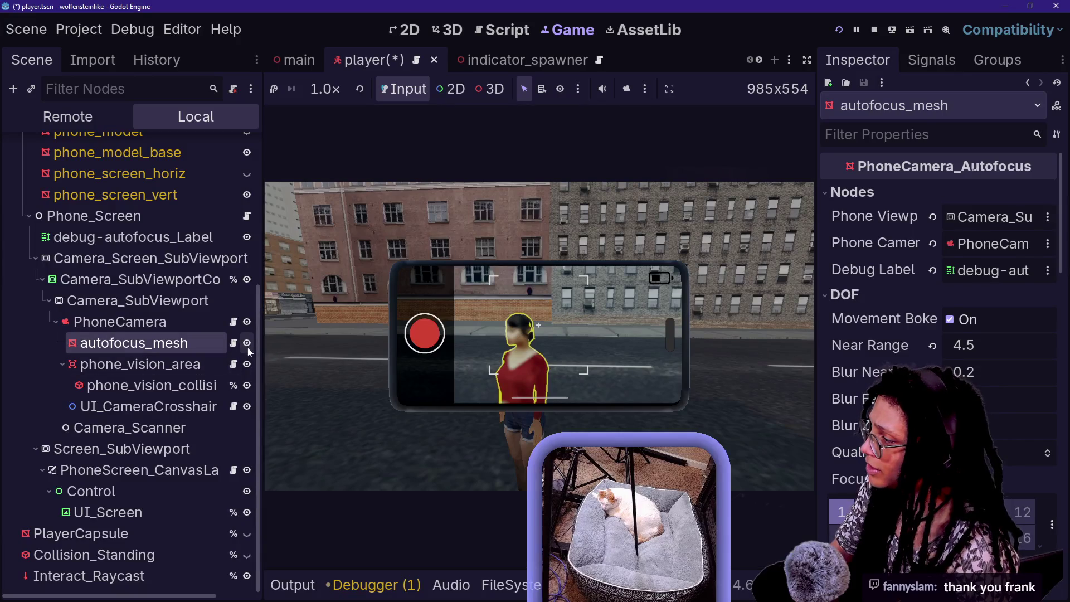
Hide and reshow autofocus_mesh to compare, then select Camera_SubViewportContainer
{"action": "left_click", "coordinate": [247, 343]}
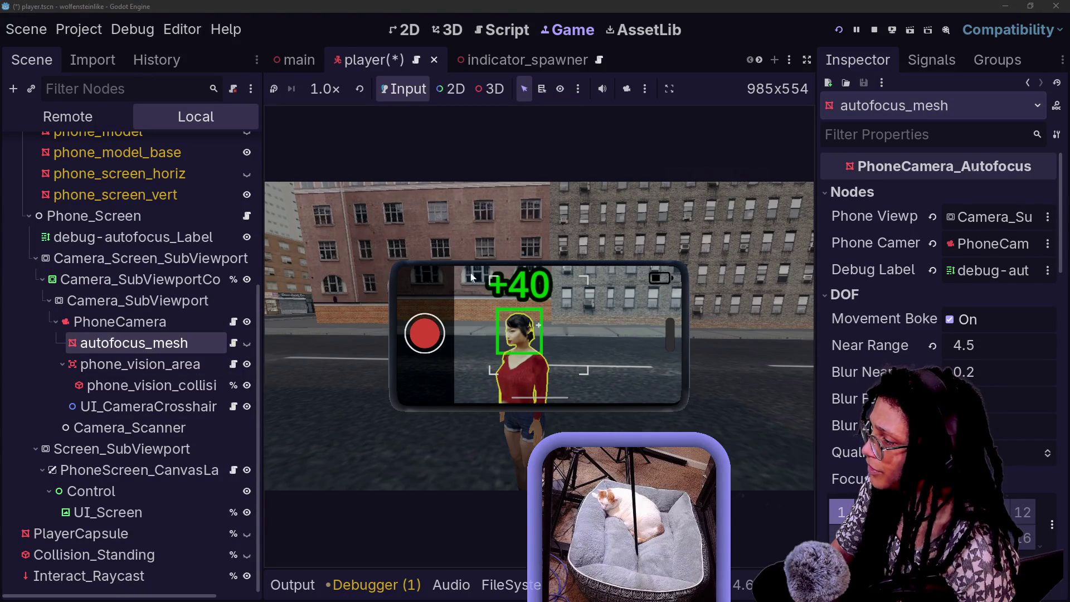
{"action": "left_click", "coordinate": [247, 344]}
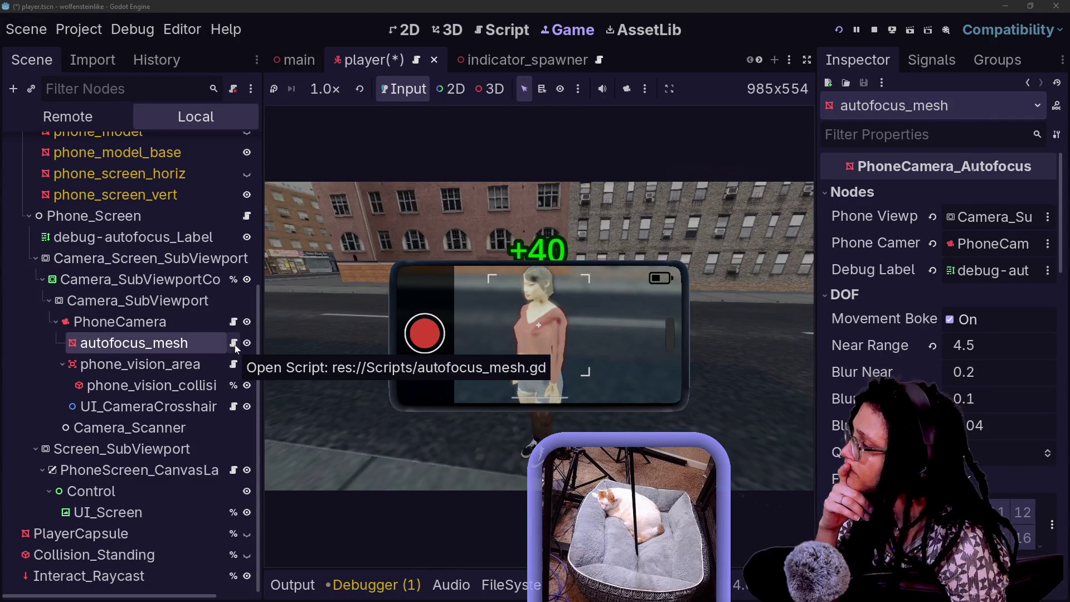
{"action": "left_click", "coordinate": [160, 284]}
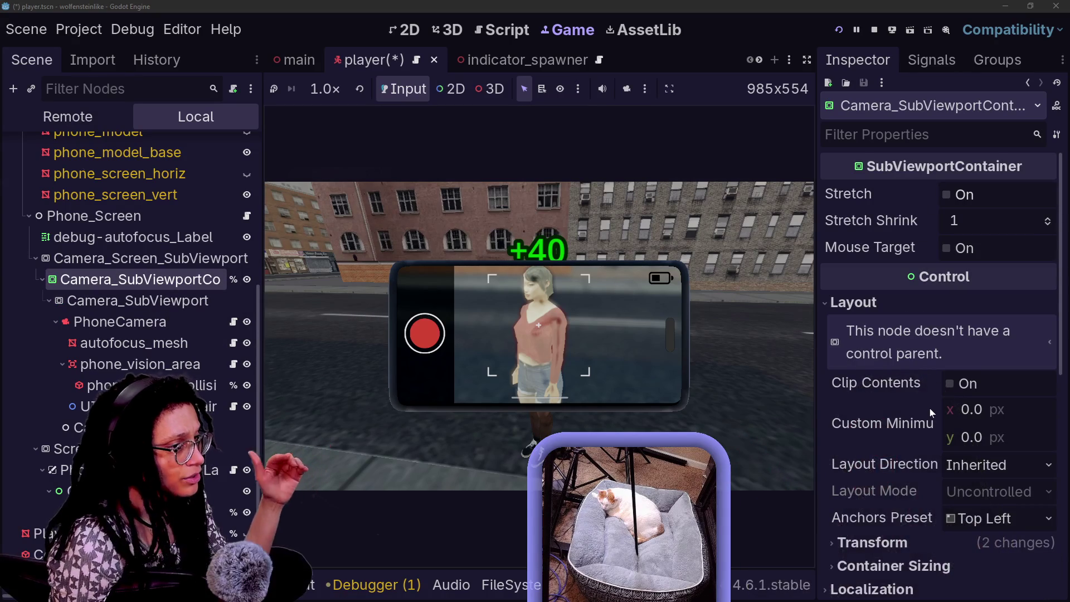
Enable Visibility Layer 1 in Camera_SubViewportContainer's CanvasItem Visibility settings
{"action": "scroll", "coordinate": [929, 412], "scroll_direction": "down", "scroll_amount": 5}
{"action": "scroll", "coordinate": [928, 417], "scroll_direction": "down", "scroll_amount": 3}
{"action": "left_click", "coordinate": [861, 328]}
{"action": "left_click", "coordinate": [860, 328]}
{"action": "left_click", "coordinate": [861, 328]}
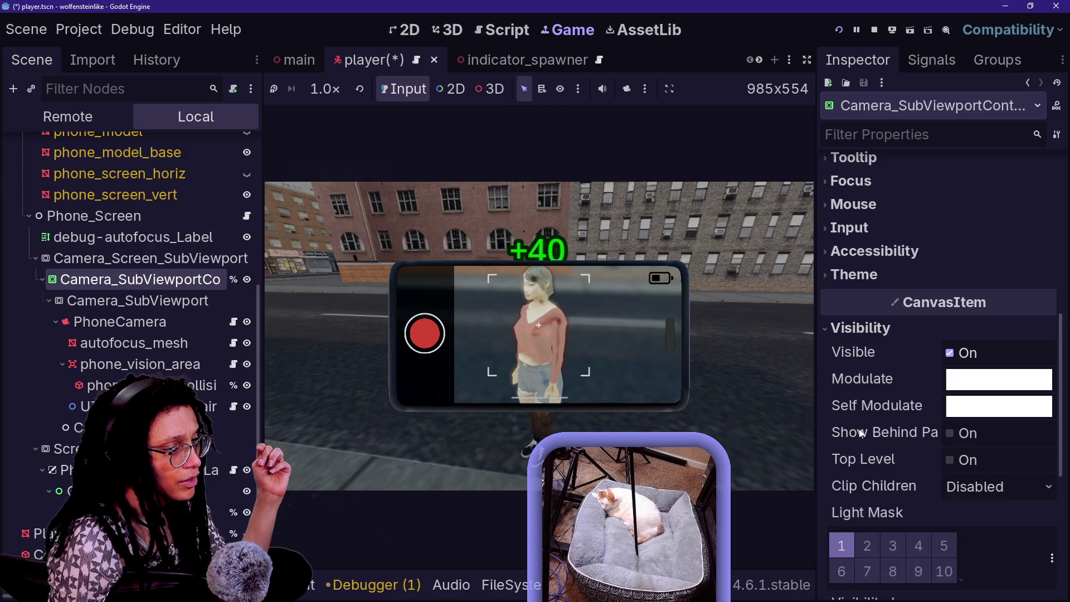
{"action": "scroll", "coordinate": [861, 334], "scroll_direction": "down", "scroll_amount": 1}
{"action": "scroll", "coordinate": [850, 495], "scroll_direction": "down", "scroll_amount": 4}
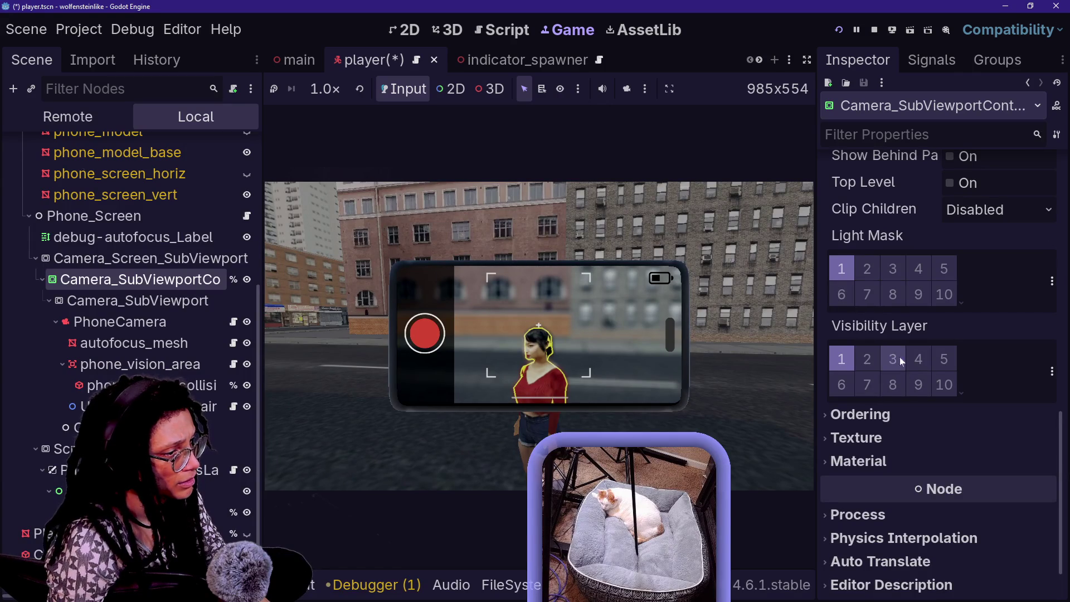
{"action": "left_click", "coordinate": [851, 358]}
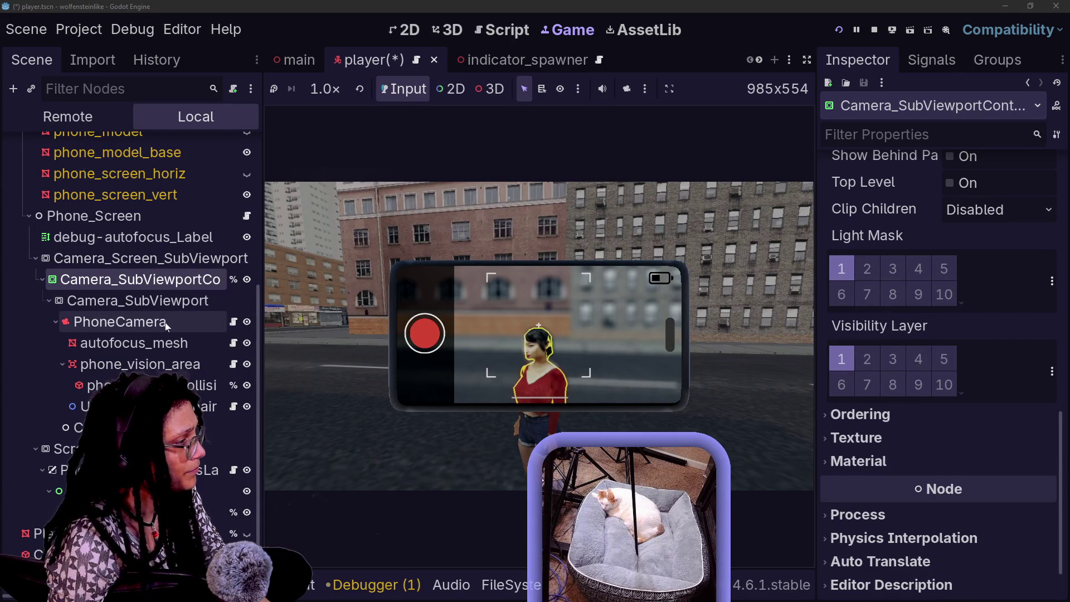
{"action": "left_click", "coordinate": [165, 344]}
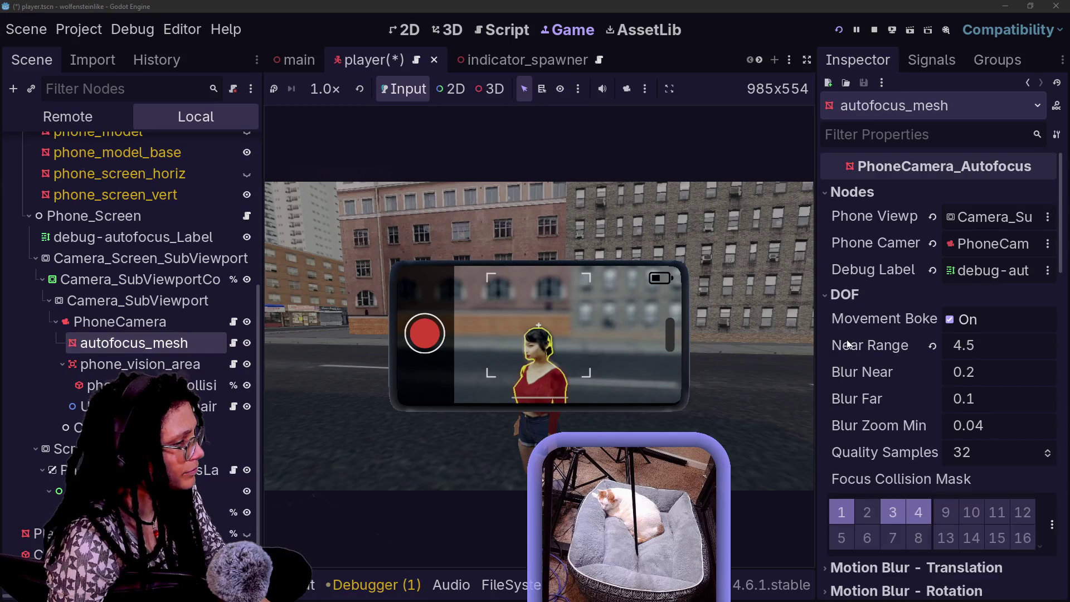
{"action": "scroll", "coordinate": [866, 390], "scroll_direction": "down", "scroll_amount": 5}
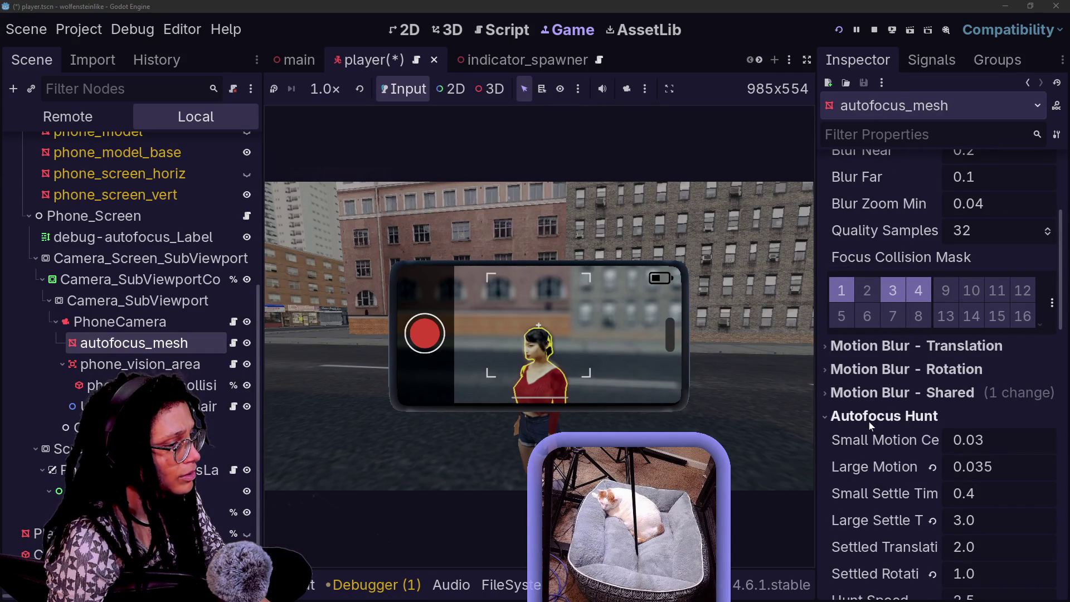
{"action": "scroll", "coordinate": [884, 460], "scroll_direction": "down", "scroll_amount": 5}
{"action": "scroll", "coordinate": [884, 461], "scroll_direction": "down", "scroll_amount": 10}
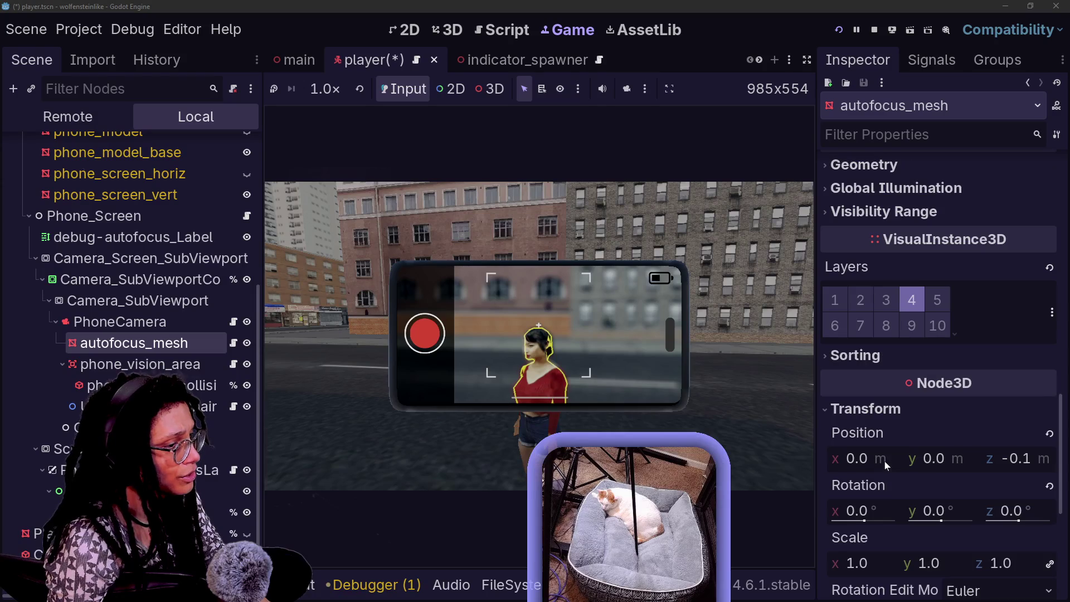
{"action": "scroll", "coordinate": [884, 460], "scroll_direction": "down", "scroll_amount": 5}
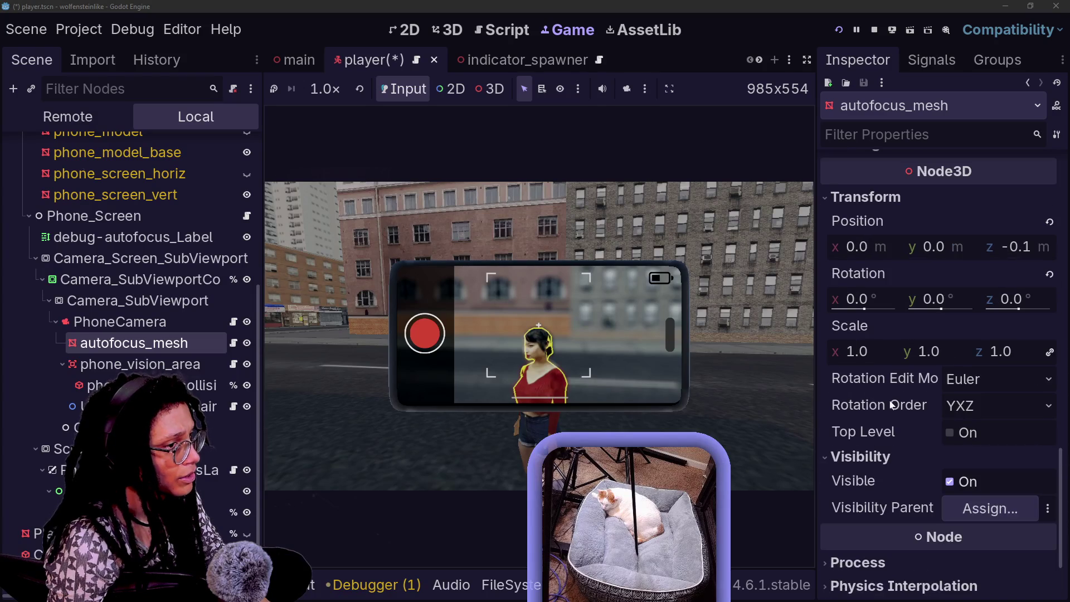
{"action": "scroll", "coordinate": [891, 402], "scroll_direction": "up", "scroll_amount": 8}
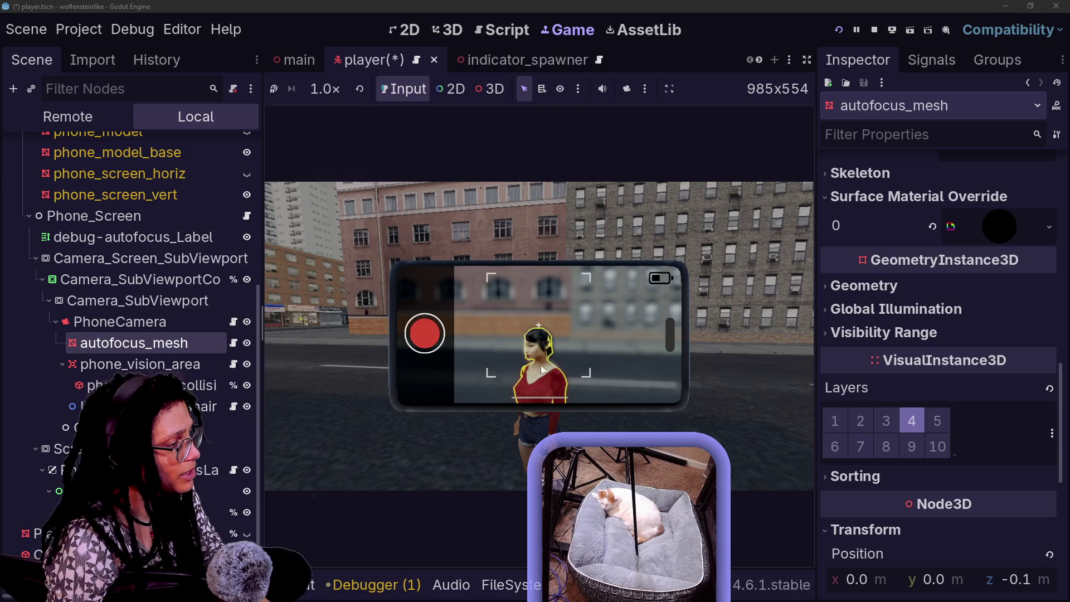
{"action": "left_click", "coordinate": [675, 340]}
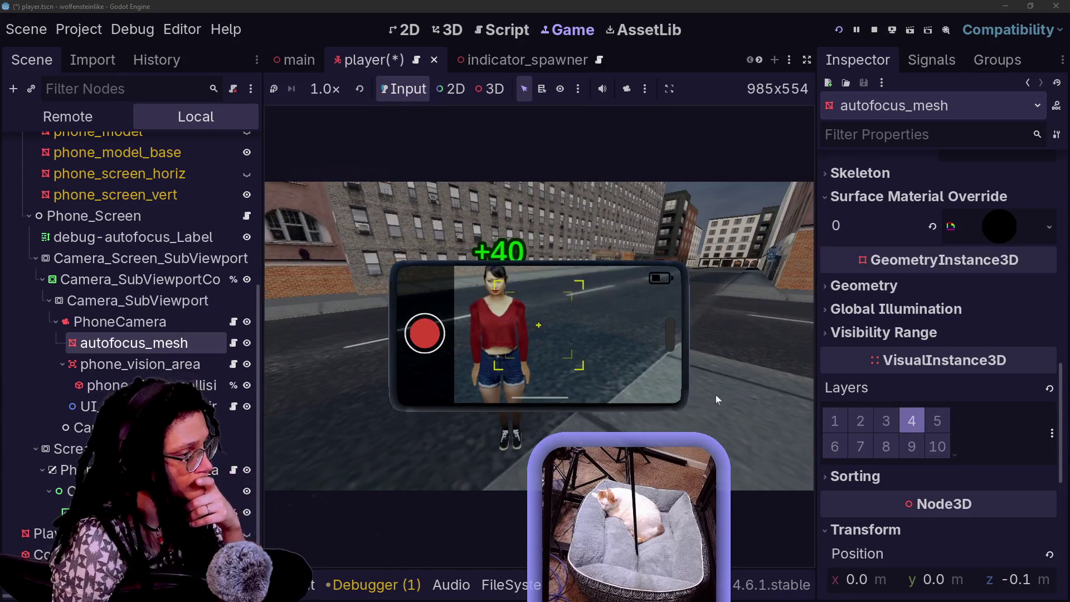
{"action": "left_click", "coordinate": [844, 478]}
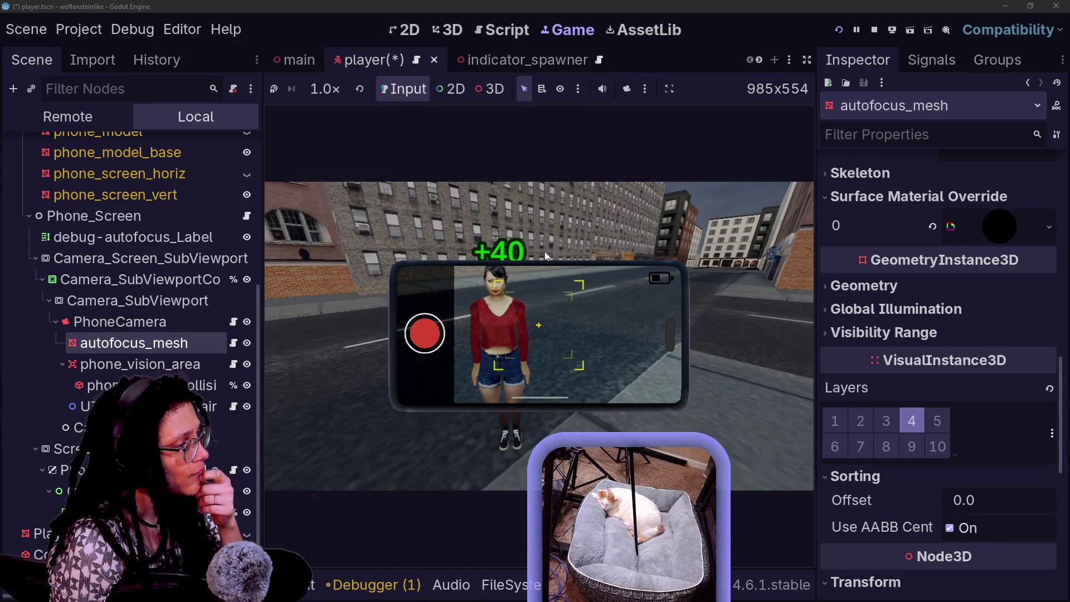
{"action": "left_click", "coordinate": [234, 343]}
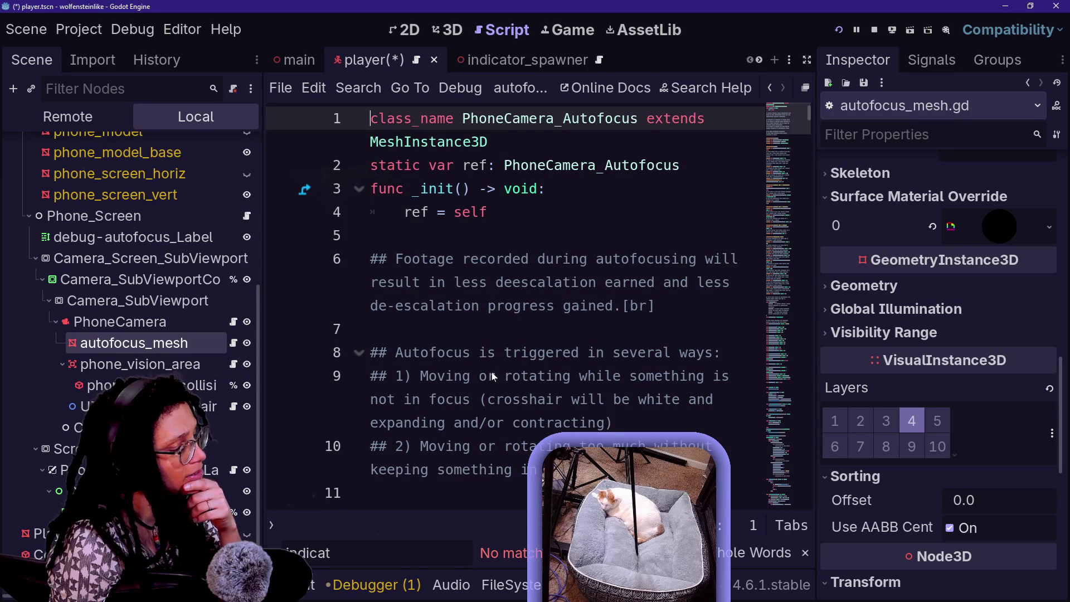
Scroll through autofocus_mesh.gd's exported defaults, then switch to the Game view
{"action": "scroll", "coordinate": [674, 307], "scroll_direction": "down", "scroll_amount": 10}
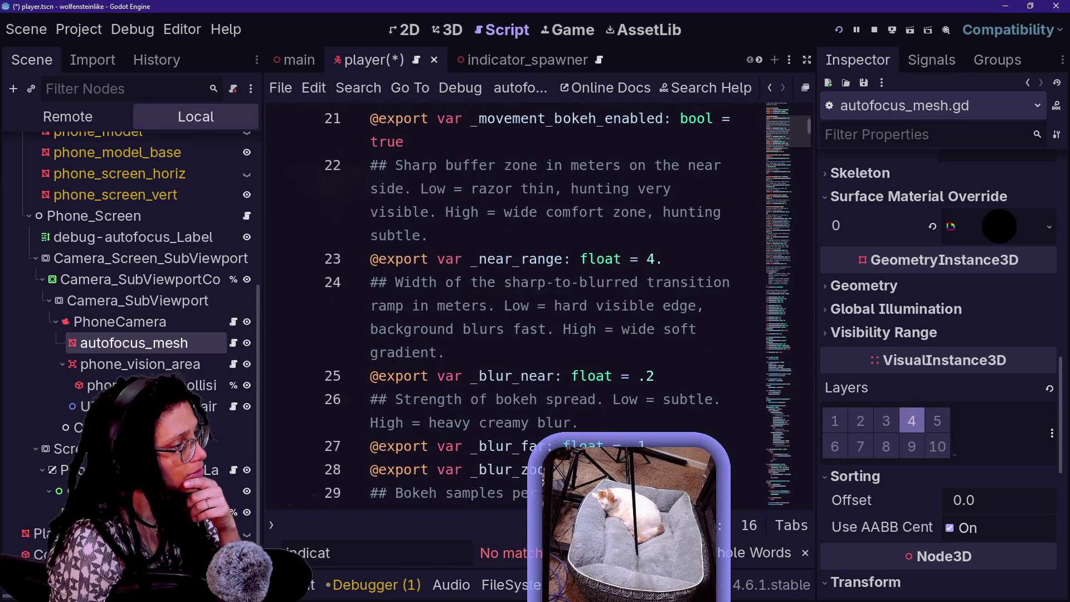
{"action": "scroll", "coordinate": [674, 307], "scroll_direction": "down", "scroll_amount": 1}
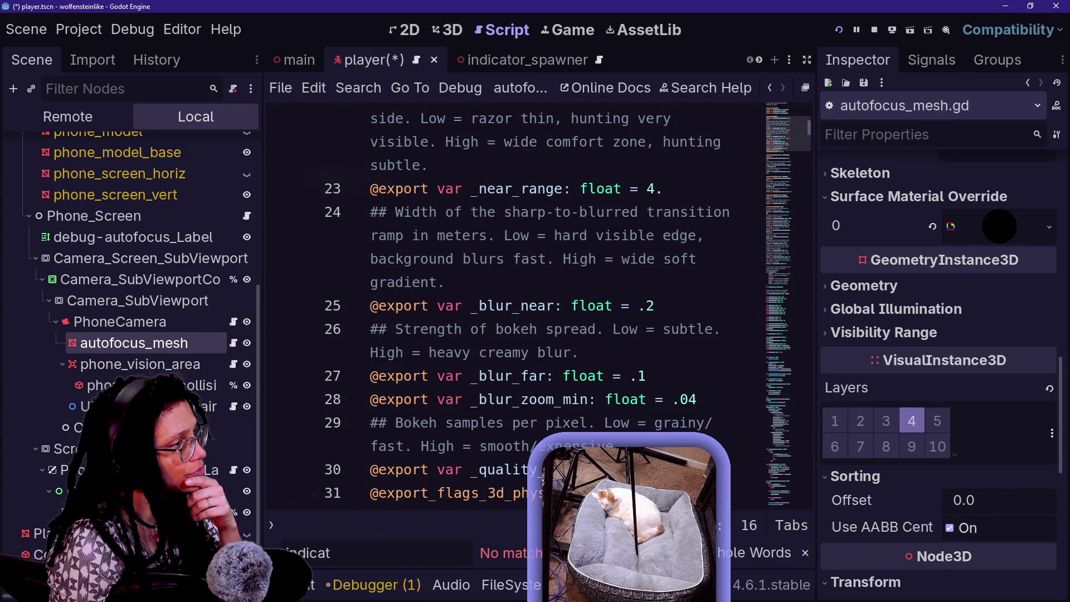
{"action": "left_click", "coordinate": [569, 31]}
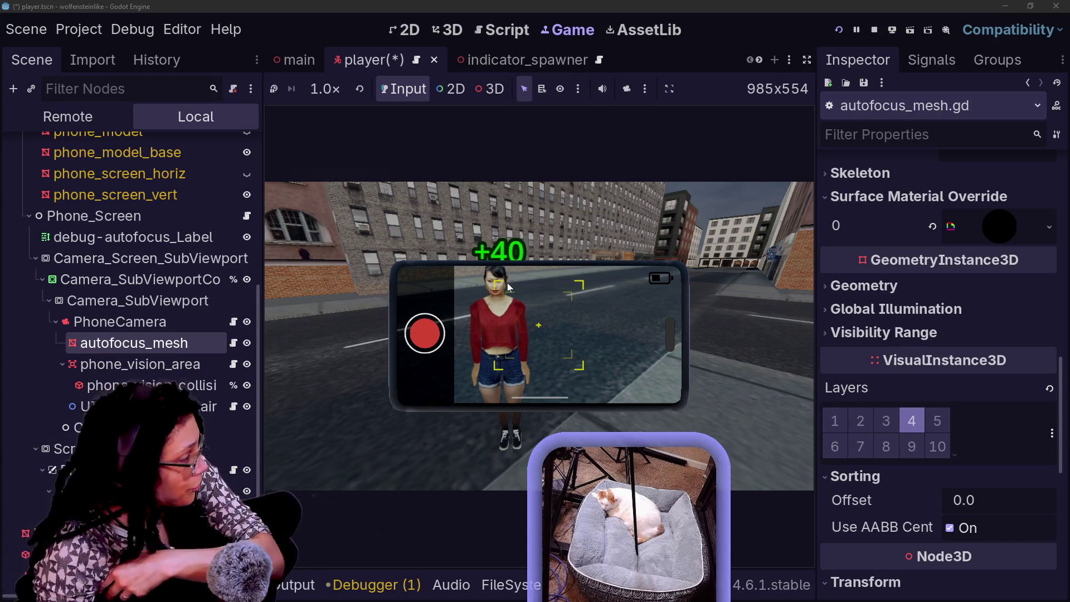
Open the FileSystem dock showing the res://Scenes/People/Regular folder
{"action": "scroll", "coordinate": [493, 59], "scroll_direction": "down", "scroll_amount": 5}
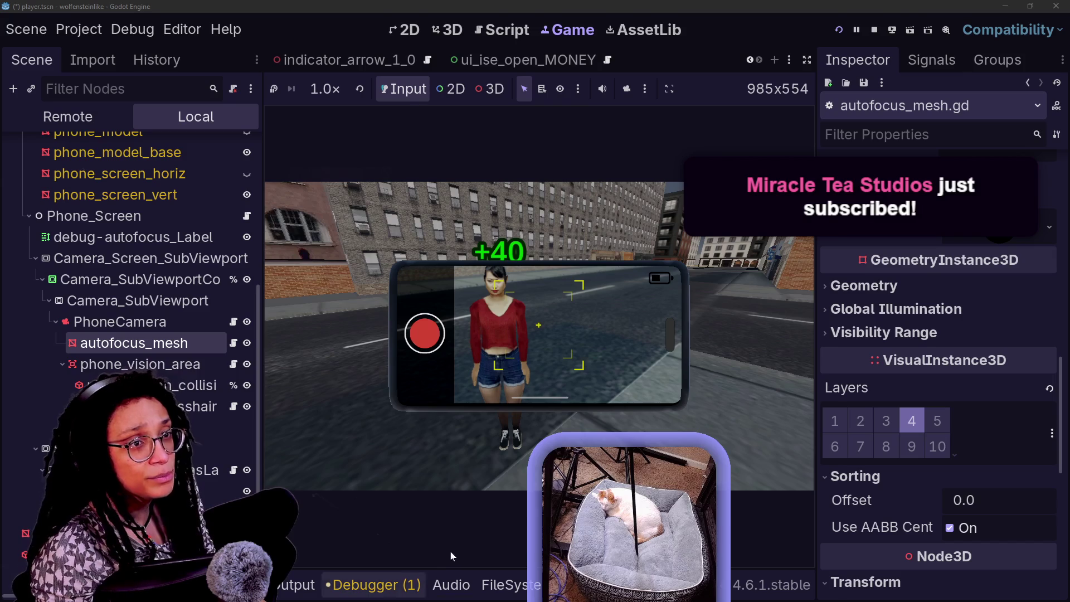
{"action": "left_click", "coordinate": [507, 584]}
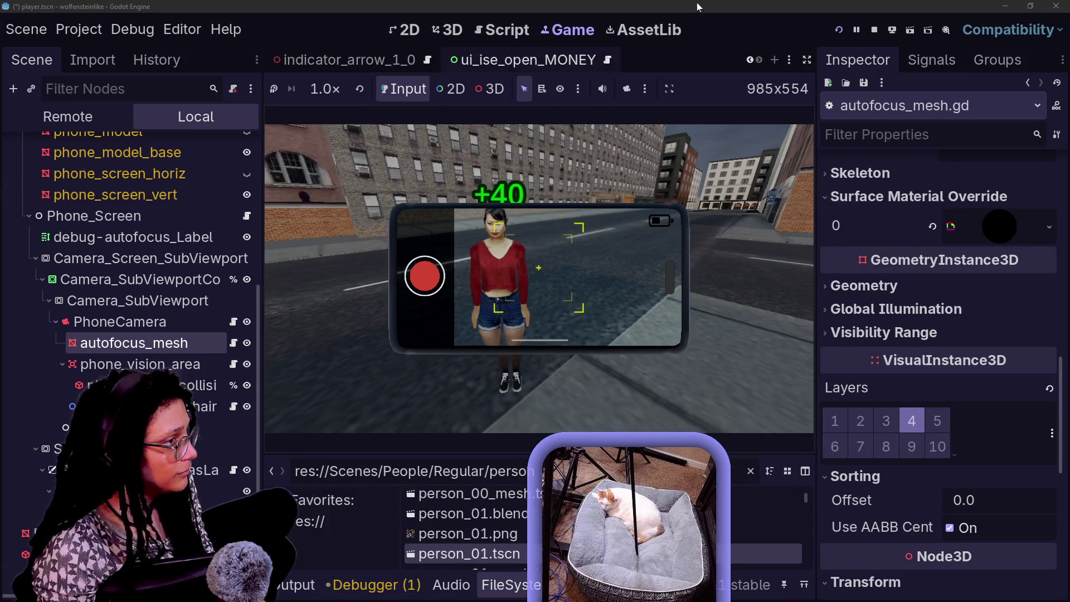
Quick-open the scan_detection_point.gd script by searching 'scan_Detection'
{"action": "key", "text": "shift+alt+o"}
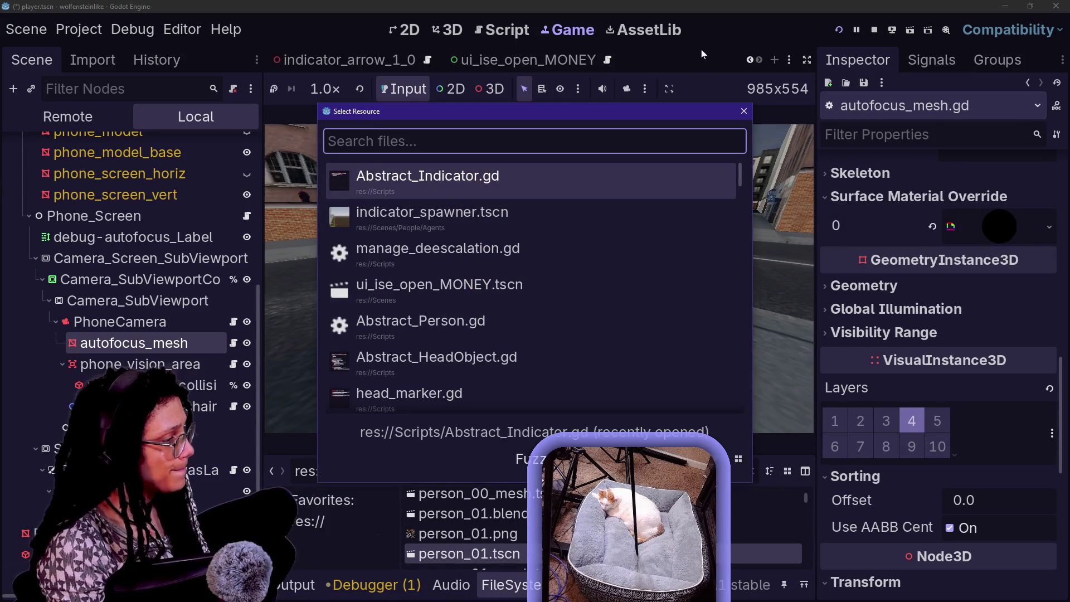
{"action": "type", "text": "scan_Detection"}
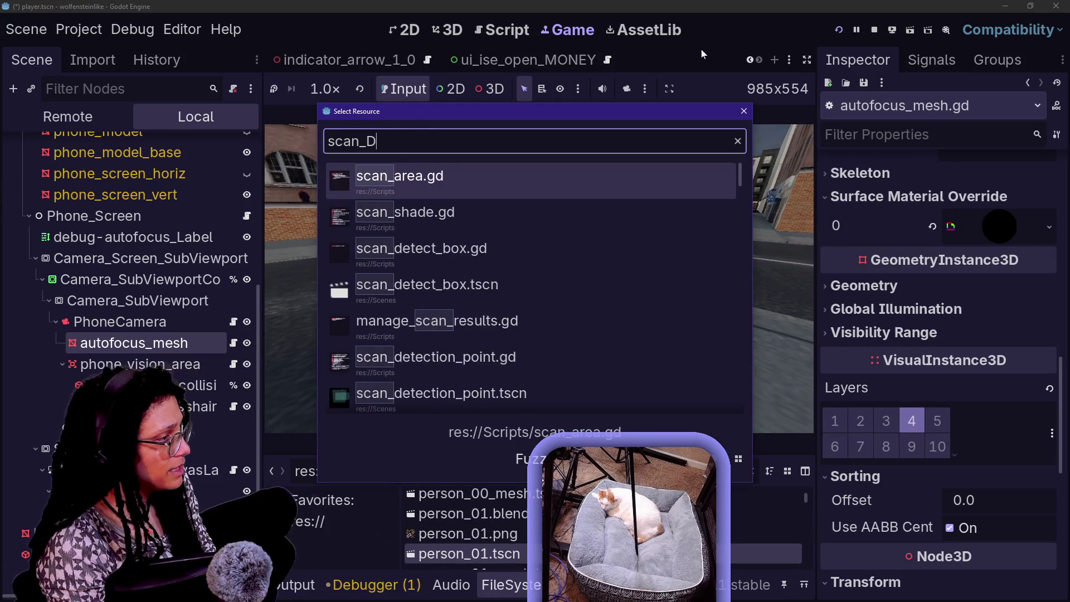
{"action": "key", "text": "Return"}
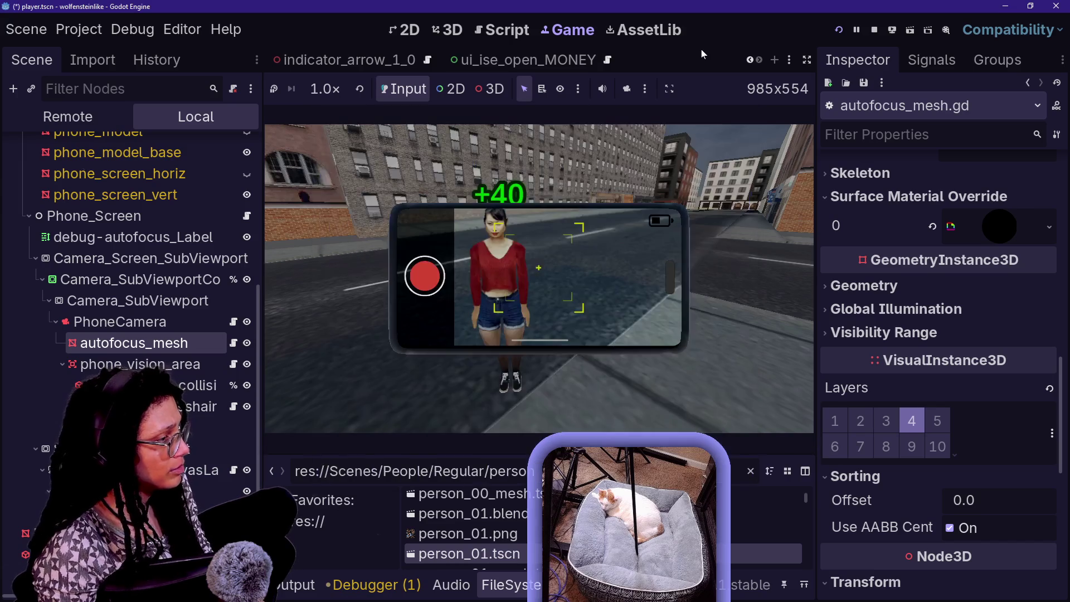
Quick-open scan_detection_point.tscn by searching 'scan_detectin'
{"action": "key", "text": "shift+alt+o"}
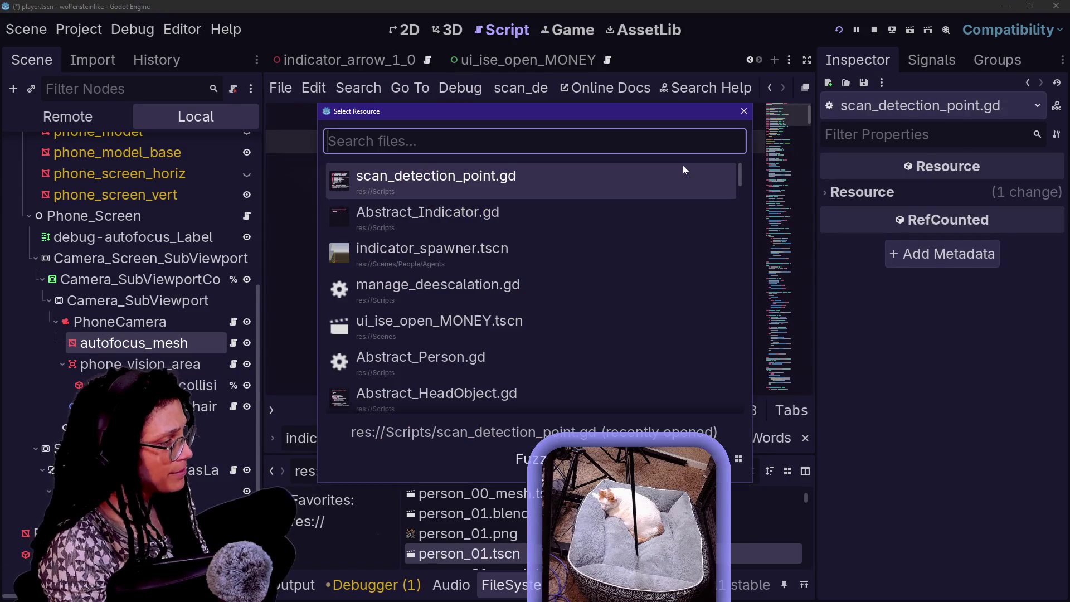
{"action": "type", "text": "s"}
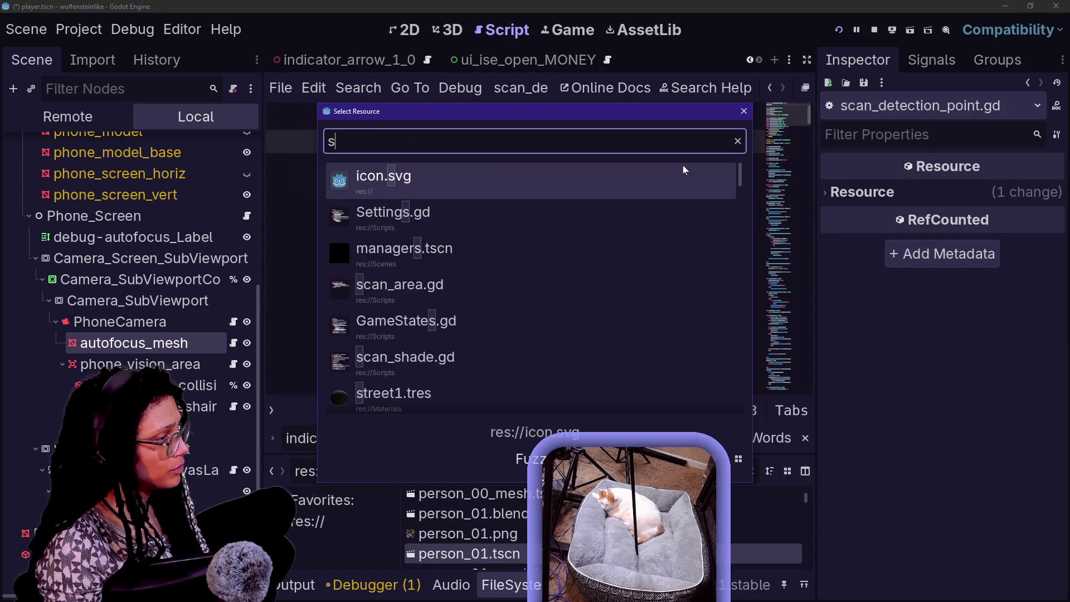
{"action": "type", "text": "can_detectin"}
{"action": "key", "text": "Down"}
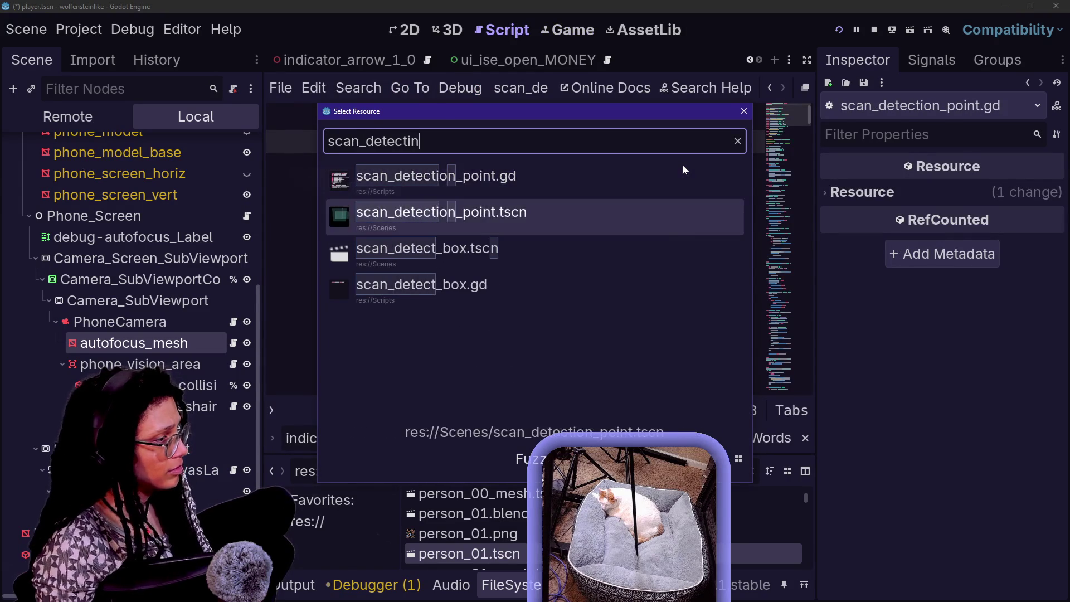
{"action": "key", "text": "Return"}
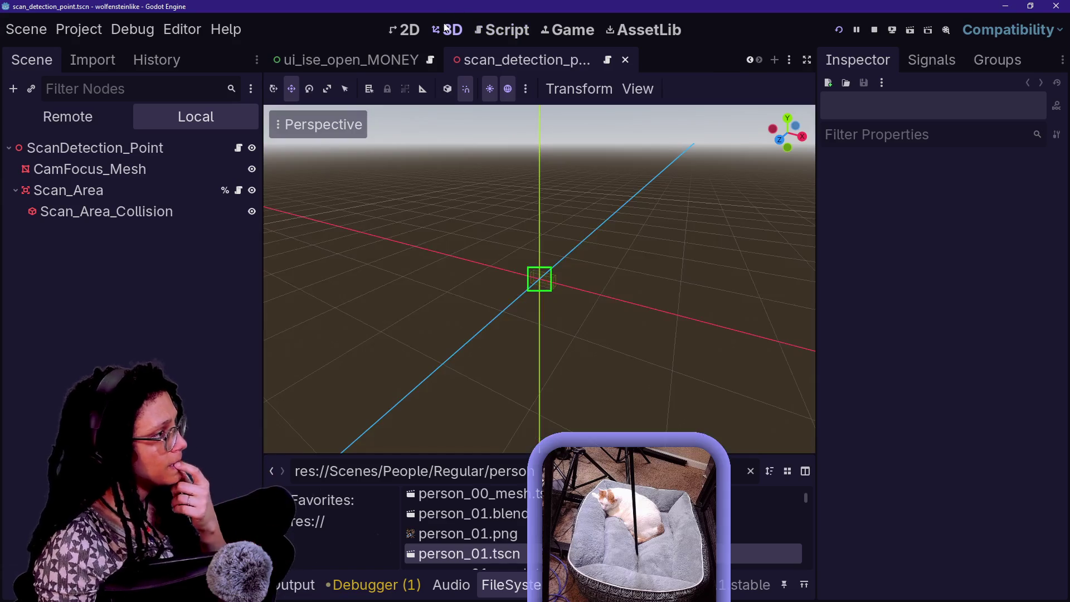
Select the CamFocus_Mesh node and bring its Inspector properties into view
{"action": "left_click", "coordinate": [55, 168]}
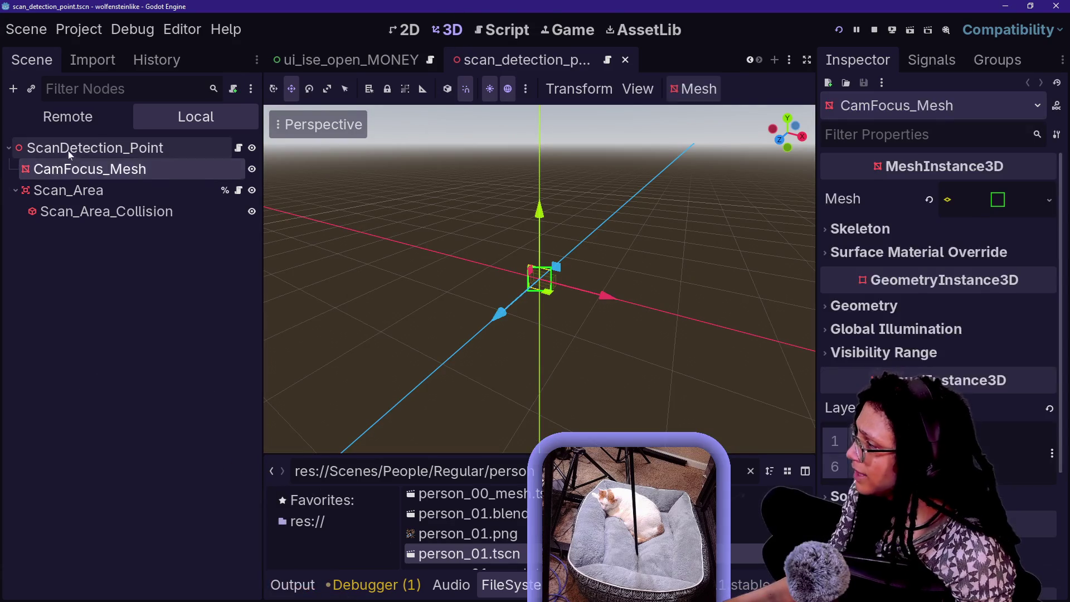
{"action": "left_click", "coordinate": [68, 148]}
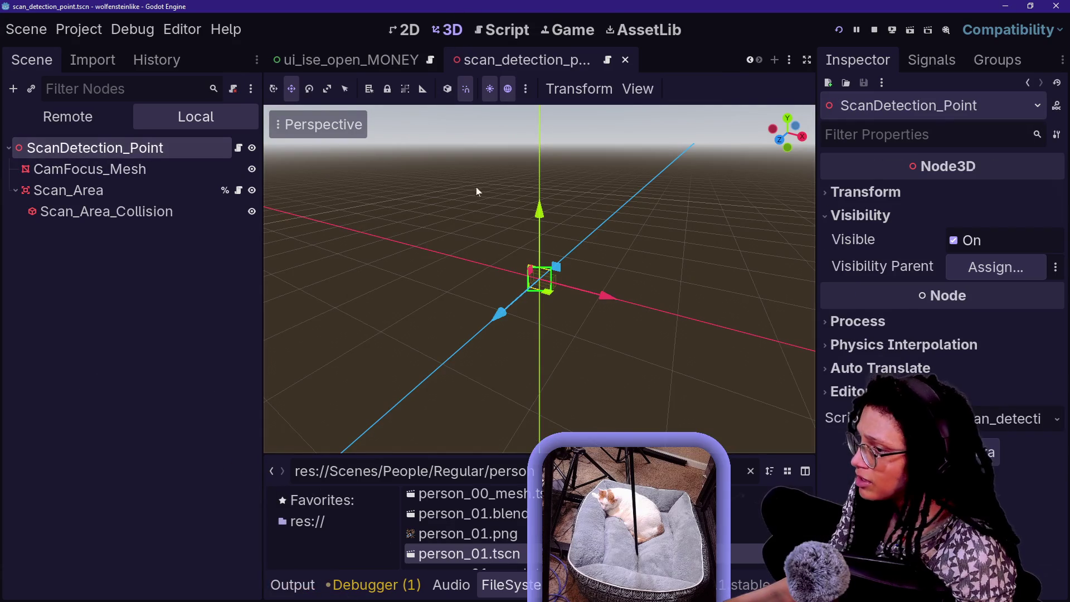
{"action": "left_click", "coordinate": [117, 175]}
{"action": "scroll", "coordinate": [586, 266], "scroll_direction": "up", "scroll_amount": 1}
{"action": "scroll", "coordinate": [586, 266], "scroll_direction": "up", "scroll_amount": 2}
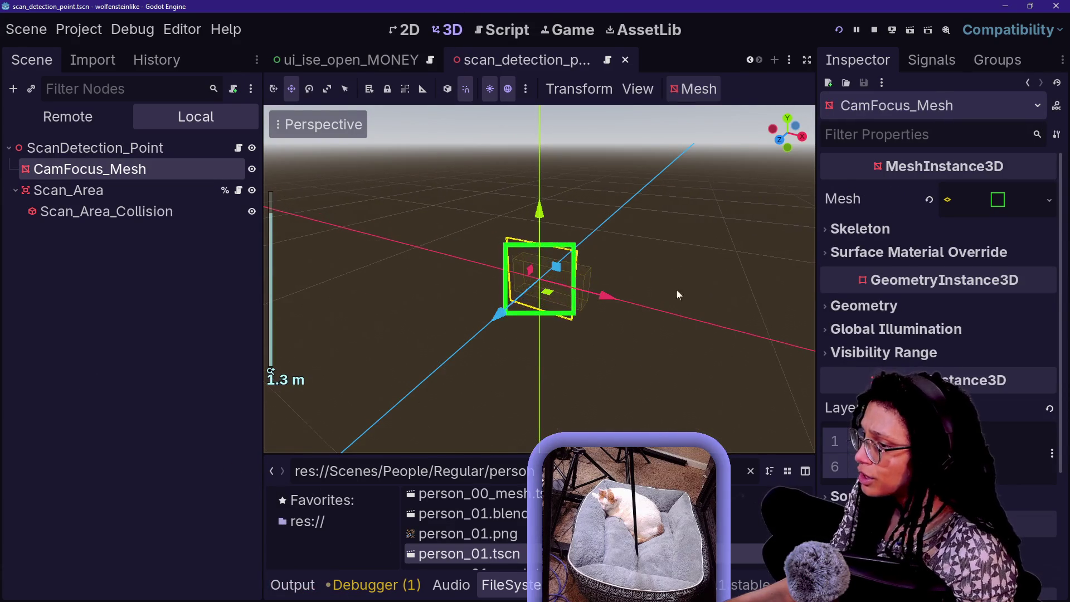
{"action": "scroll", "coordinate": [964, 362], "scroll_direction": "down", "scroll_amount": 4}
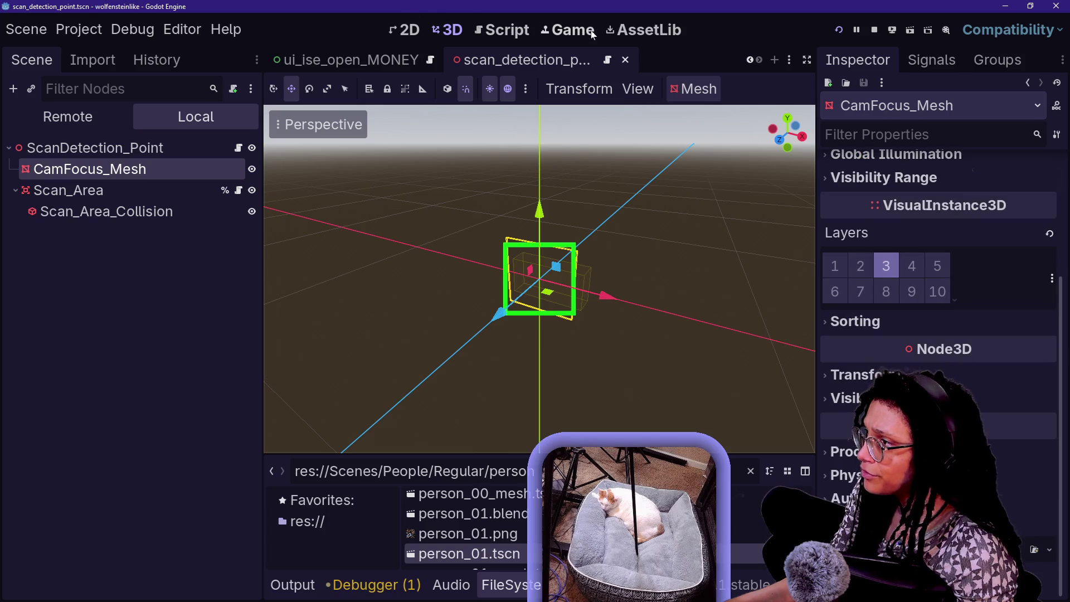
{"action": "left_click", "coordinate": [829, 272]}
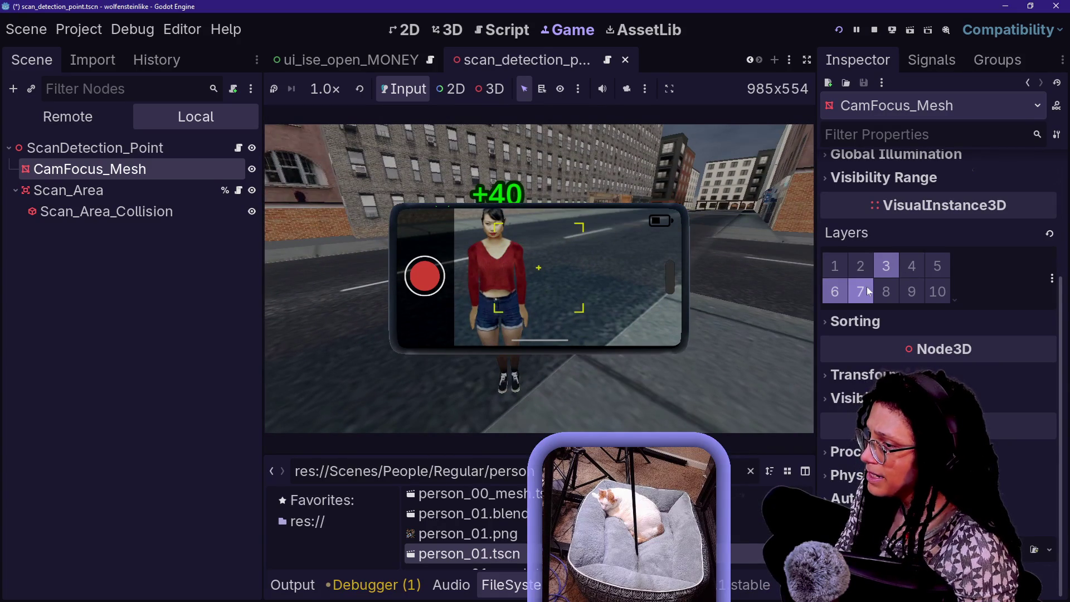
Turn off render layers 6, 7 and 8 on CamFocus_Mesh, leaving only layer 3
{"action": "left_click", "coordinate": [886, 292]}
{"action": "left_click", "coordinate": [886, 291]}
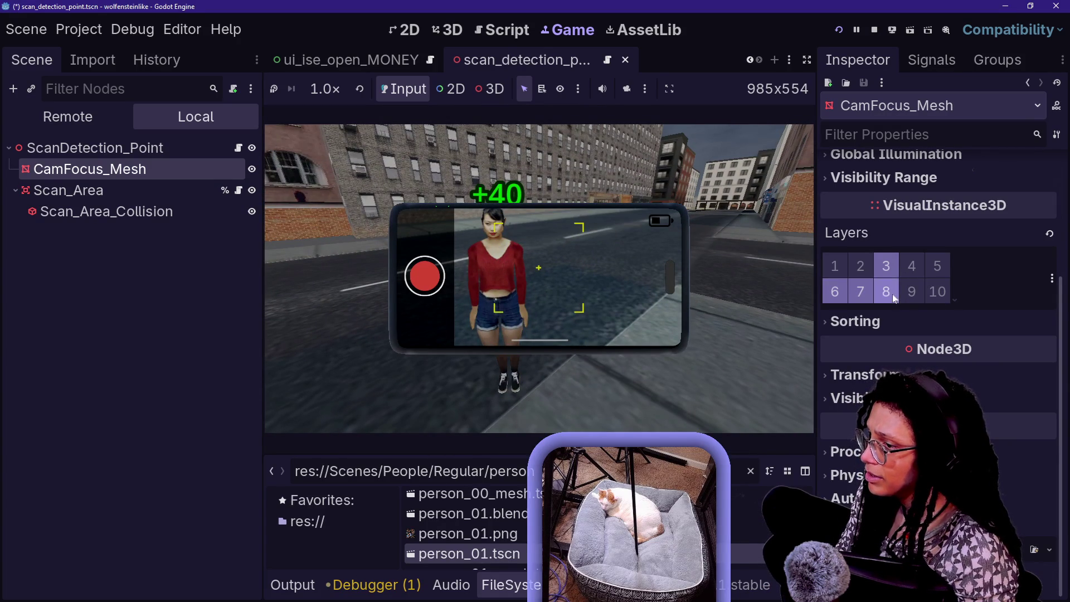
{"action": "left_click", "coordinate": [834, 291]}
{"action": "left_click", "coordinate": [860, 291]}
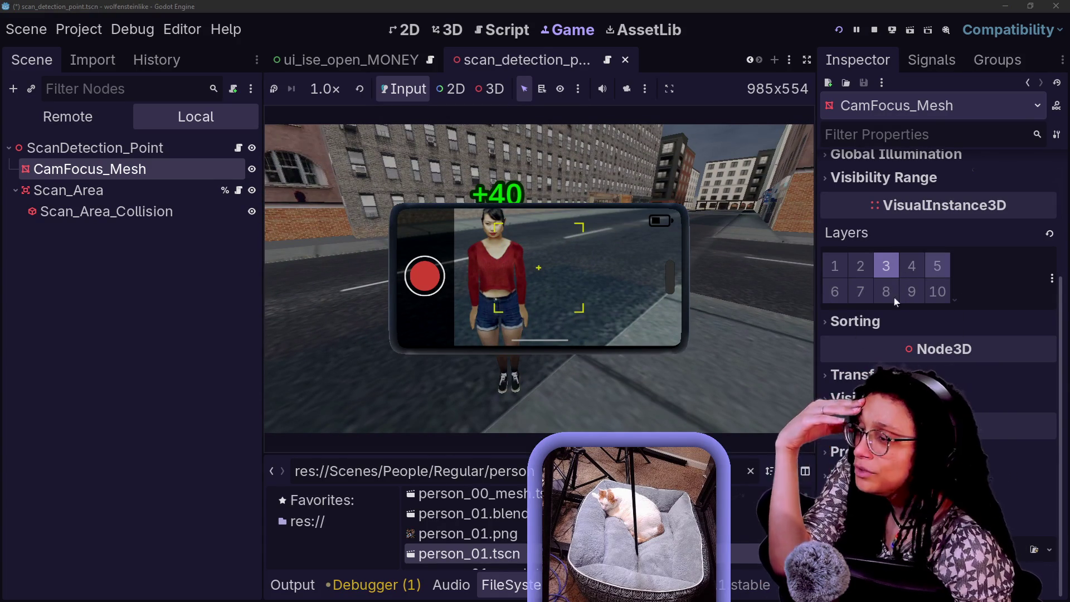
{"action": "left_click", "coordinate": [842, 327]}
{"action": "left_click", "coordinate": [844, 328]}
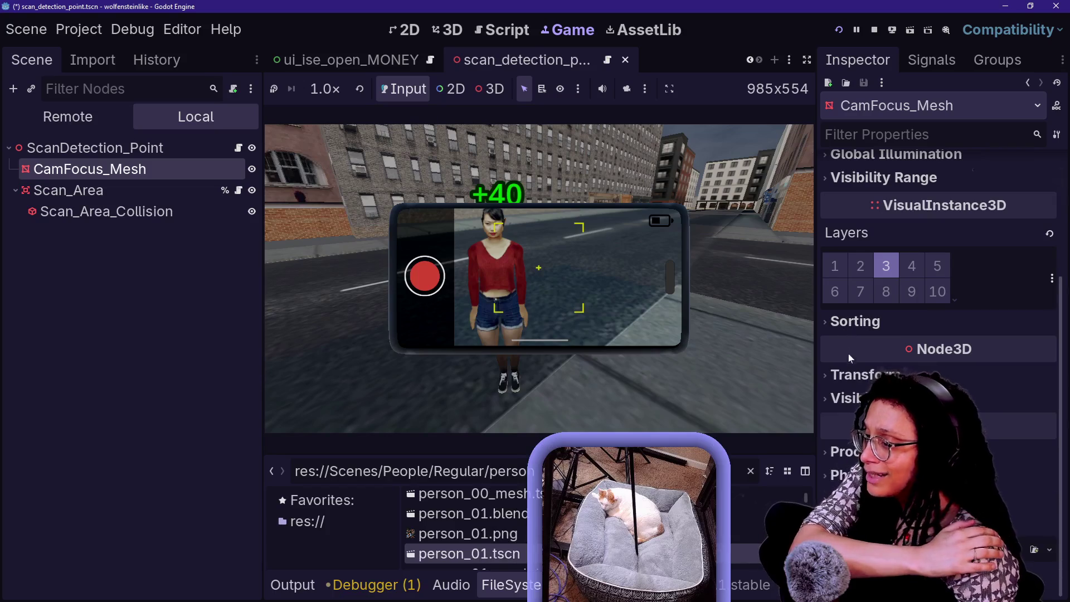
Reselect CamFocus_Mesh and inspect its Visibility Range, Global Illumination and mesh resource settings
{"action": "left_click", "coordinate": [149, 150]}
{"action": "left_click", "coordinate": [160, 192]}
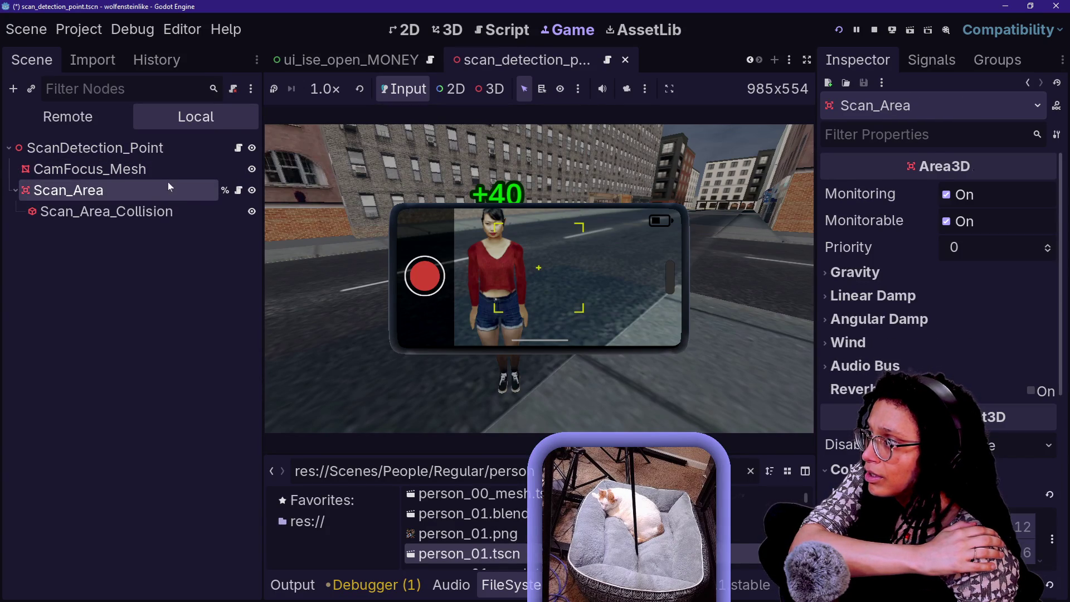
{"action": "left_click", "coordinate": [166, 170]}
{"action": "scroll", "coordinate": [847, 238], "scroll_direction": "up", "scroll_amount": 3}
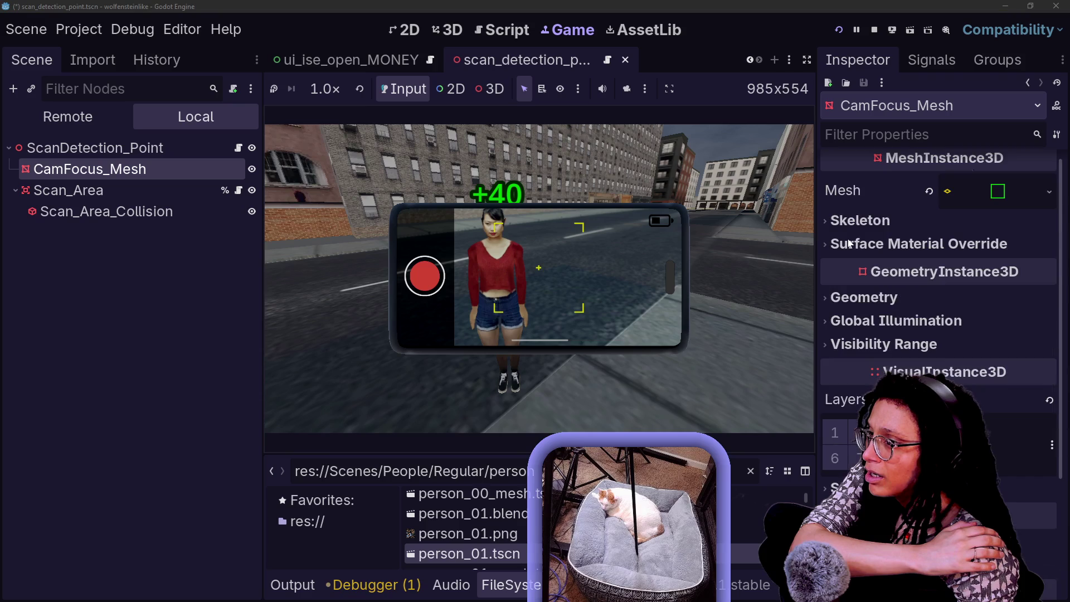
{"action": "left_click", "coordinate": [889, 346]}
{"action": "left_click", "coordinate": [889, 346]}
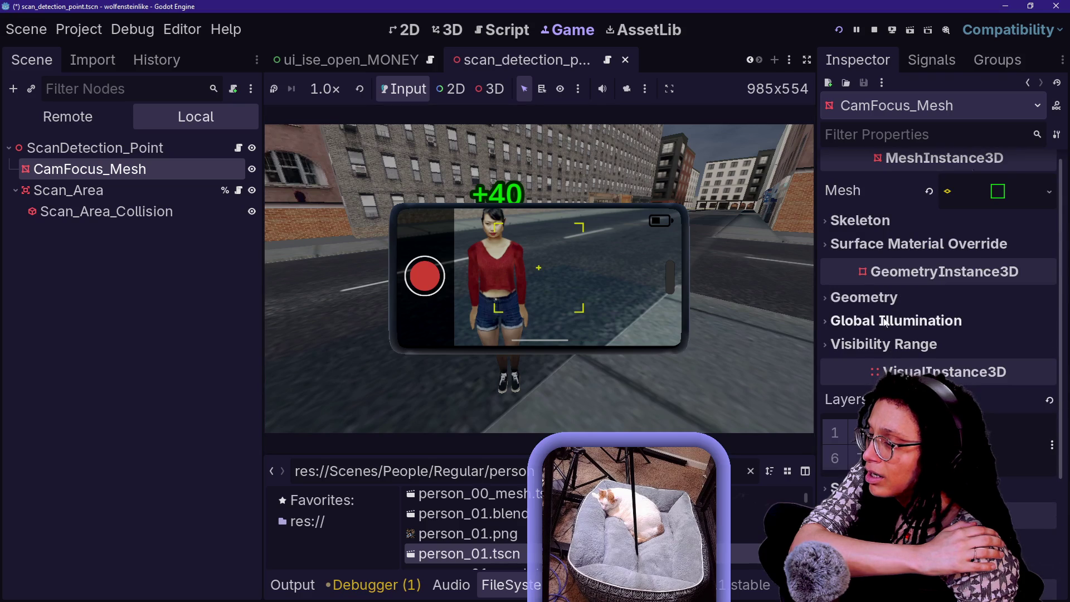
{"action": "left_click", "coordinate": [883, 326]}
{"action": "left_click", "coordinate": [882, 322]}
{"action": "scroll", "coordinate": [884, 306], "scroll_direction": "up", "scroll_amount": 1}
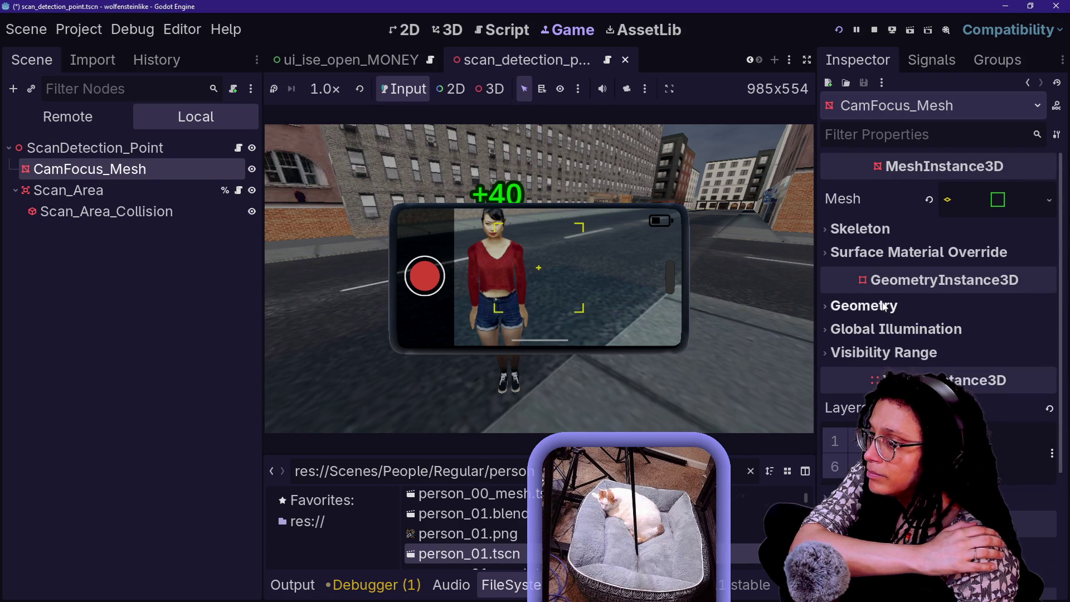
{"action": "left_click", "coordinate": [997, 199]}
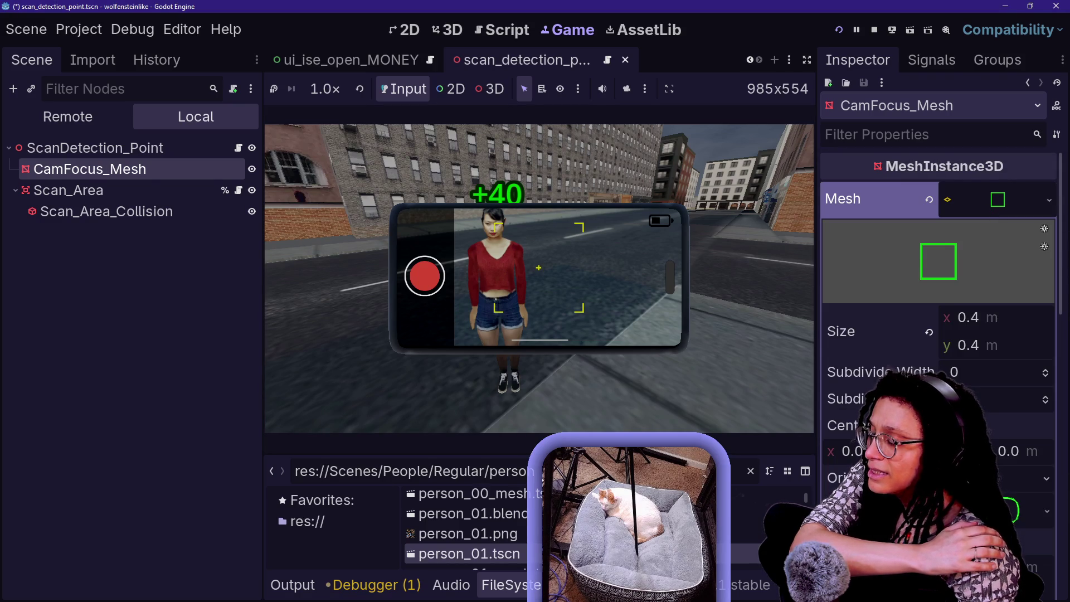
Review the mesh's plane settings, then deselect CamFocus_Mesh
{"action": "scroll", "coordinate": [939, 279], "scroll_direction": "down", "scroll_amount": 3}
{"action": "scroll", "coordinate": [939, 278], "scroll_direction": "down", "scroll_amount": 3}
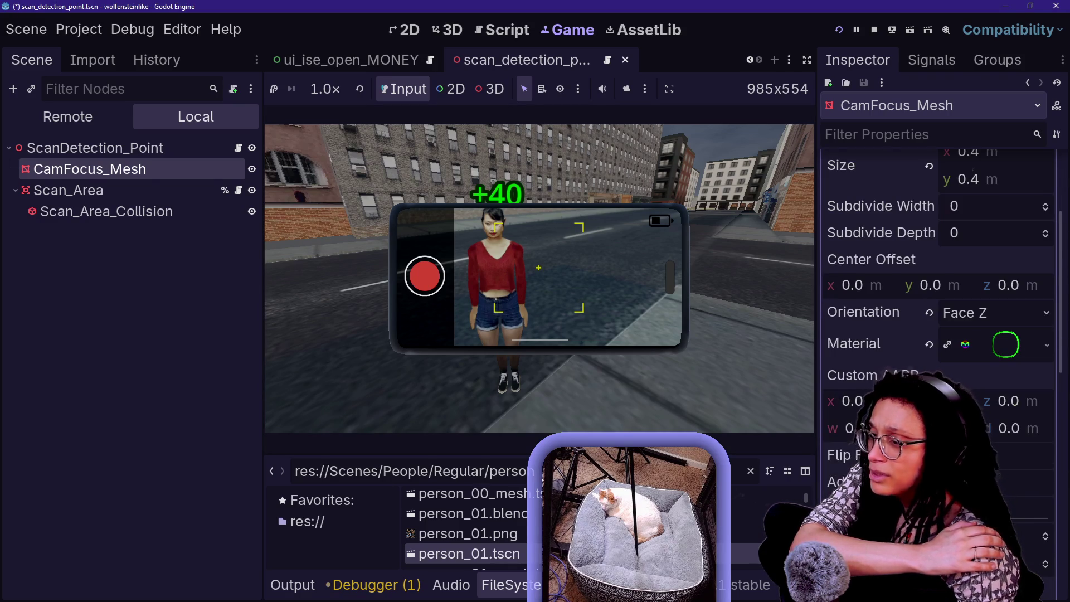
{"action": "scroll", "coordinate": [939, 278], "scroll_direction": "down", "scroll_amount": 3}
{"action": "scroll", "coordinate": [939, 278], "scroll_direction": "down", "scroll_amount": 3}
{"action": "scroll", "coordinate": [938, 279], "scroll_direction": "up", "scroll_amount": 6}
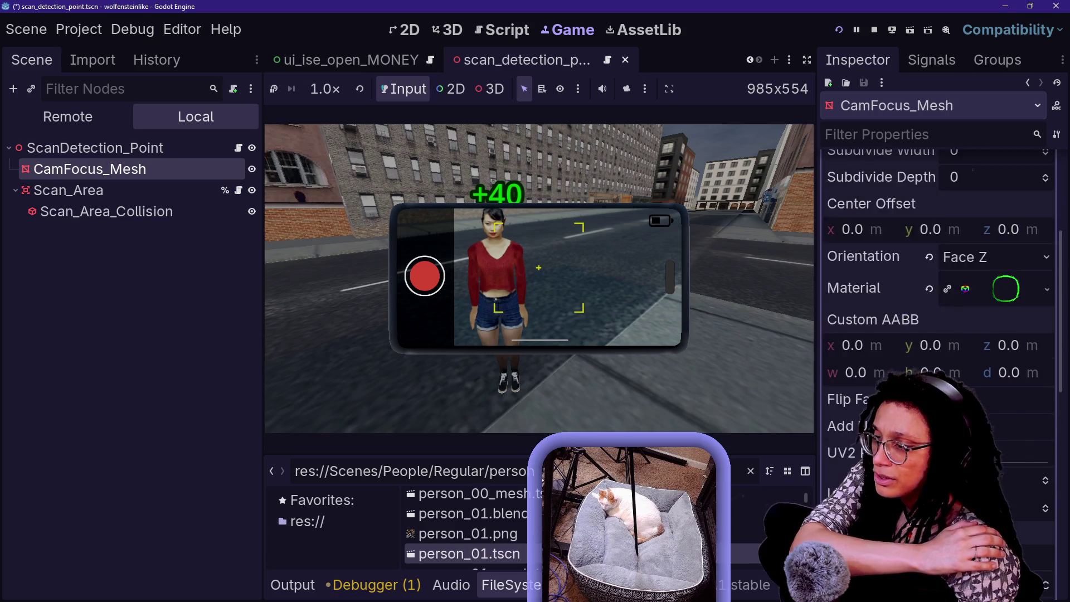
{"action": "scroll", "coordinate": [939, 278], "scroll_direction": "down", "scroll_amount": 5}
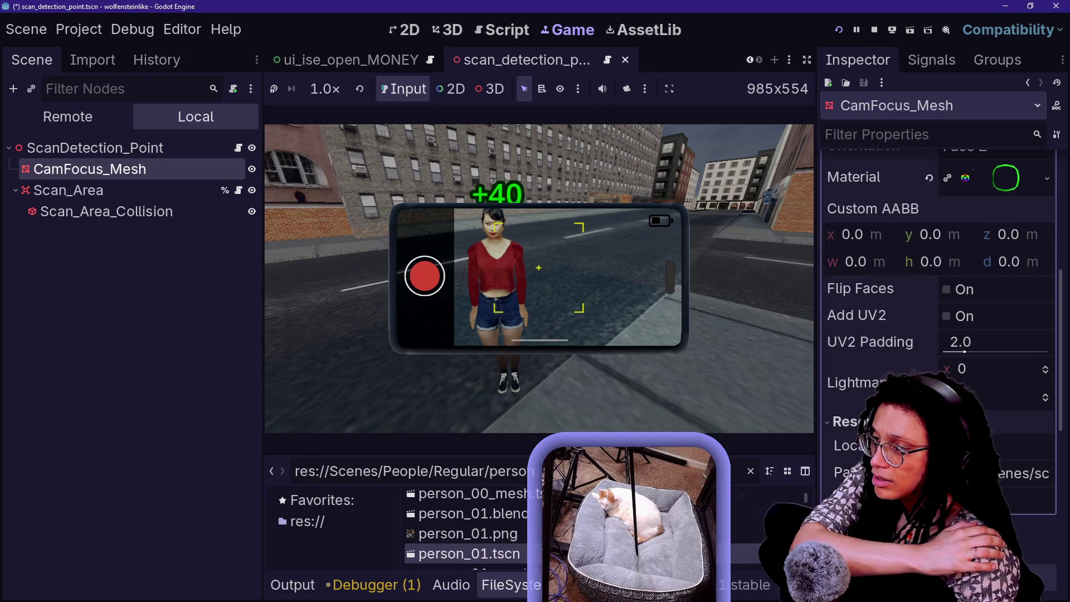
{"action": "scroll", "coordinate": [939, 279], "scroll_direction": "up", "scroll_amount": 5}
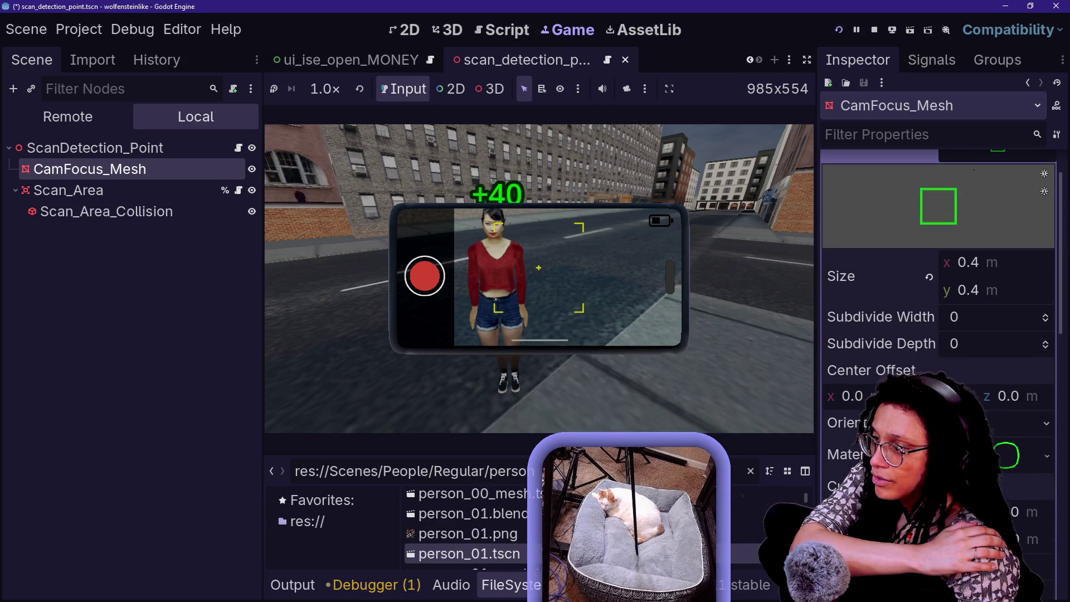
{"action": "scroll", "coordinate": [939, 278], "scroll_direction": "up", "scroll_amount": 1}
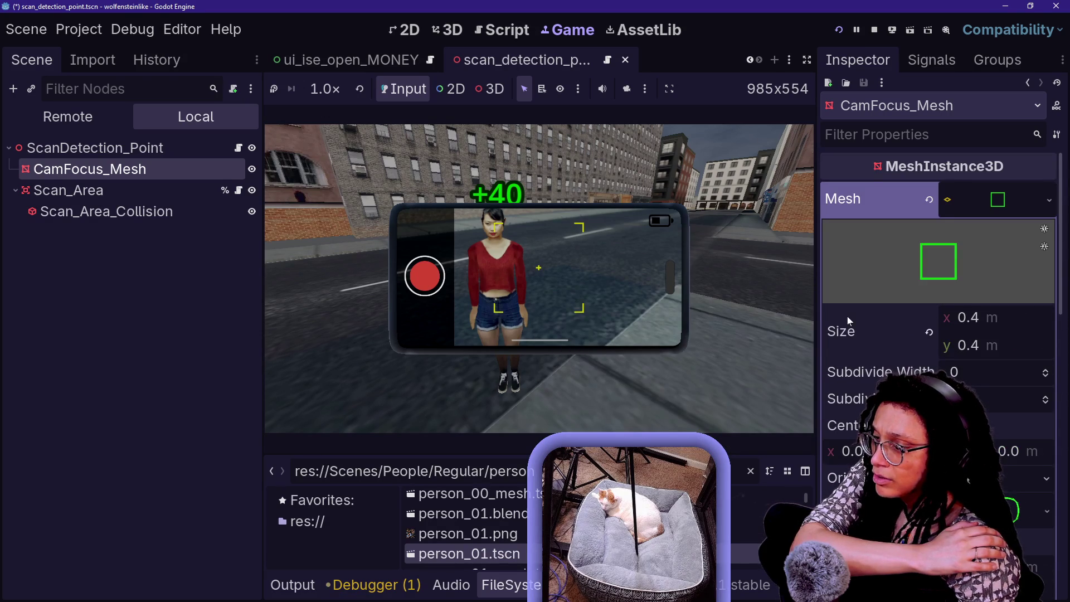
{"action": "scroll", "coordinate": [847, 316], "scroll_direction": "down", "scroll_amount": 6}
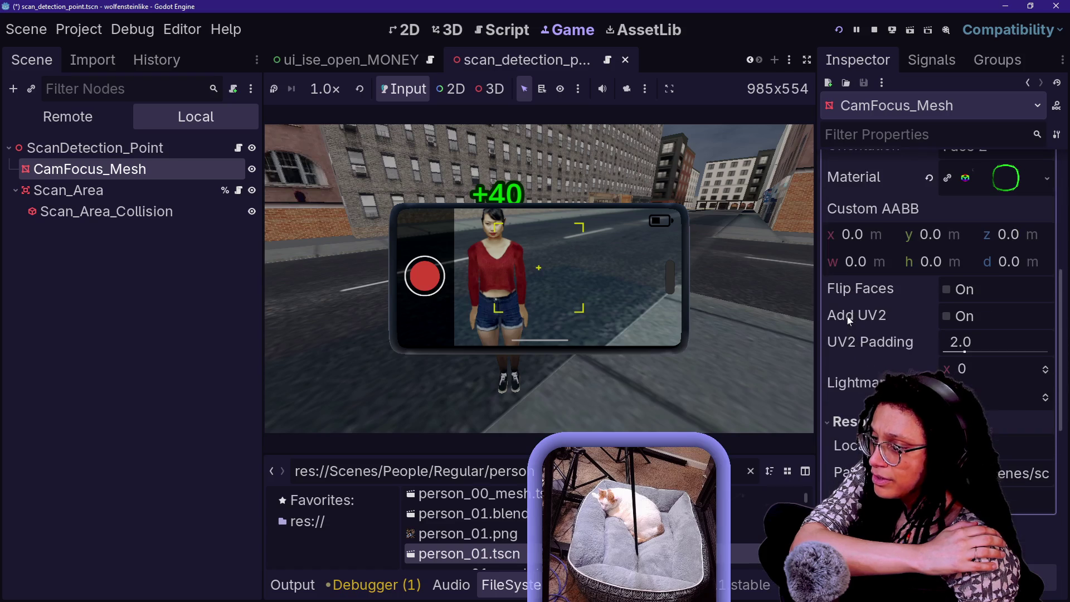
{"action": "scroll", "coordinate": [847, 317], "scroll_direction": "down", "scroll_amount": 6}
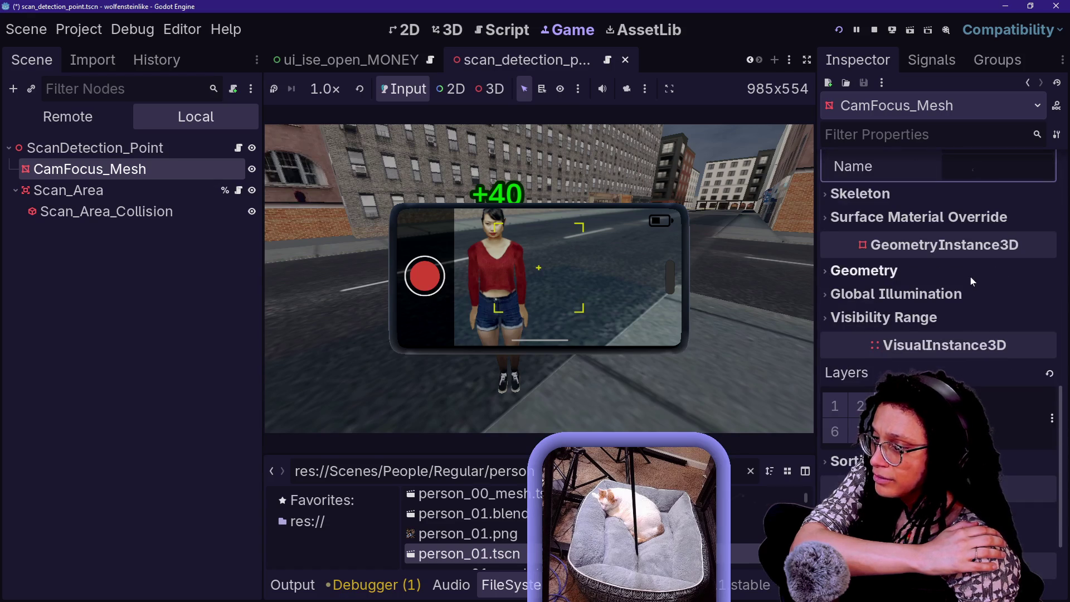
{"action": "scroll", "coordinate": [971, 277], "scroll_direction": "down", "scroll_amount": 3}
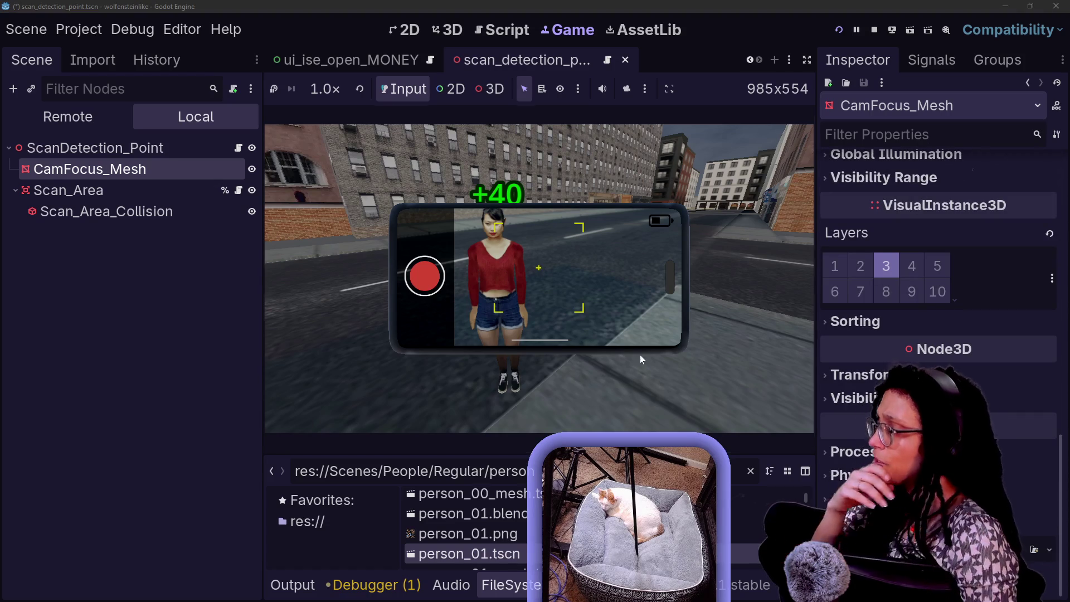
{"action": "left_click", "coordinate": [132, 346]}
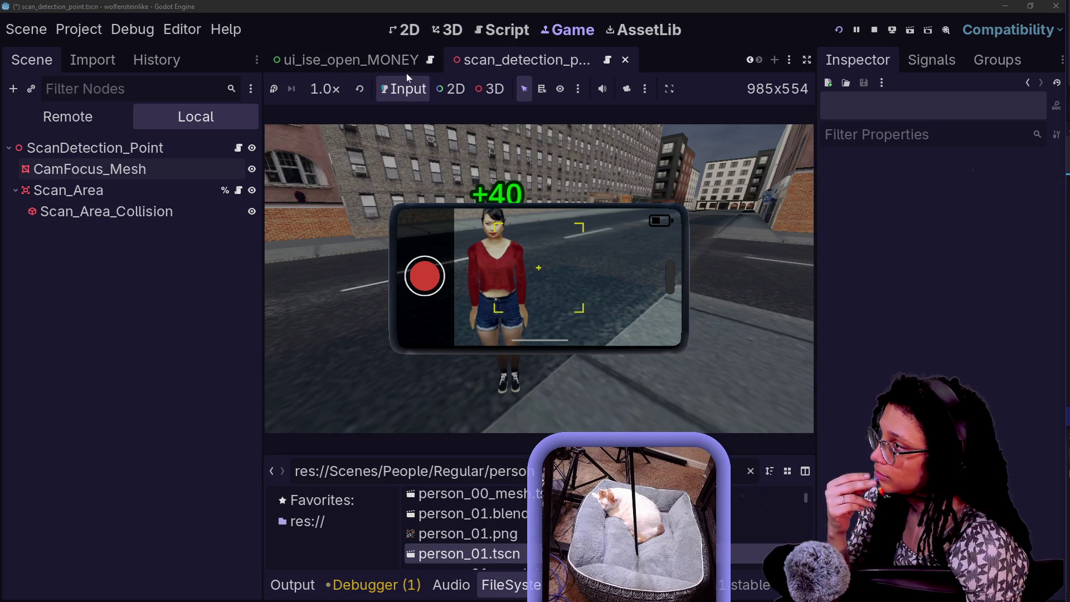
Open the indicator_spawner scene and its script, stopping the running game
{"action": "scroll", "coordinate": [406, 60], "scroll_direction": "up", "scroll_amount": 3}
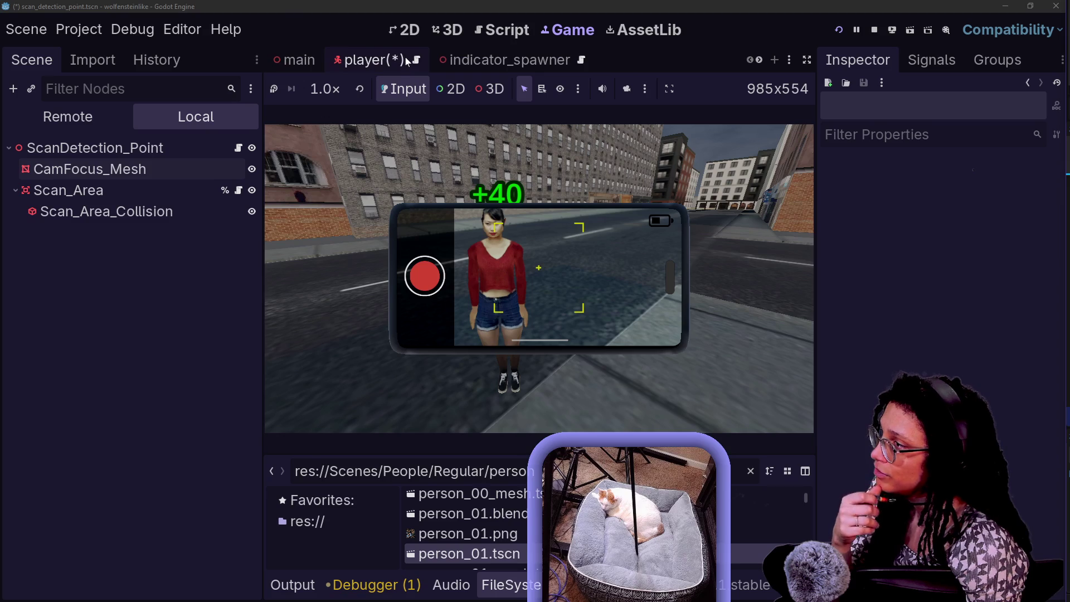
{"action": "left_click", "coordinate": [512, 61]}
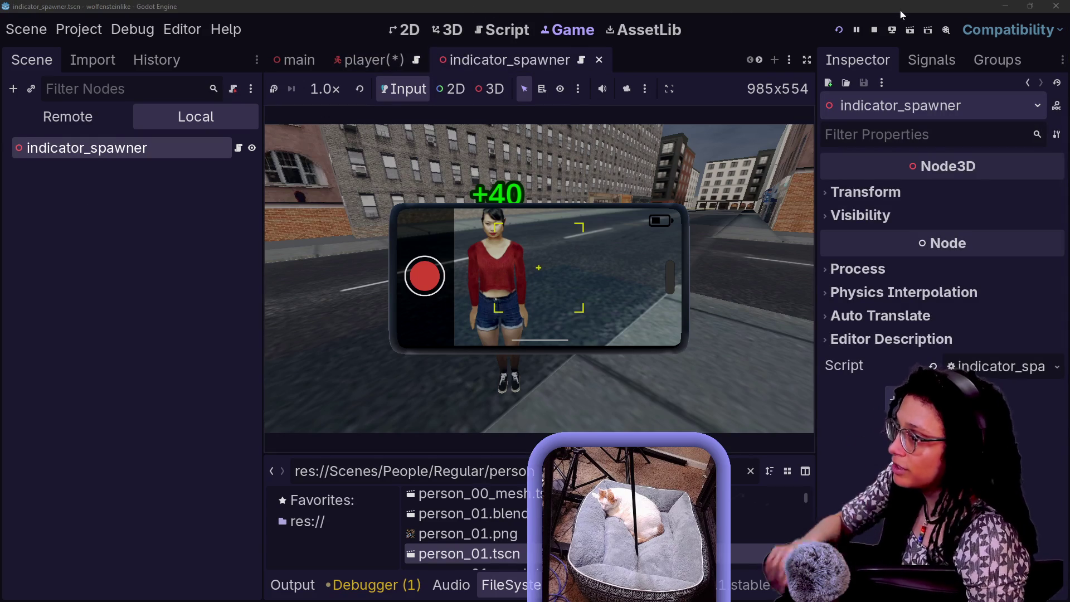
{"action": "left_click", "coordinate": [874, 30]}
{"action": "left_click", "coordinate": [196, 195]}
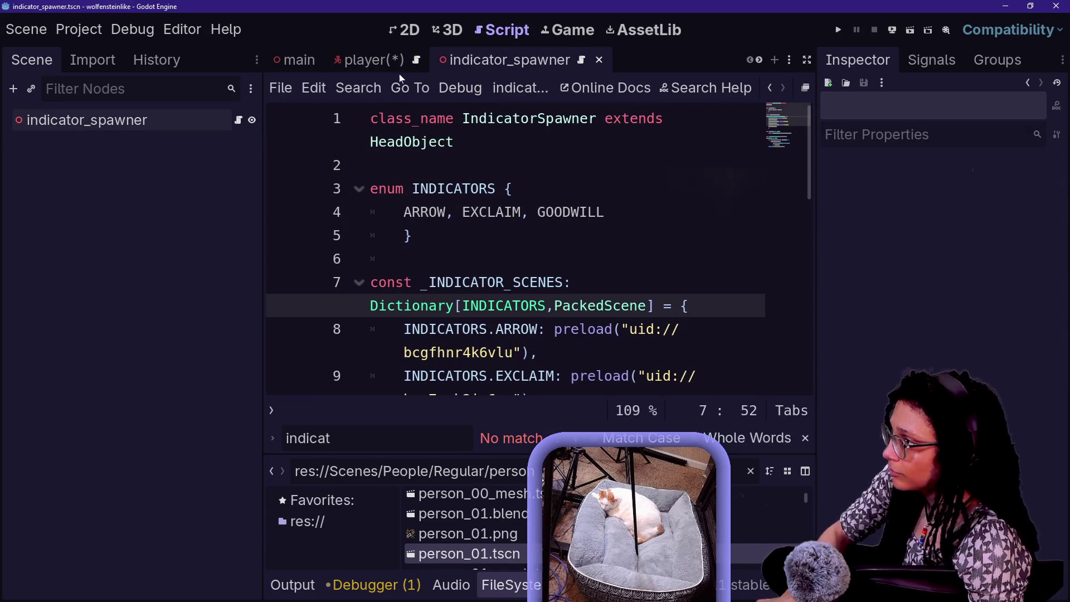
Read the ARROW, EXCLAIM and GOODWILL types distraction-free, relaunch with F5, then return to manage_deescalation.gd
{"action": "scroll", "coordinate": [471, 306], "scroll_direction": "down", "scroll_amount": 1}
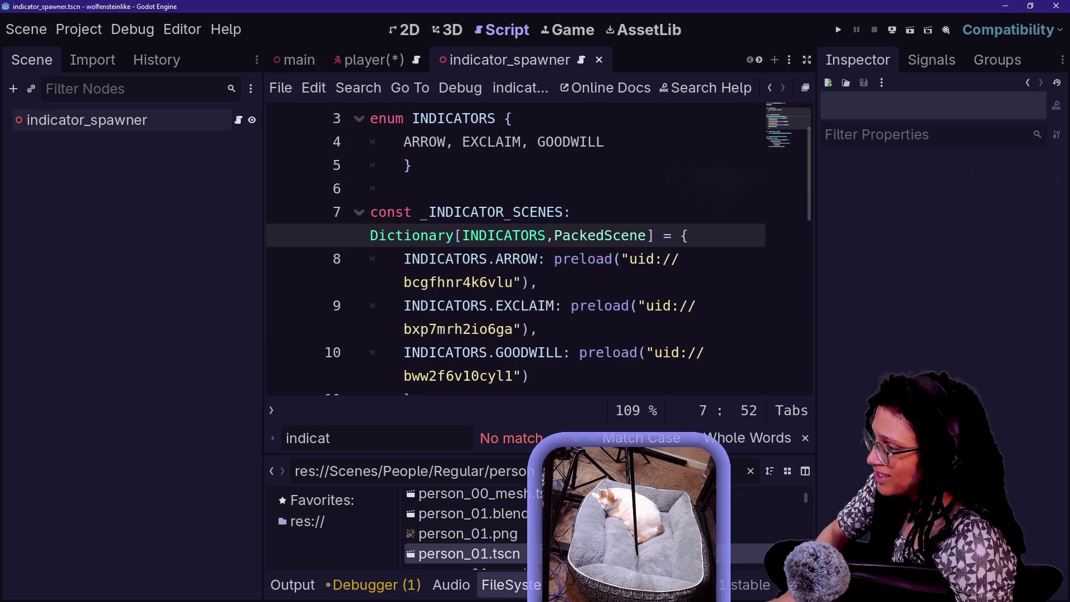
{"action": "key", "text": "ctrl+shift+F11"}
{"action": "left_click", "coordinate": [149, 306]}
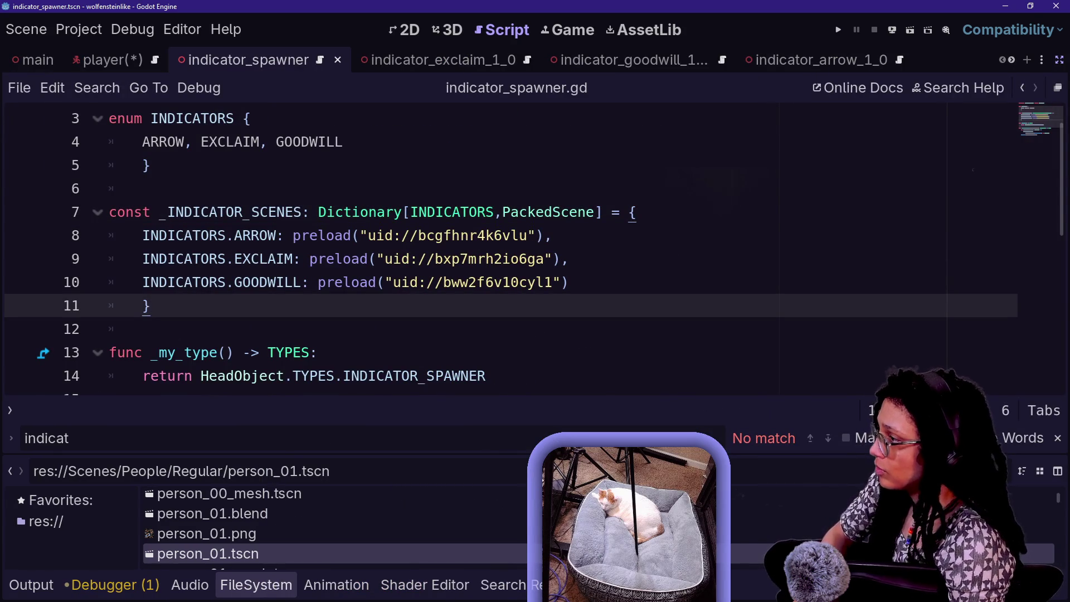
{"action": "key", "text": "F5"}
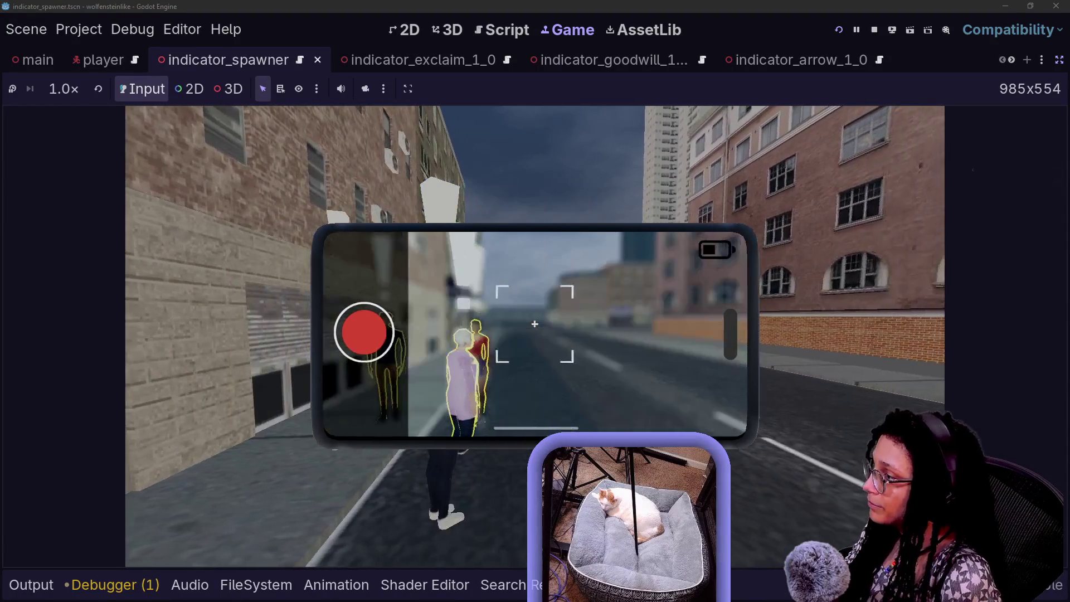
{"action": "left_click", "coordinate": [514, 23]}
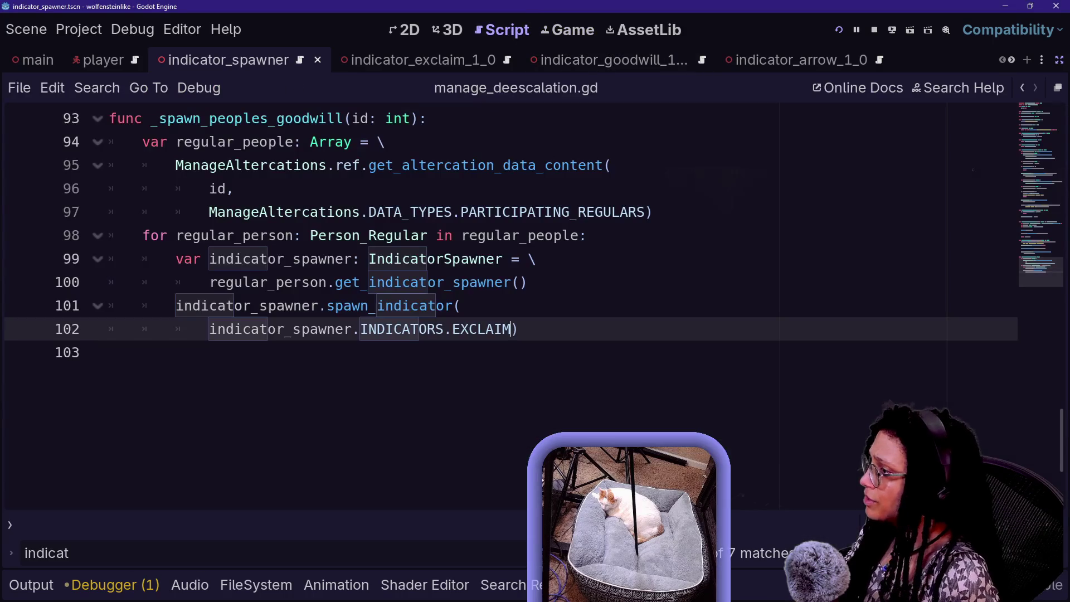
Replace EXCLAIM with ARROW on line 102 of manage_deescalation.gd
{"action": "key", "text": "shift+Left"}
{"action": "key", "text": "shift+Left"}
{"action": "key", "text": "shift+Left"}
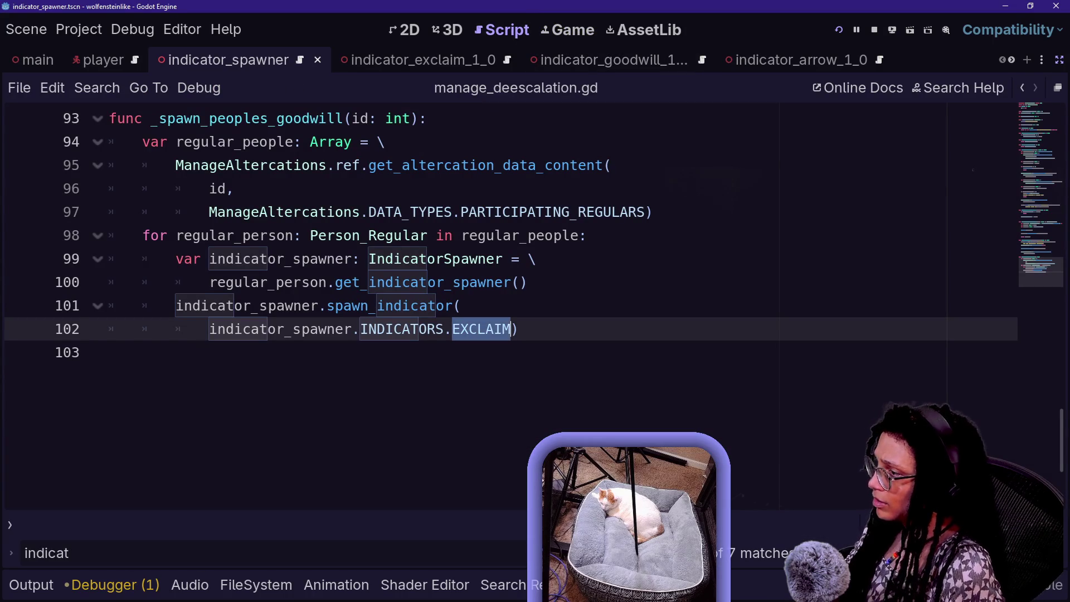
{"action": "type", "text": "ARROW"}
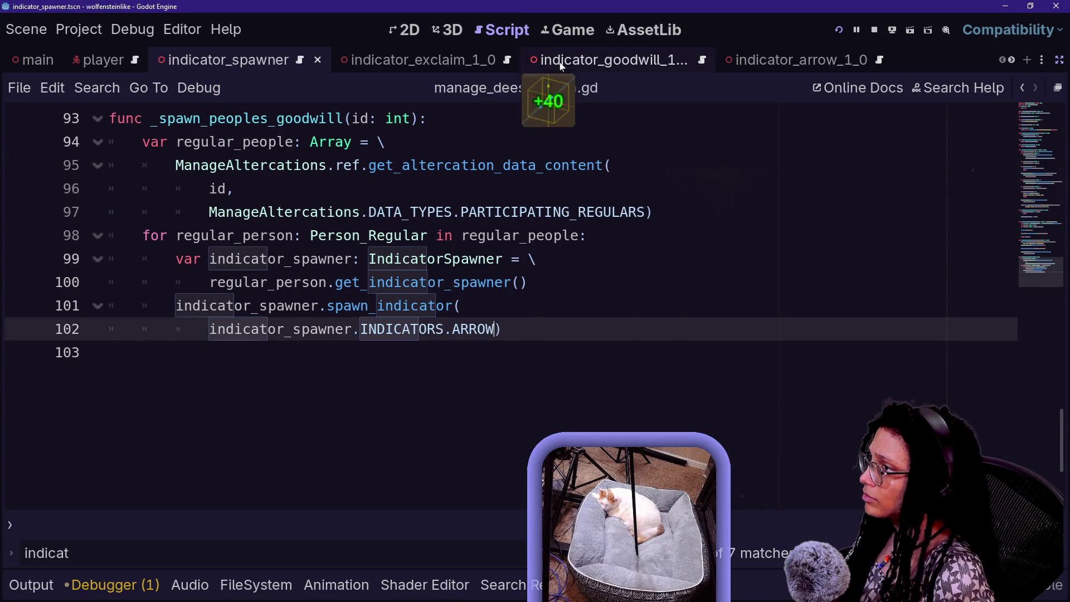
{"action": "left_click", "coordinate": [567, 30]}
Walk down the street in the running game toward the three people to check their indicators
{"action": "key", "text": "w"}
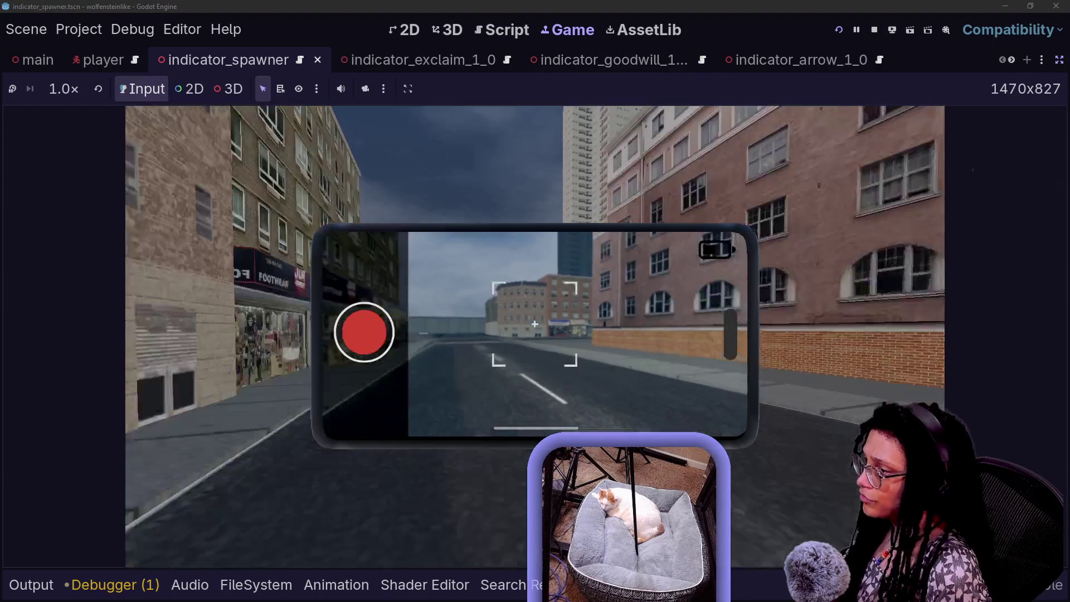
{"action": "key", "text": "w"}
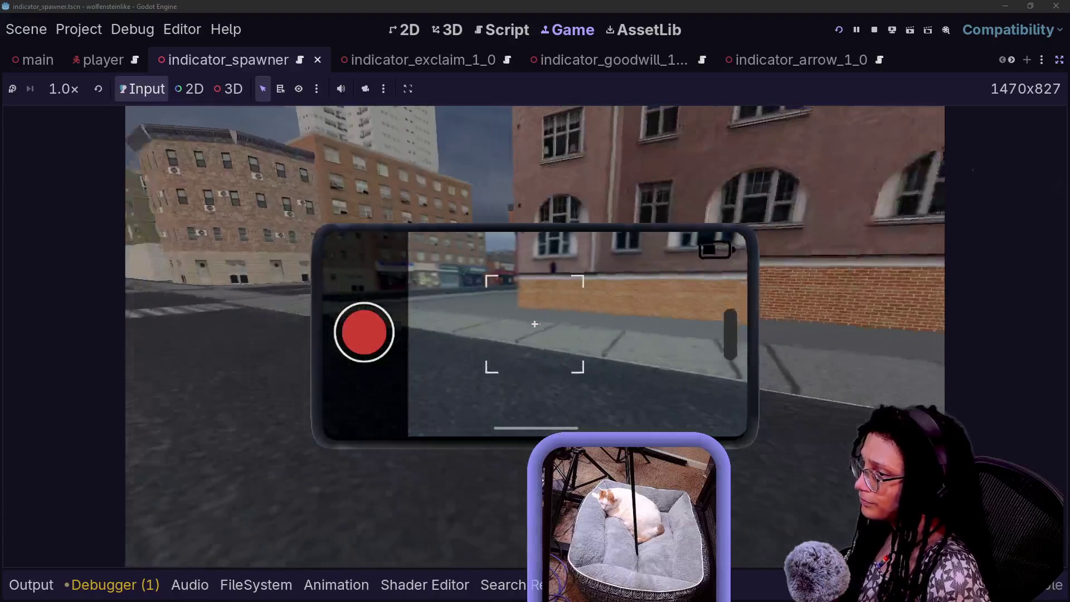
{"action": "key", "text": "w"}
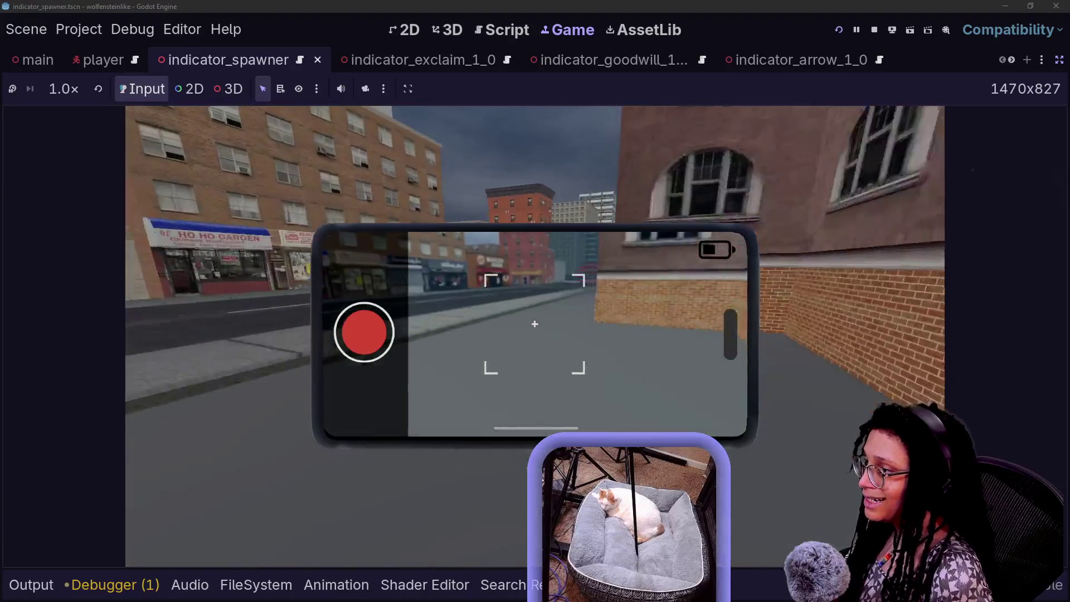
{"action": "key", "text": "w"}
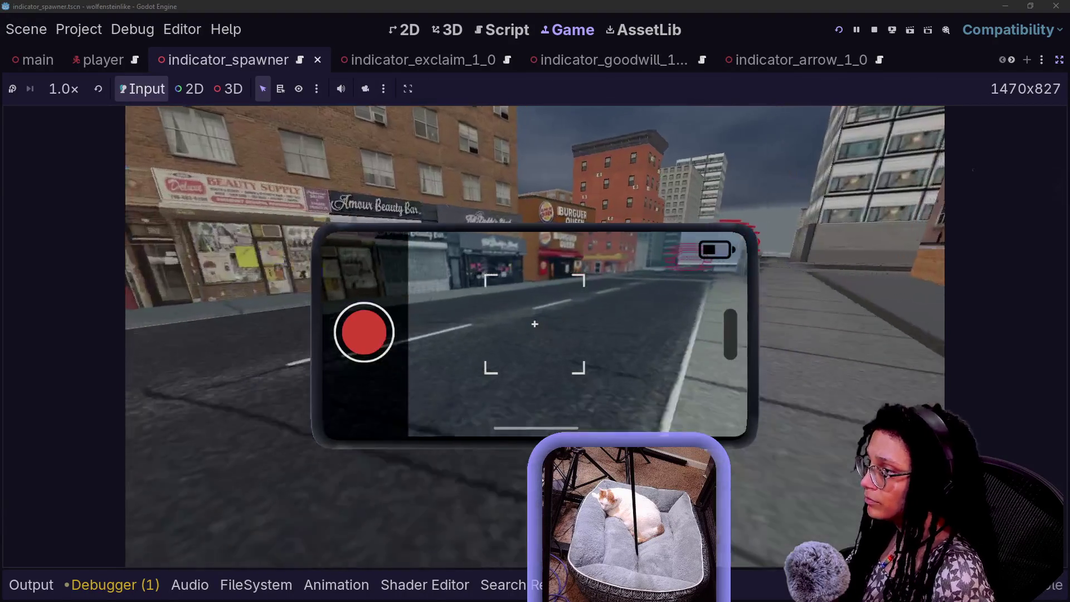
{"action": "key", "text": "w"}
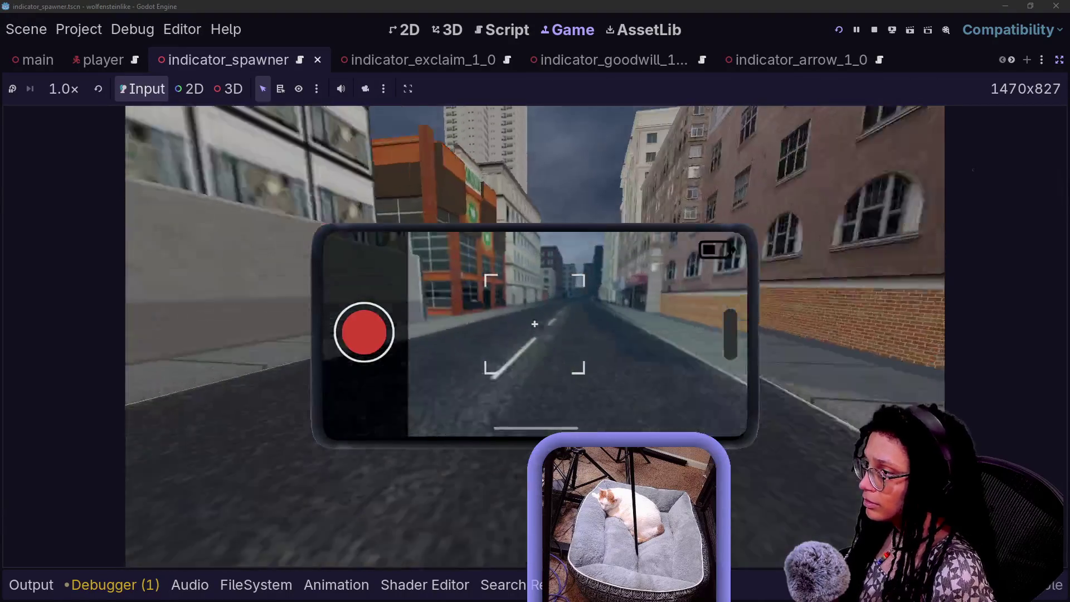
{"action": "key", "text": "w"}
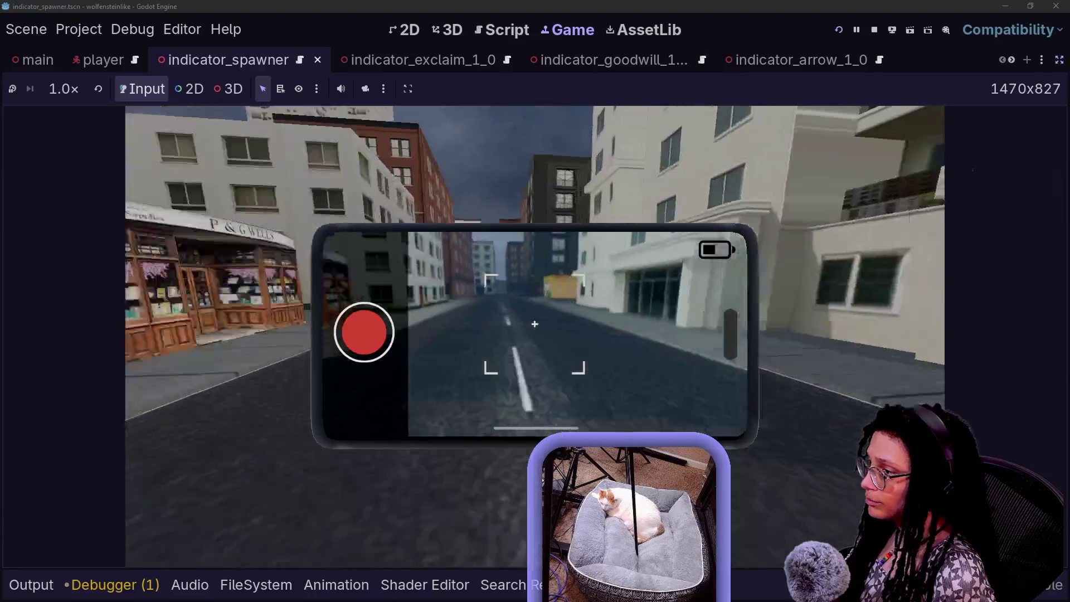
{"action": "key", "text": "w"}
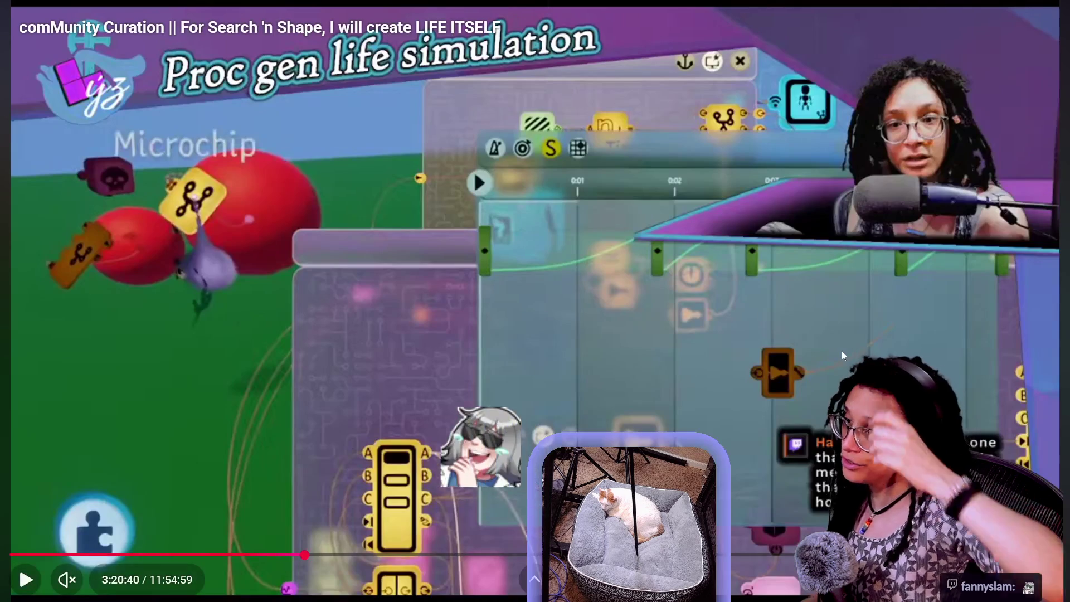
Leave the fullscreen stream and browse the YouTube subscriptions feed in the signed-in browser
{"action": "key", "text": "Escape"}
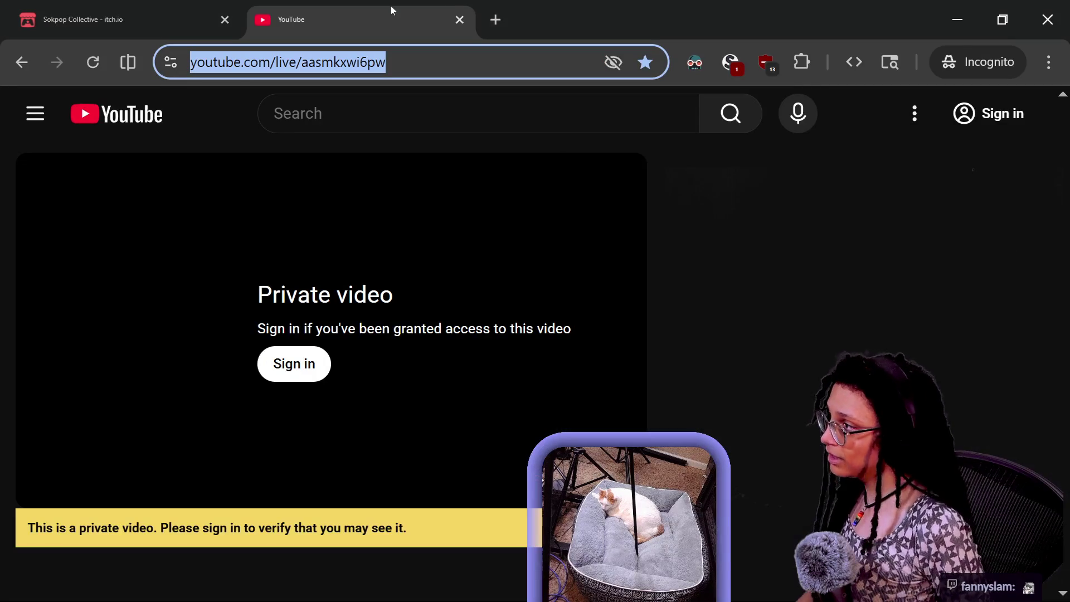
{"action": "key", "text": "alt+Tab"}
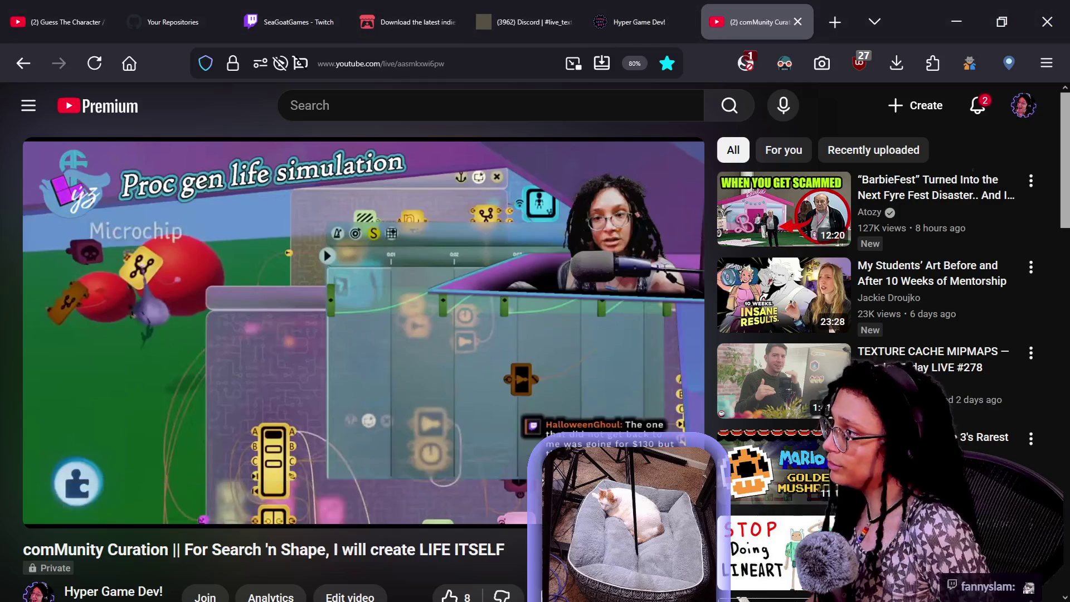
{"action": "left_click", "coordinate": [19, 112]}
{"action": "left_click", "coordinate": [73, 243]}
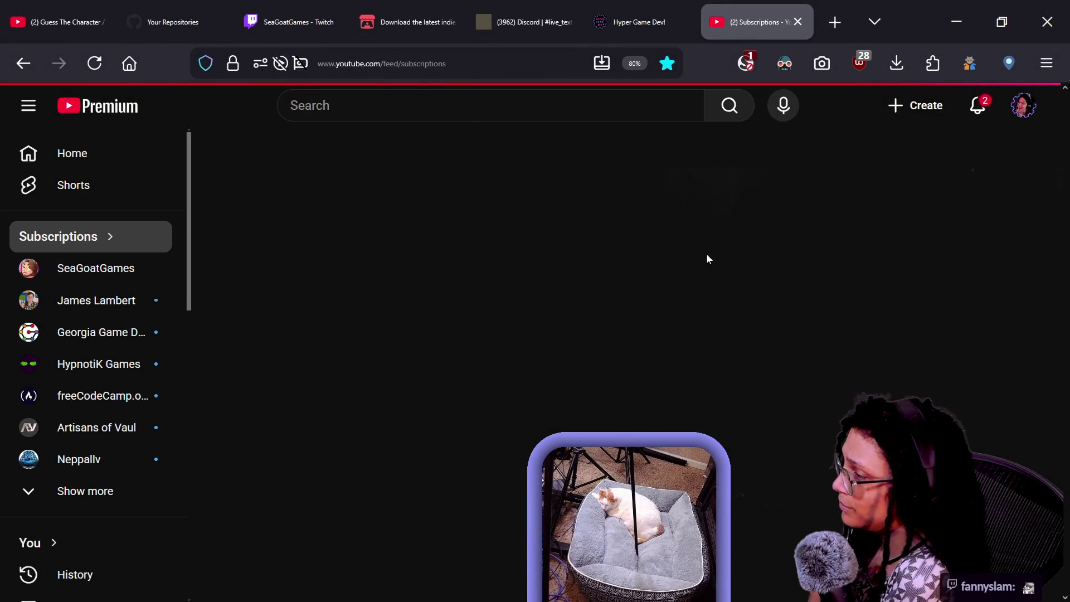
{"action": "scroll", "coordinate": [659, 330], "scroll_direction": "down", "scroll_amount": 5}
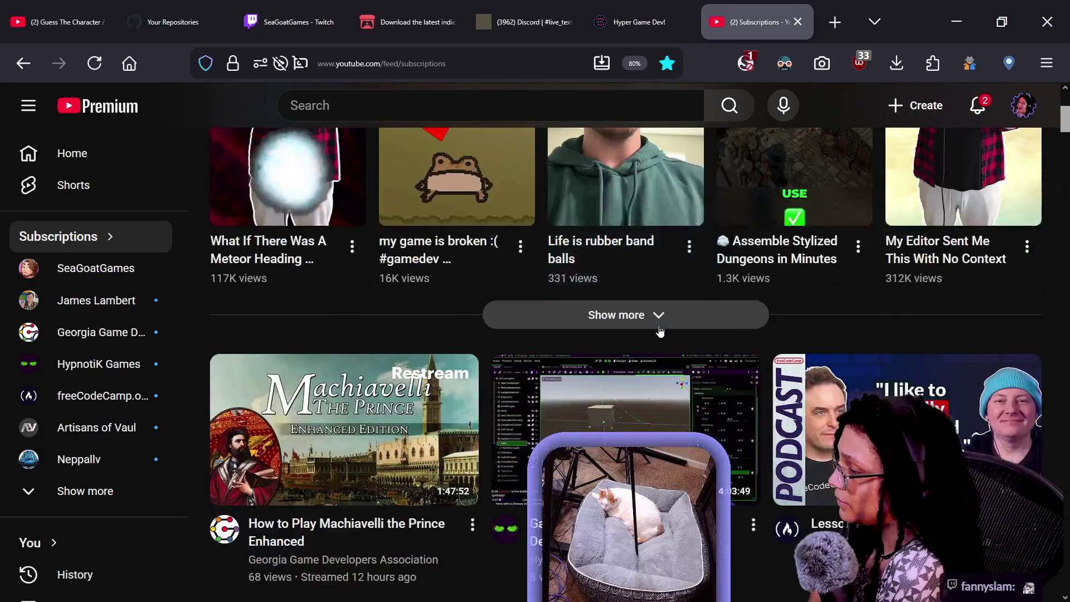
{"action": "scroll", "coordinate": [604, 328], "scroll_direction": "down", "scroll_amount": 3}
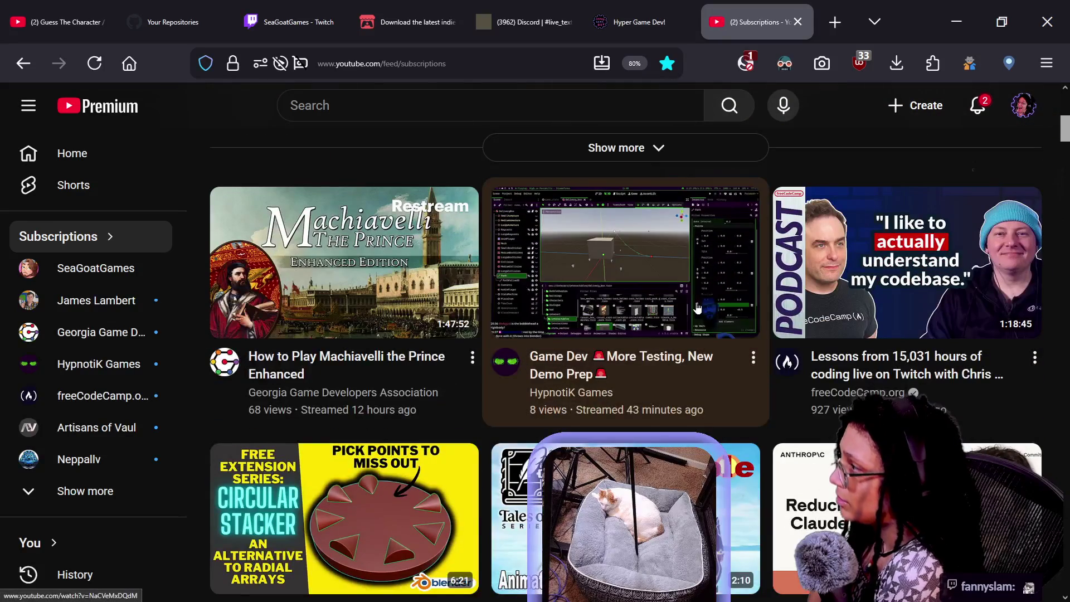
{"action": "scroll", "coordinate": [696, 308], "scroll_direction": "up", "scroll_amount": 8}
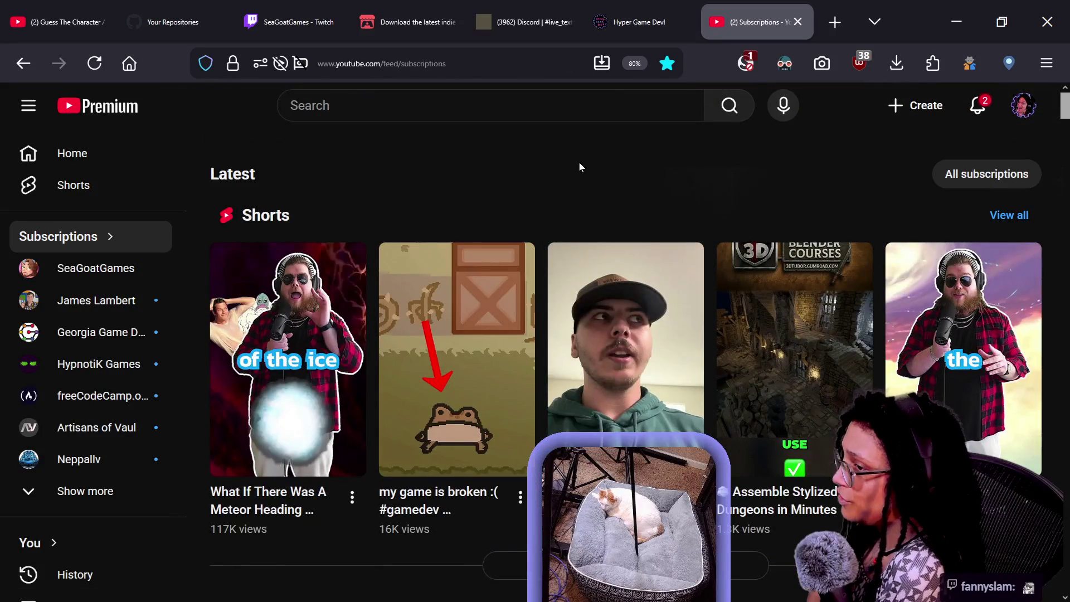
{"action": "scroll", "coordinate": [580, 162], "scroll_direction": "down", "scroll_amount": 15}
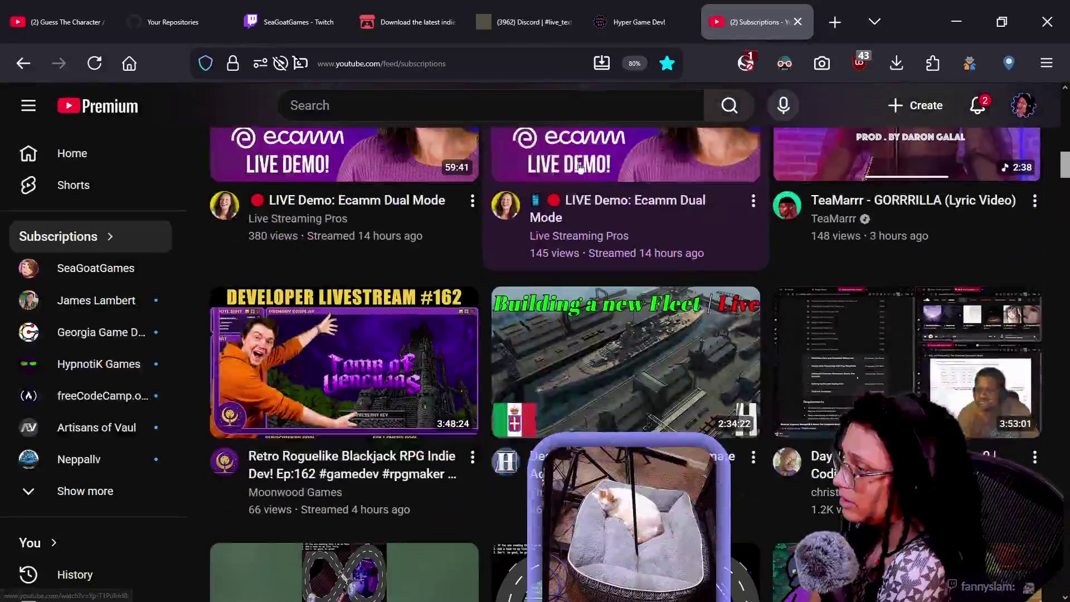
{"action": "scroll", "coordinate": [582, 184], "scroll_direction": "up", "scroll_amount": 12}
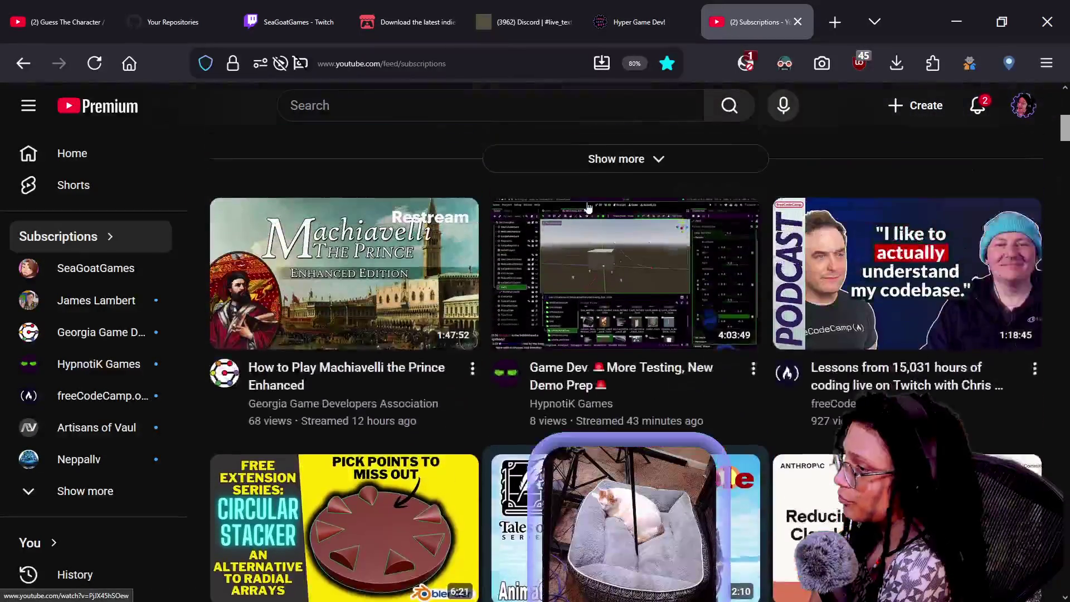
{"action": "scroll", "coordinate": [557, 240], "scroll_direction": "up", "scroll_amount": 2}
{"action": "scroll", "coordinate": [552, 241], "scroll_direction": "up", "scroll_amount": 3}
{"action": "scroll", "coordinate": [553, 244], "scroll_direction": "down", "scroll_amount": 2}
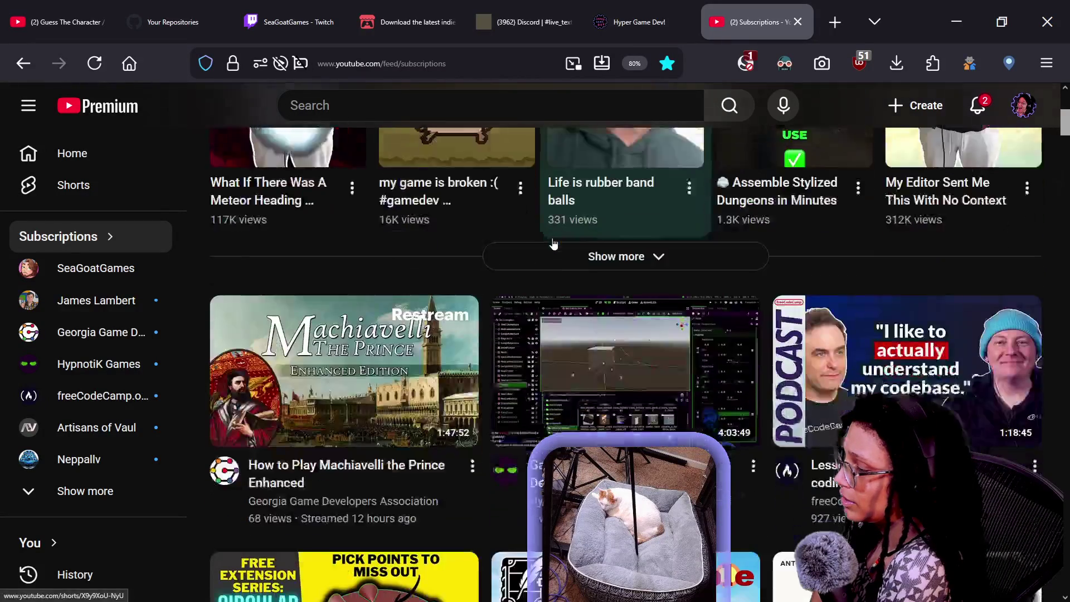
{"action": "scroll", "coordinate": [553, 244], "scroll_direction": "down", "scroll_amount": 1}
{"action": "mouse_move", "coordinate": [667, 381]}
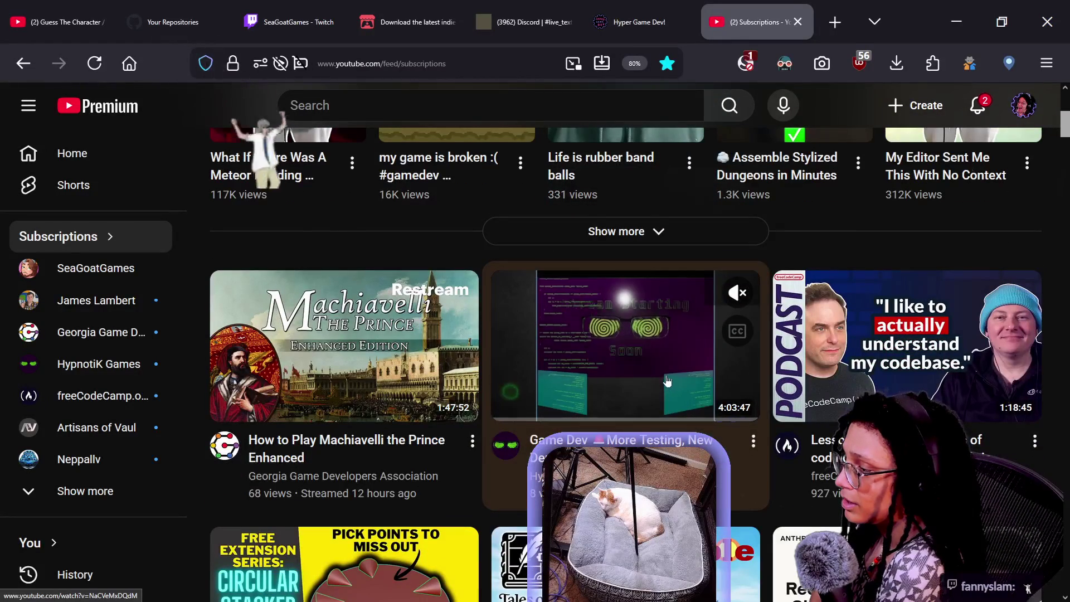
{"action": "scroll", "coordinate": [663, 373], "scroll_direction": "up", "scroll_amount": 5}
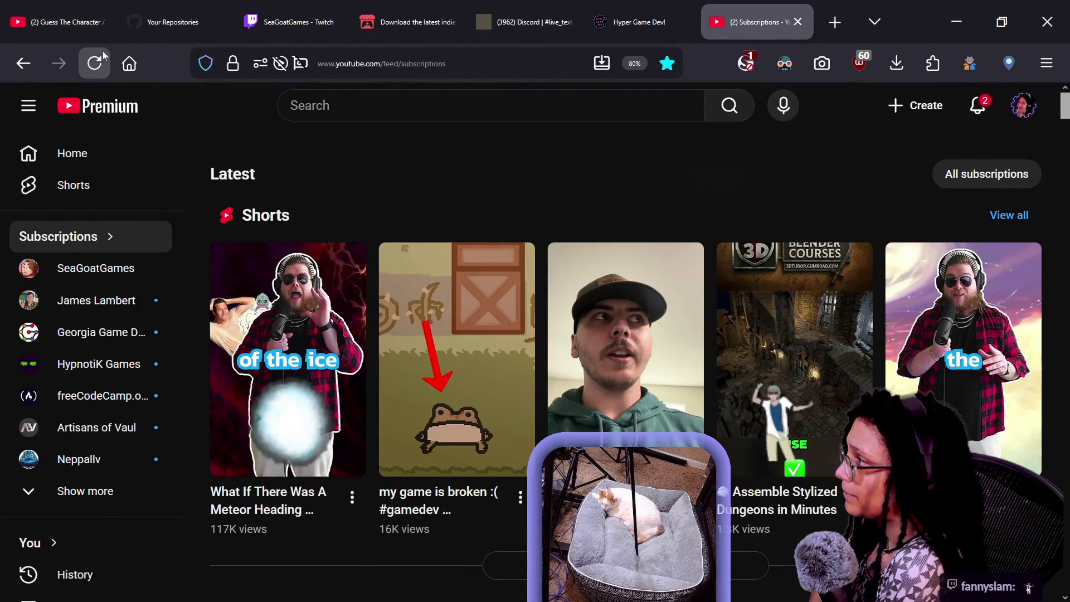
{"action": "scroll", "coordinate": [668, 240], "scroll_direction": "down", "scroll_amount": 4}
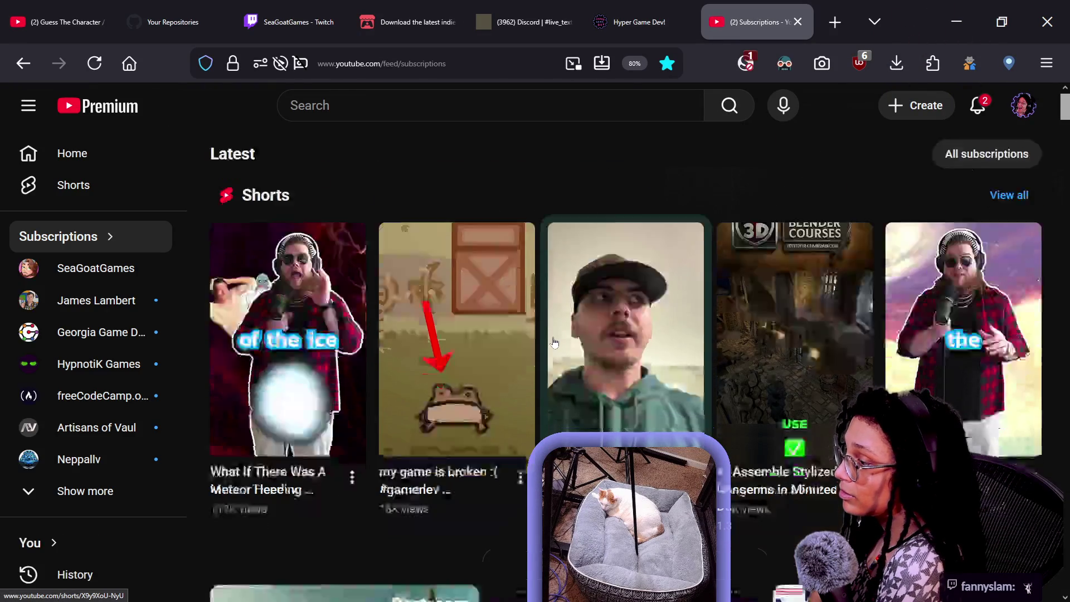
{"action": "scroll", "coordinate": [554, 342], "scroll_direction": "down", "scroll_amount": 5}
{"action": "scroll", "coordinate": [554, 342], "scroll_direction": "up", "scroll_amount": 5}
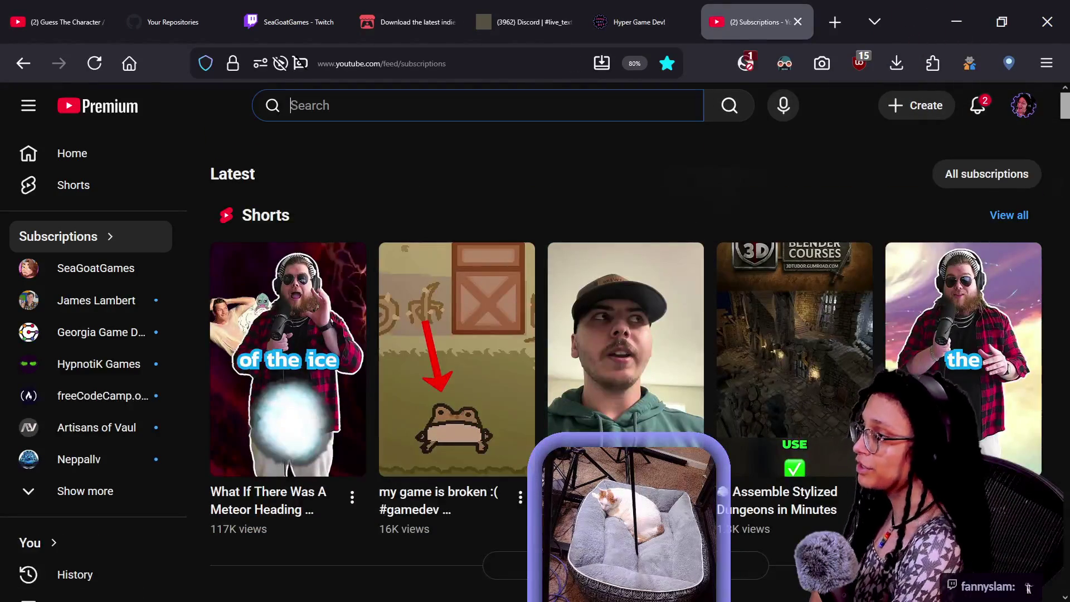
Search YouTube for 'gamedev' and filter the results to Live
{"action": "type", "text": "gamedev"}
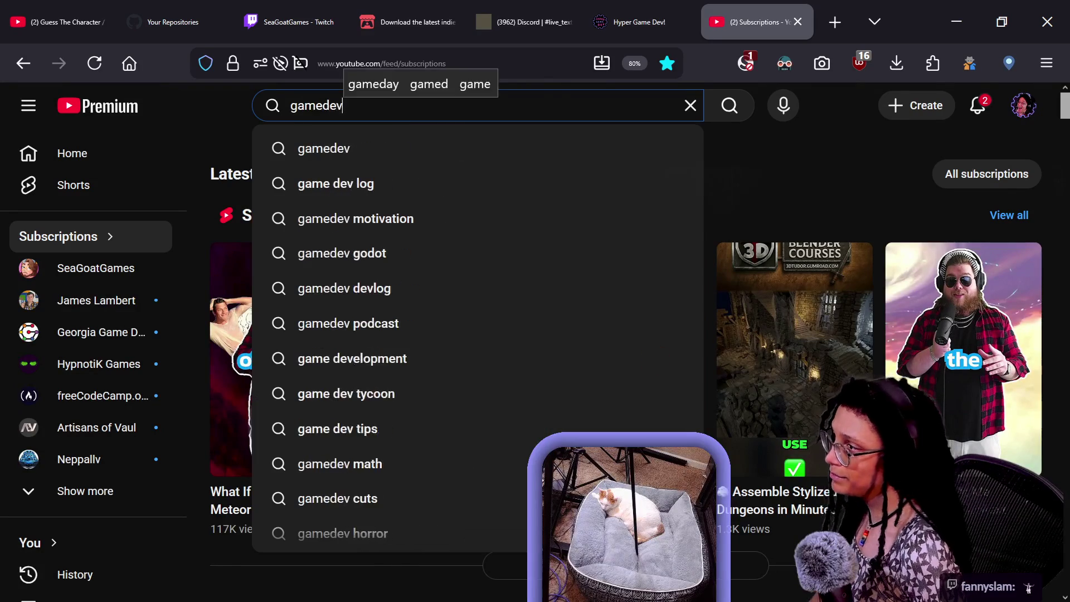
{"action": "key", "text": "Return"}
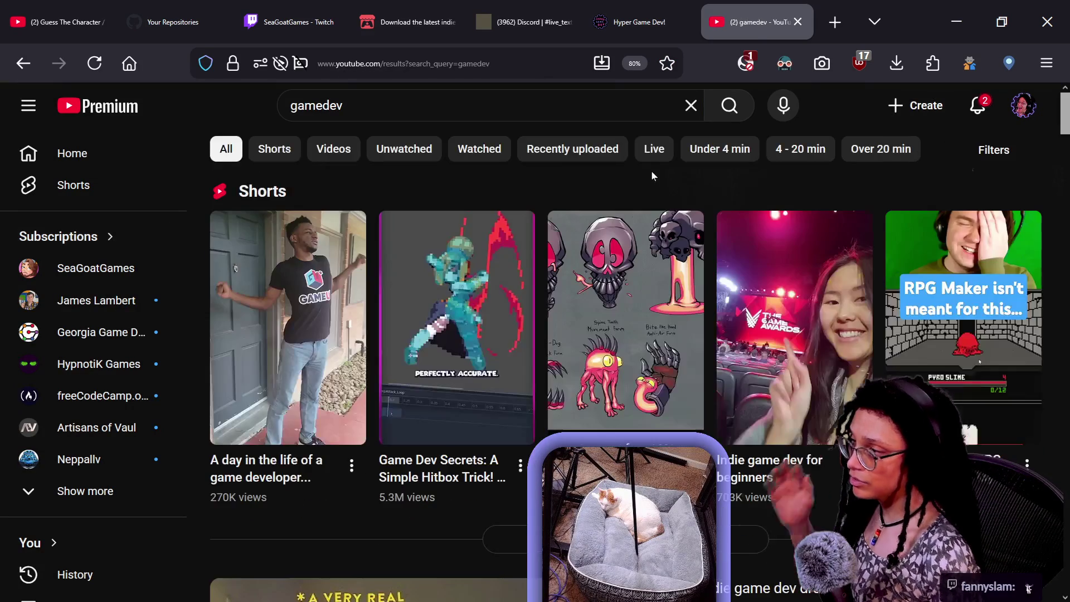
{"action": "left_click", "coordinate": [653, 148]}
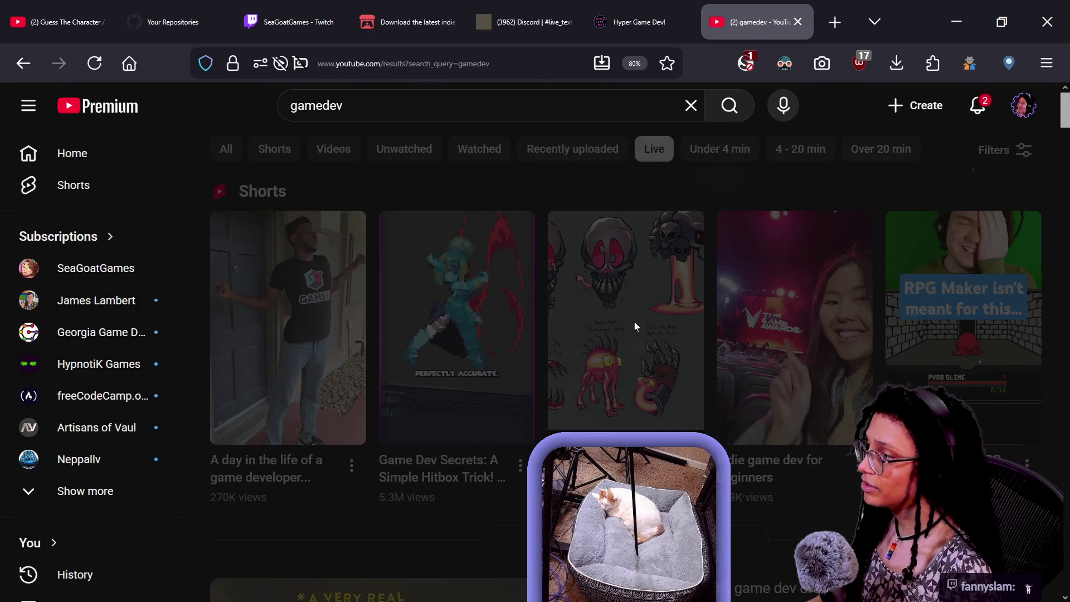
{"action": "scroll", "coordinate": [634, 322], "scroll_direction": "down", "scroll_amount": 3}
{"action": "scroll", "coordinate": [634, 326], "scroll_direction": "down", "scroll_amount": 3}
{"action": "scroll", "coordinate": [634, 325], "scroll_direction": "up", "scroll_amount": 5}
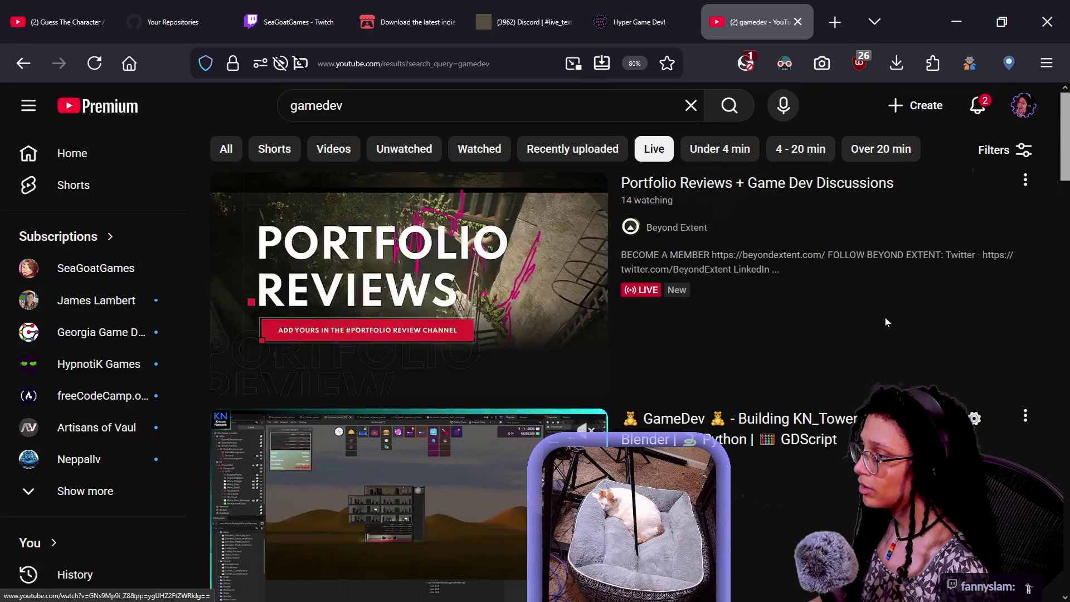
Scroll through the live gamedev streams, then switch to the SeaGoatGames Twitch page
{"action": "mouse_move", "coordinate": [685, 181]}
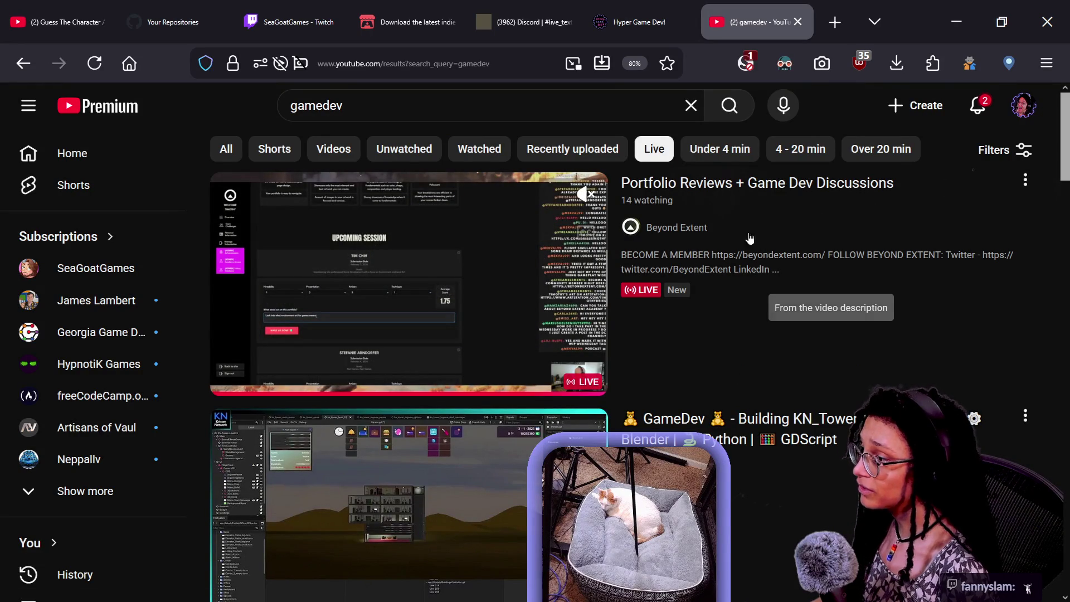
{"action": "scroll", "coordinate": [1067, 175], "scroll_direction": "down", "scroll_amount": 3}
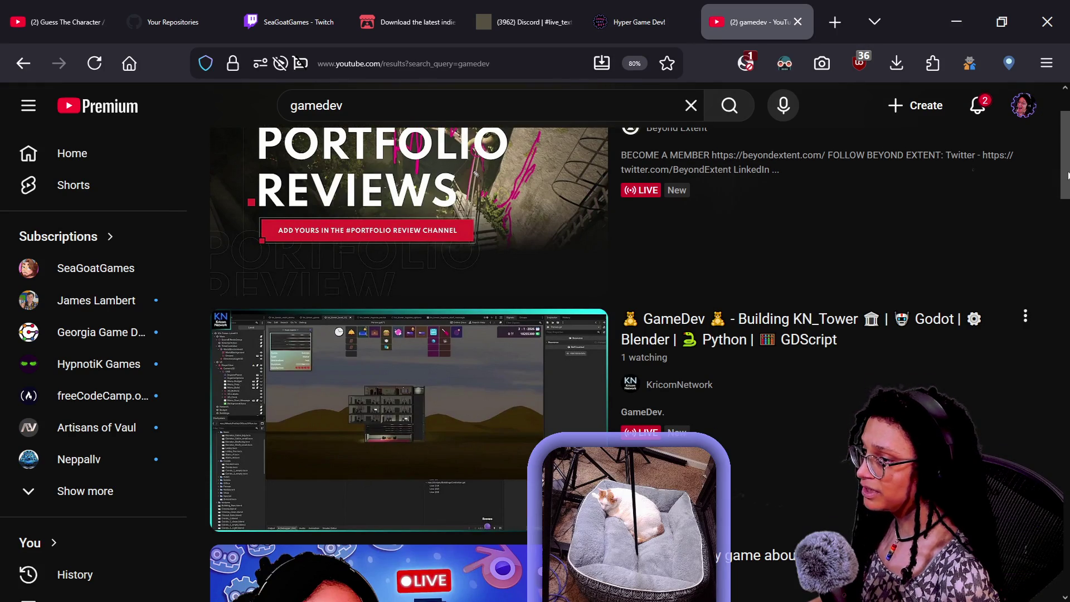
{"action": "left_click_drag", "start_coordinate": [1067, 175], "coordinate": [1067, 171]}
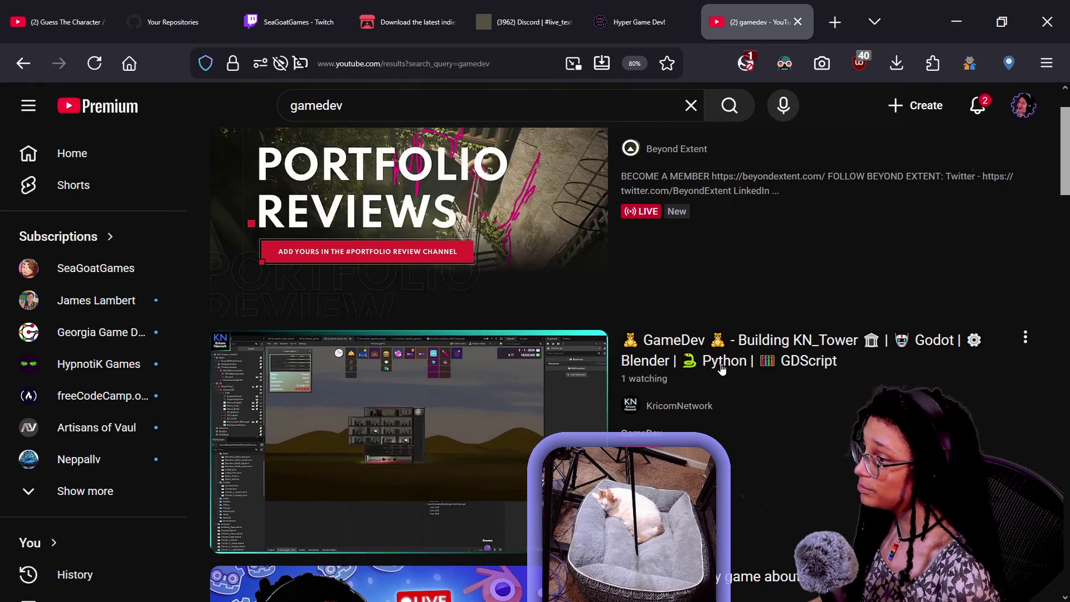
{"action": "mouse_move", "coordinate": [816, 362]}
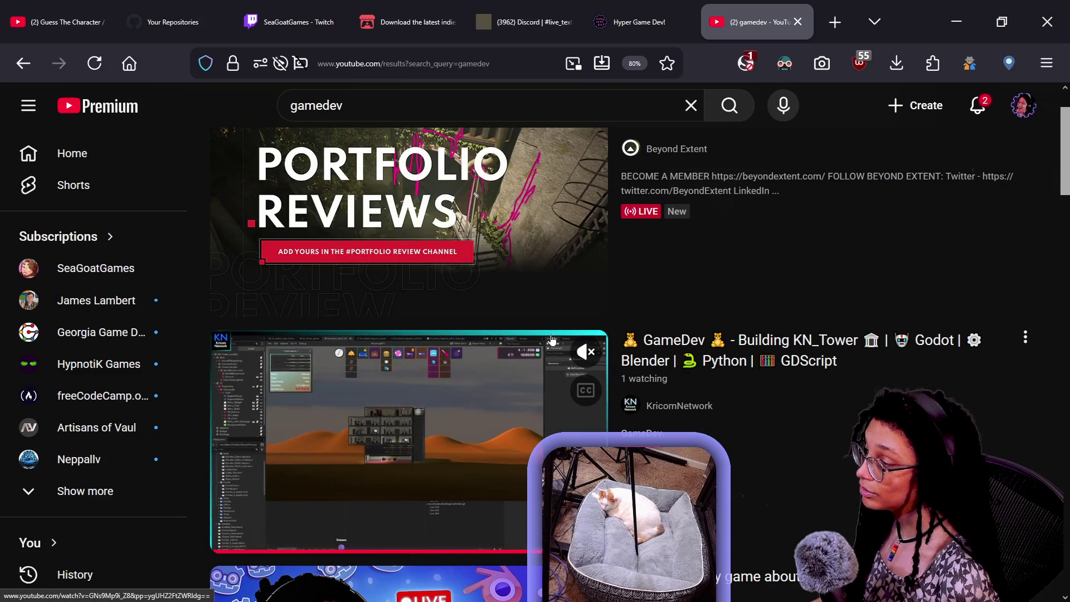
{"action": "scroll", "coordinate": [551, 340], "scroll_direction": "down", "scroll_amount": 6}
{"action": "scroll", "coordinate": [552, 340], "scroll_direction": "down", "scroll_amount": 5}
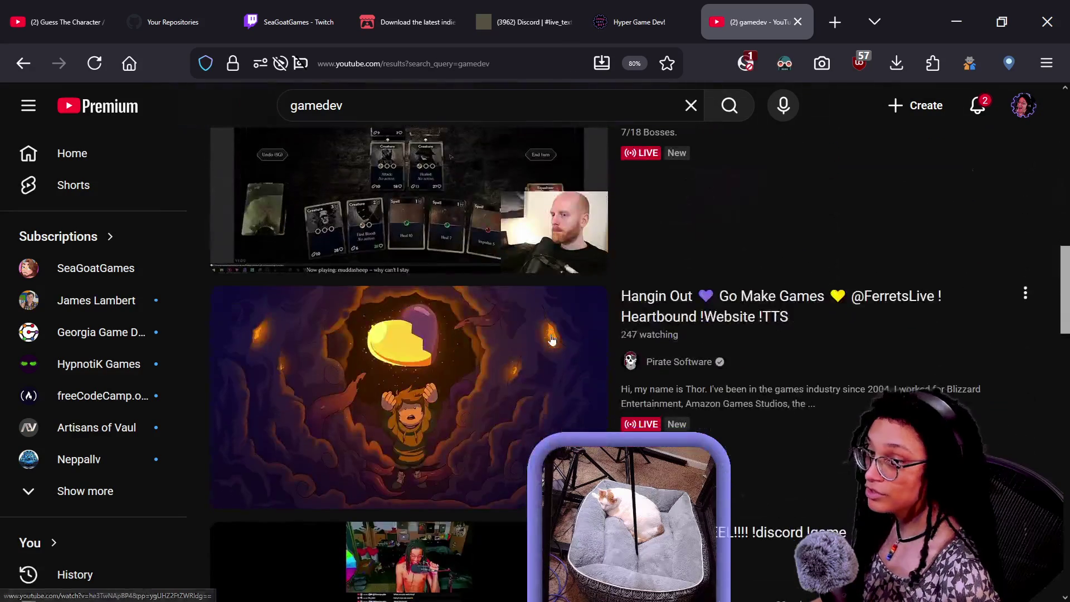
{"action": "left_click_drag", "start_coordinate": [1062, 288], "coordinate": [1061, 269]}
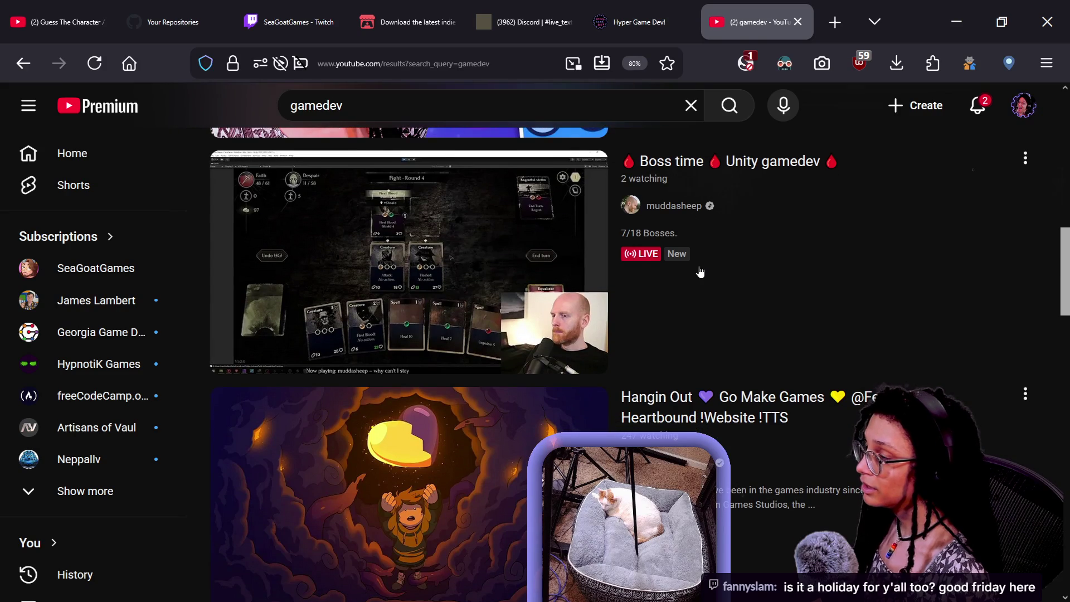
{"action": "mouse_move", "coordinate": [507, 278]}
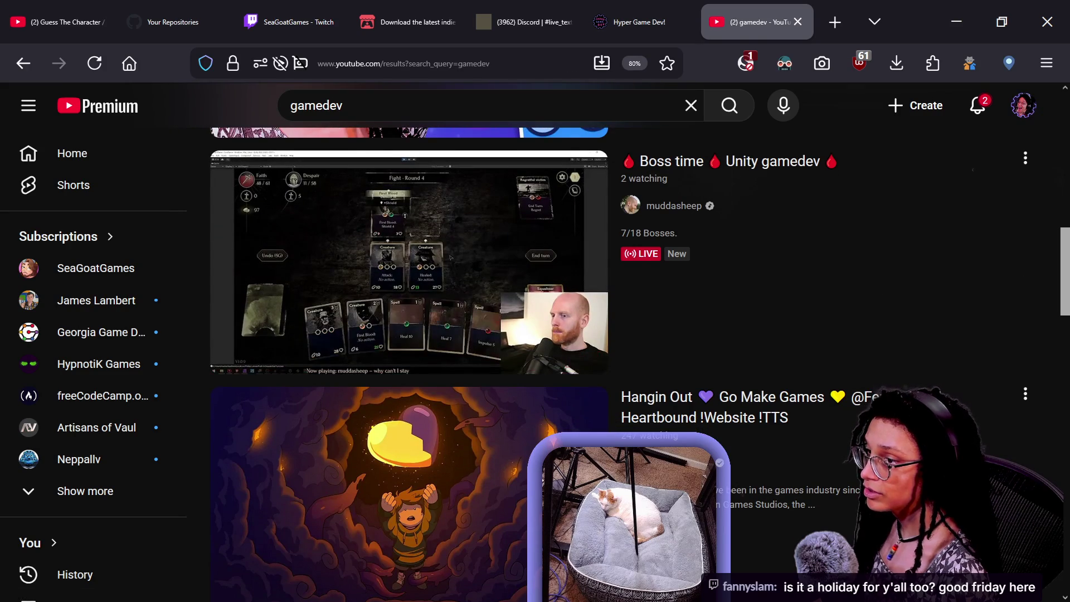
{"action": "left_click_drag", "start_coordinate": [1057, 288], "coordinate": [1031, 445]}
{"action": "mouse_move", "coordinate": [824, 329]}
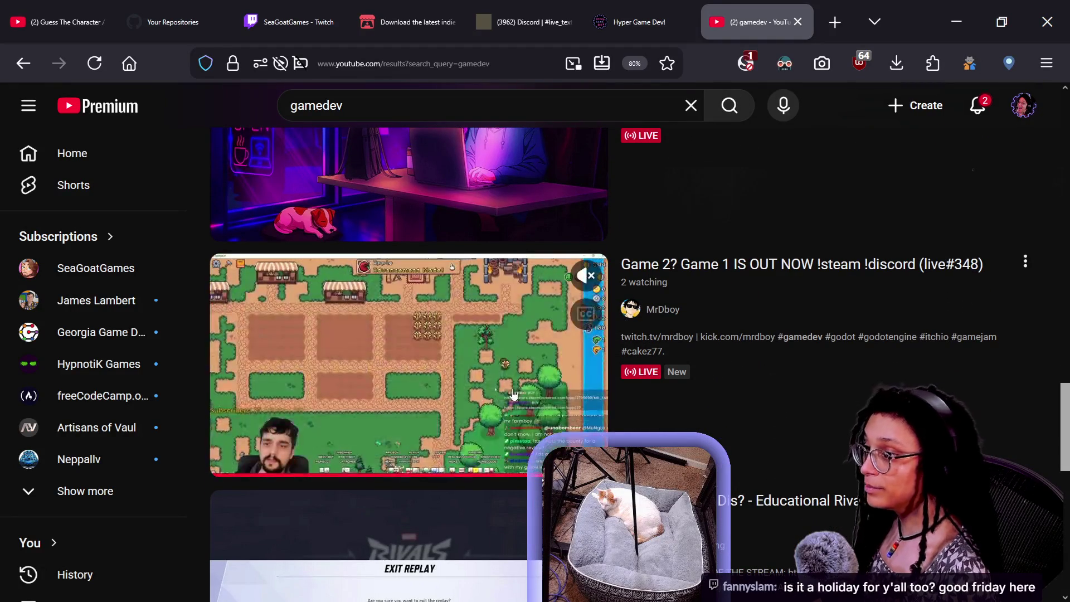
{"action": "mouse_move", "coordinate": [1062, 430]}
{"action": "left_mouse_down"}
{"action": "mouse_move", "coordinate": [1061, 490]}
{"action": "mouse_move", "coordinate": [1064, 162]}
{"action": "mouse_move", "coordinate": [1037, 146]}
{"action": "mouse_move", "coordinate": [1038, 113]}
{"action": "mouse_move", "coordinate": [1038, 161]}
{"action": "left_mouse_up"}
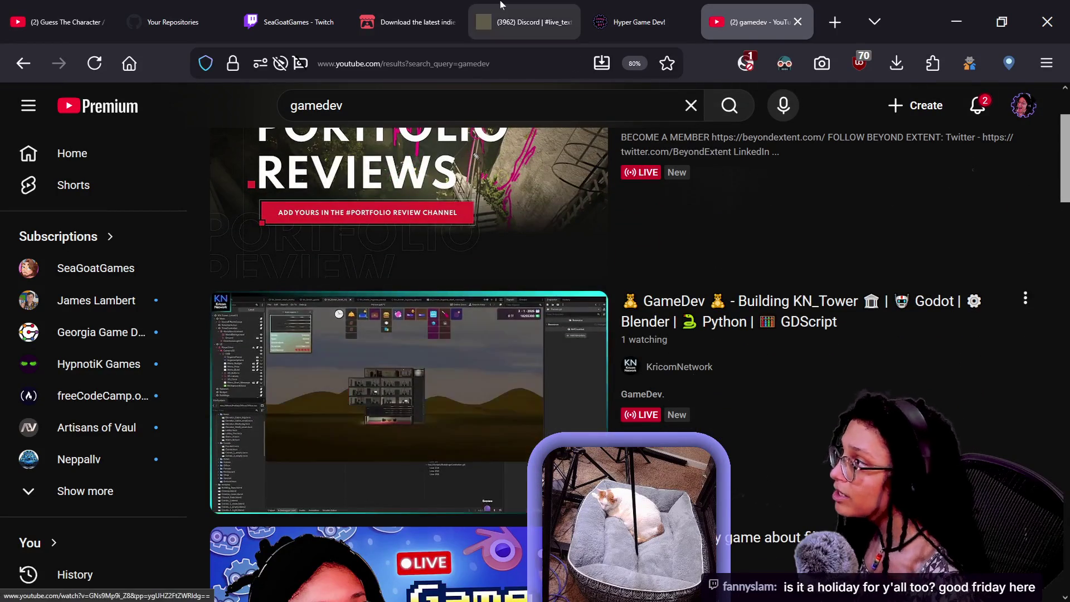
{"action": "left_click", "coordinate": [221, 8]}
{"action": "left_click", "coordinate": [290, 22]}
Search Twitch channels for 'kricom network'
{"action": "left_click", "coordinate": [480, 106]}
{"action": "type", "text": "t"}
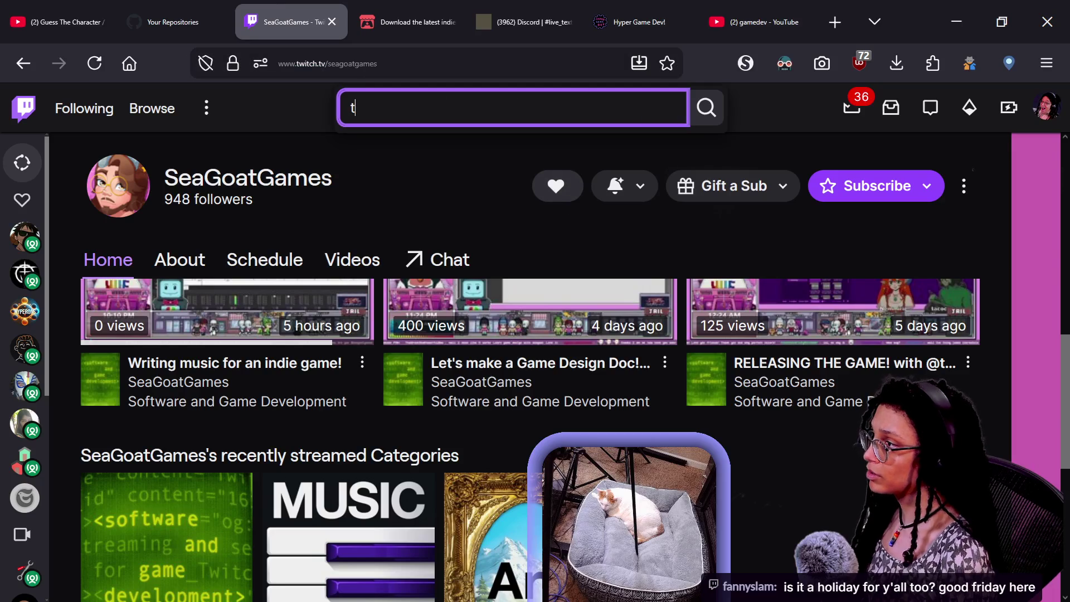
{"action": "key", "text": "BackSpace"}
{"action": "type", "text": "kricom ne"}
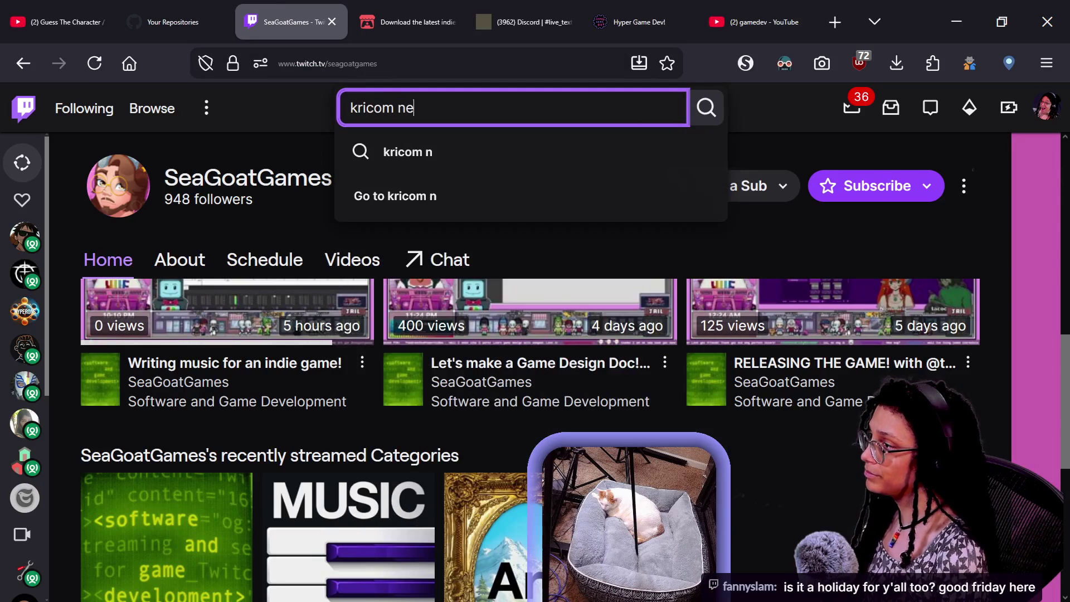
{"action": "type", "text": "twork"}
{"action": "key", "text": "Return"}
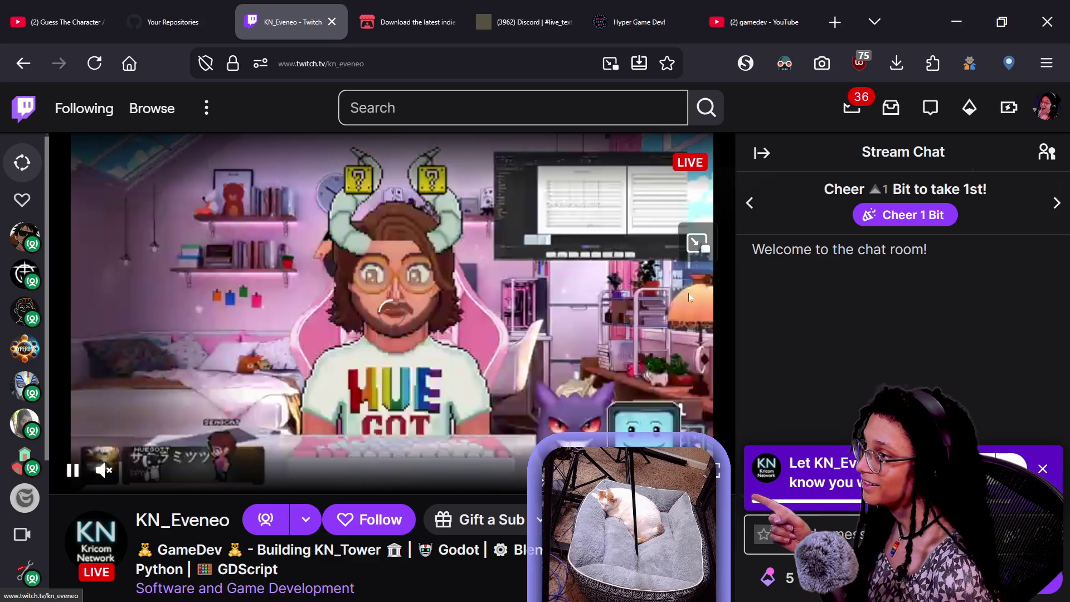
Check the NoScript site permissions list for the page, then close it
{"action": "left_click", "coordinate": [746, 63]}
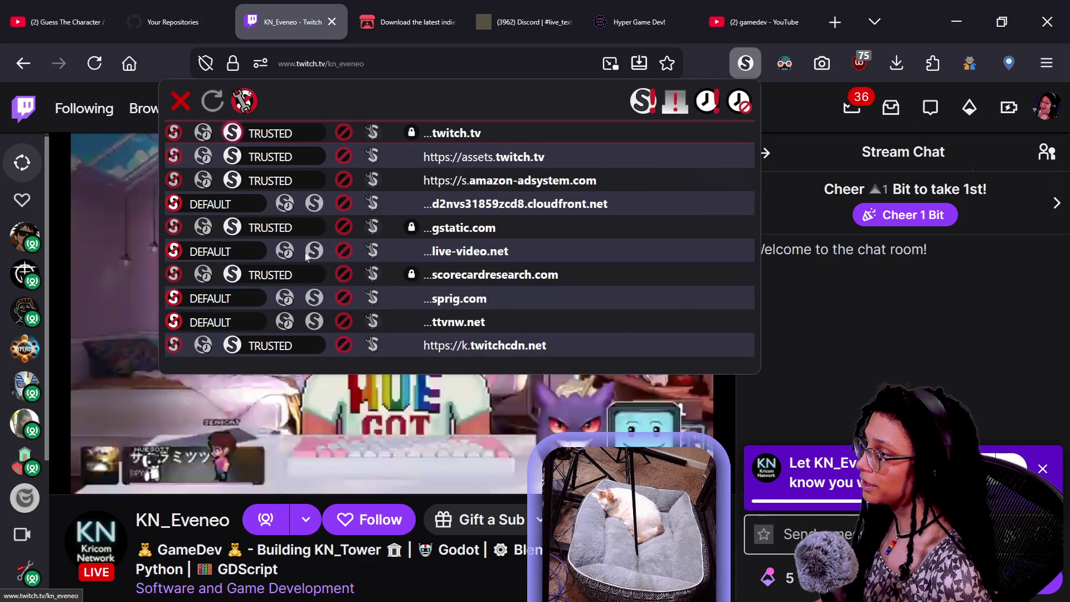
{"action": "key", "text": "Escape"}
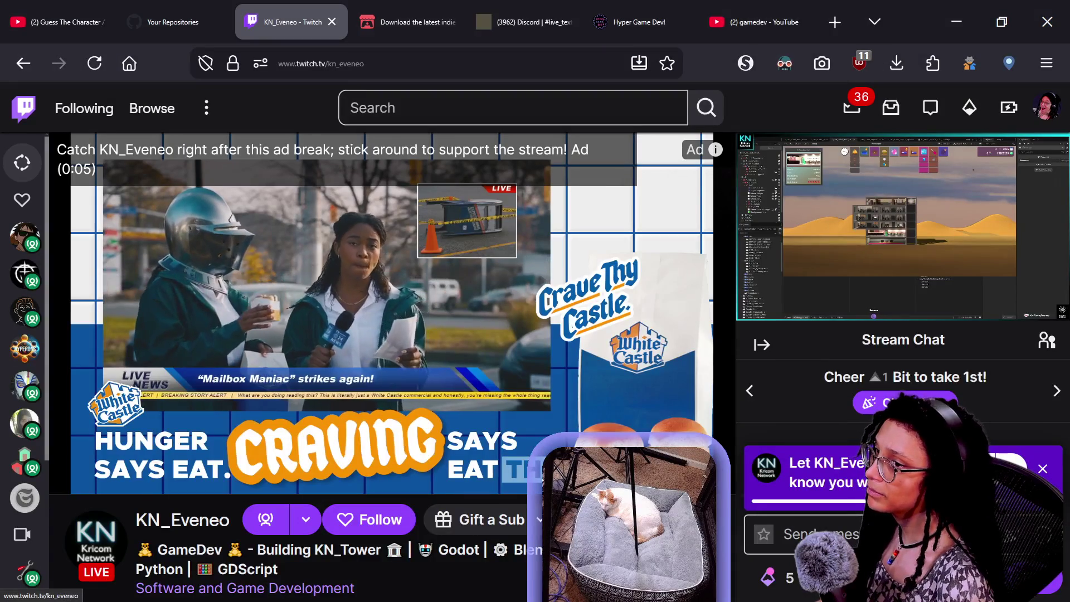
{"action": "mouse_move", "coordinate": [380, 346]}
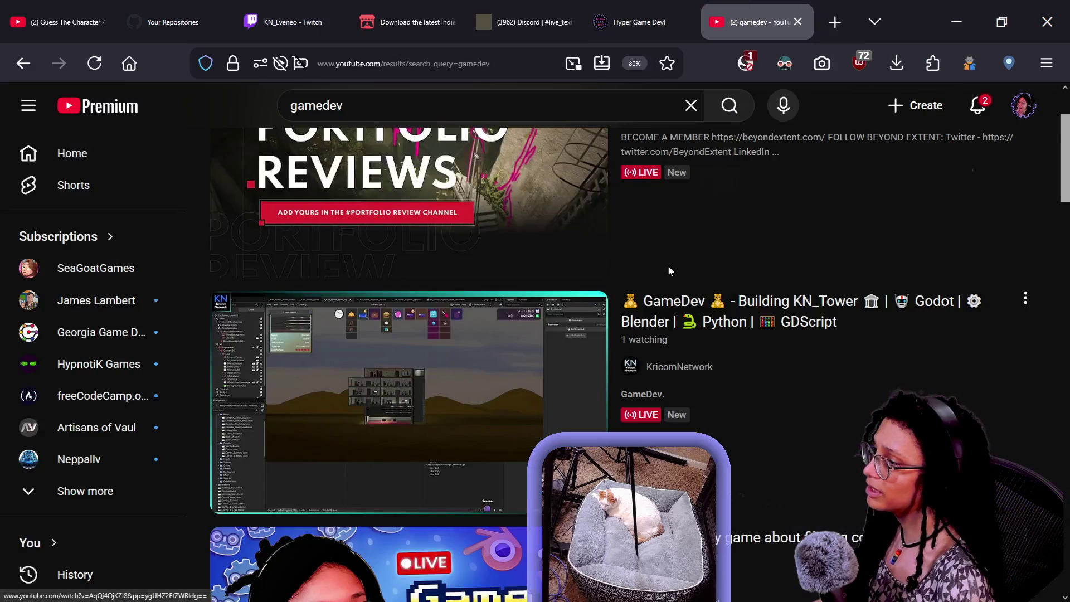
{"action": "mouse_move", "coordinate": [510, 385]}
{"action": "scroll", "coordinate": [511, 386], "scroll_direction": "up", "scroll_amount": 2}
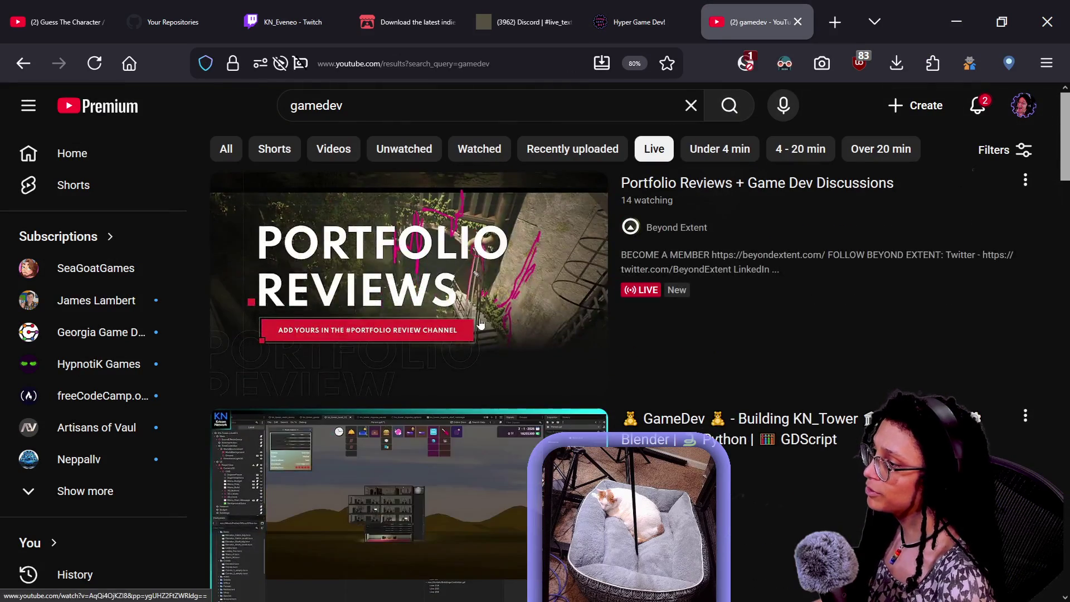
{"action": "mouse_move", "coordinate": [479, 323]}
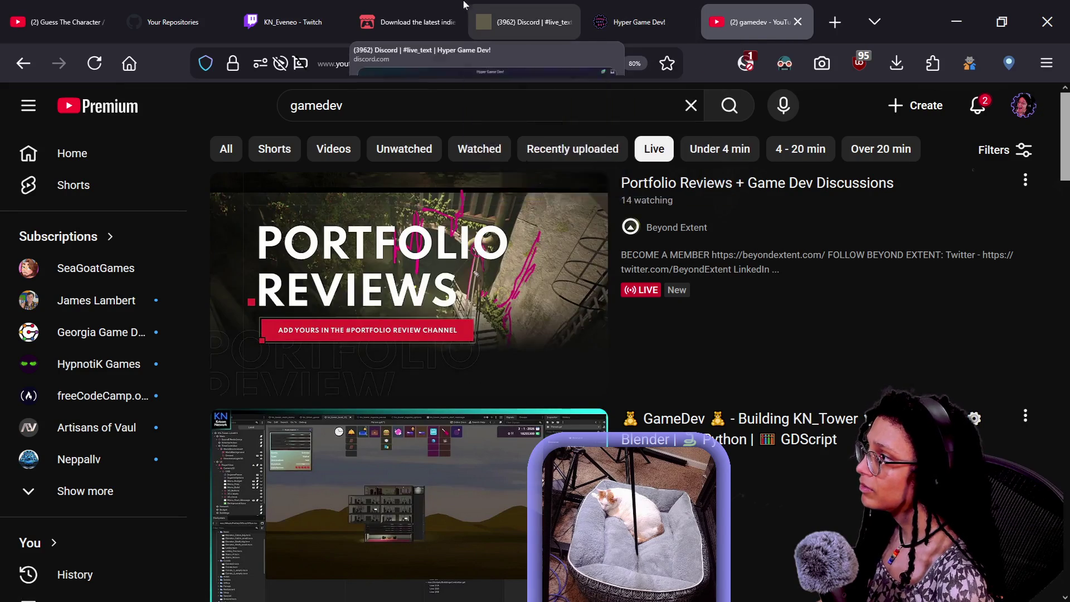
{"action": "left_click", "coordinate": [290, 23]}
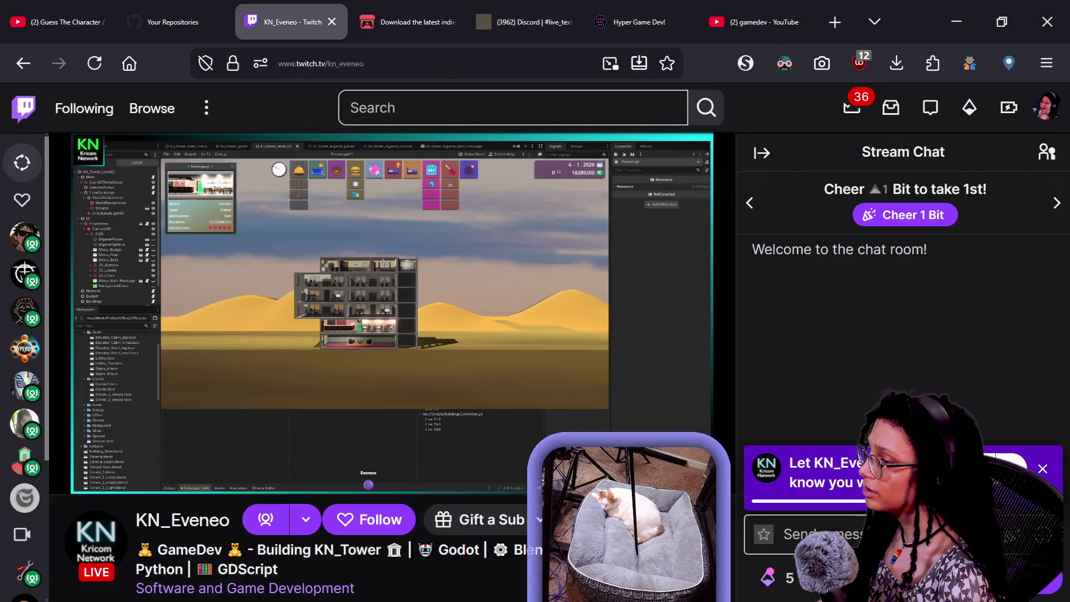
Follow the KN_Eveneo channel and duplicate its stream tab
{"action": "left_click", "coordinate": [367, 518]}
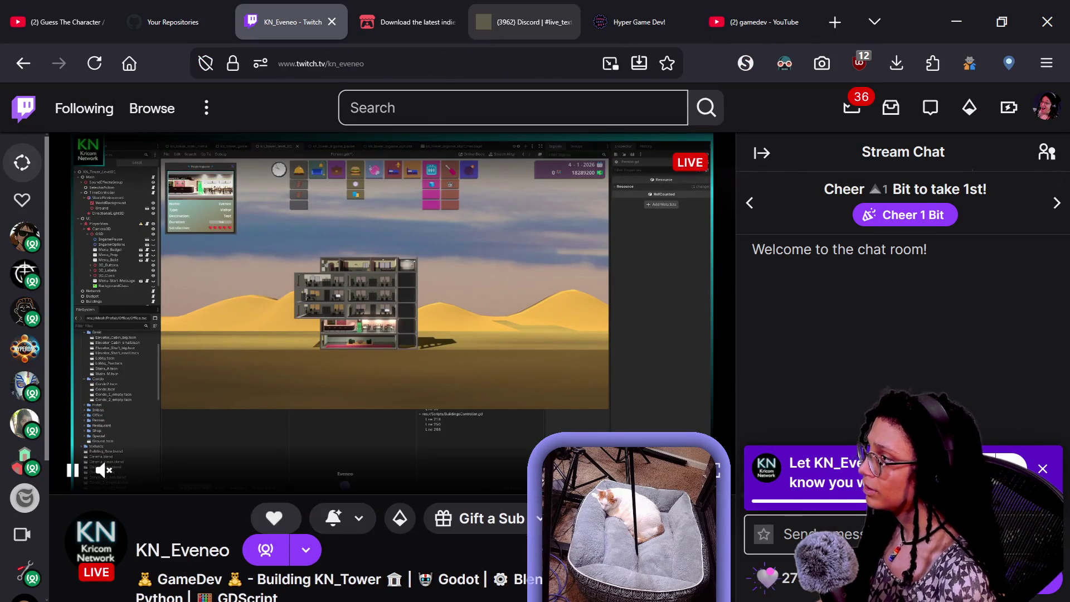
{"action": "left_click", "coordinate": [502, 107]}
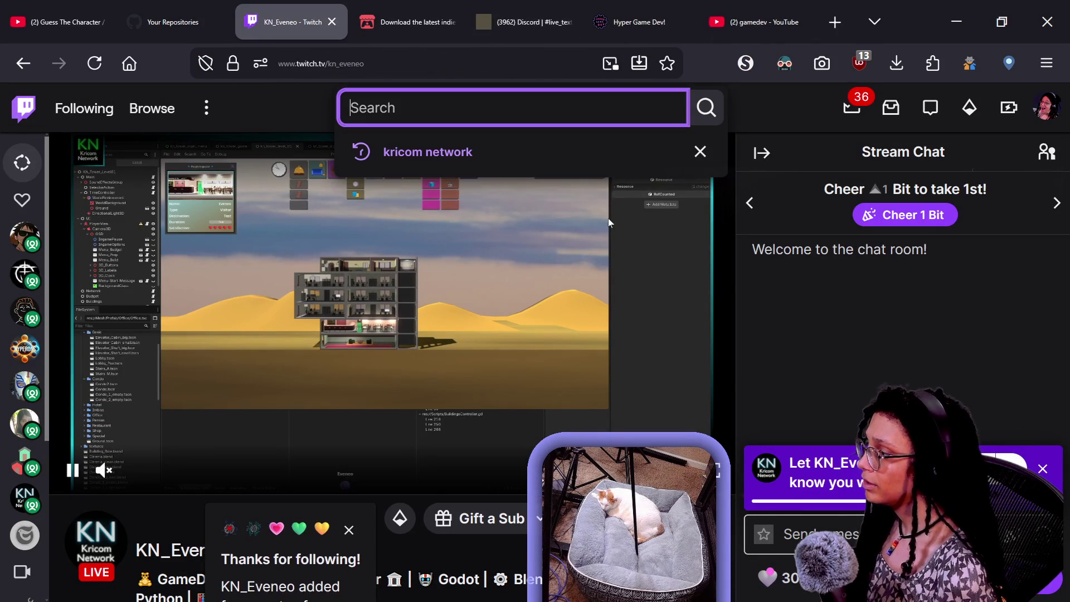
{"action": "right_click", "coordinate": [316, 27]}
{"action": "left_click", "coordinate": [362, 151]}
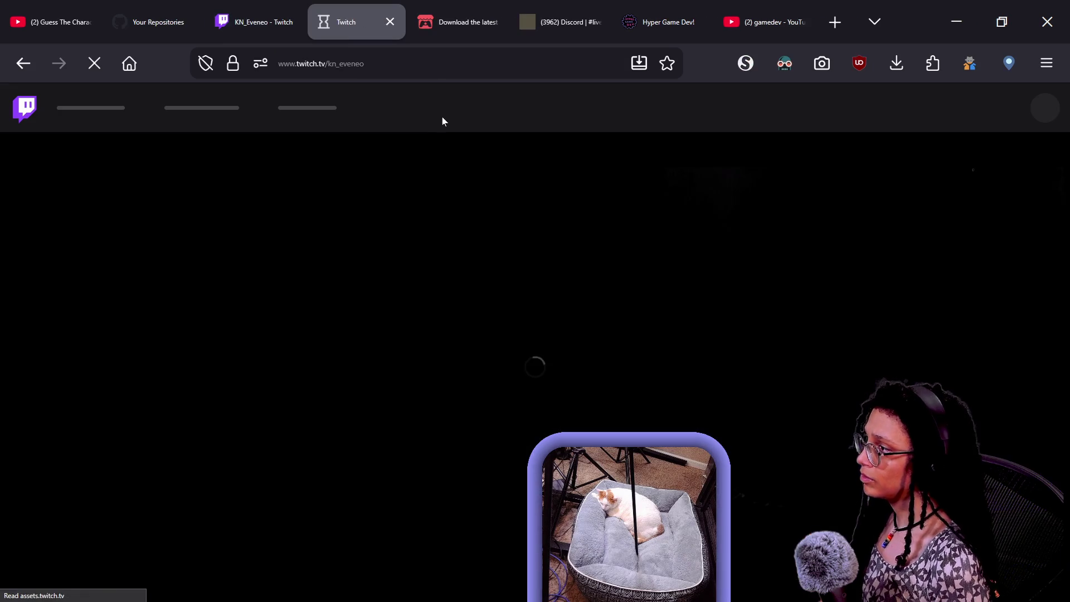
Search Twitch for 'beyonextent', then open a blank tab and return to the gamedev results
{"action": "type", "text": "veyo"}
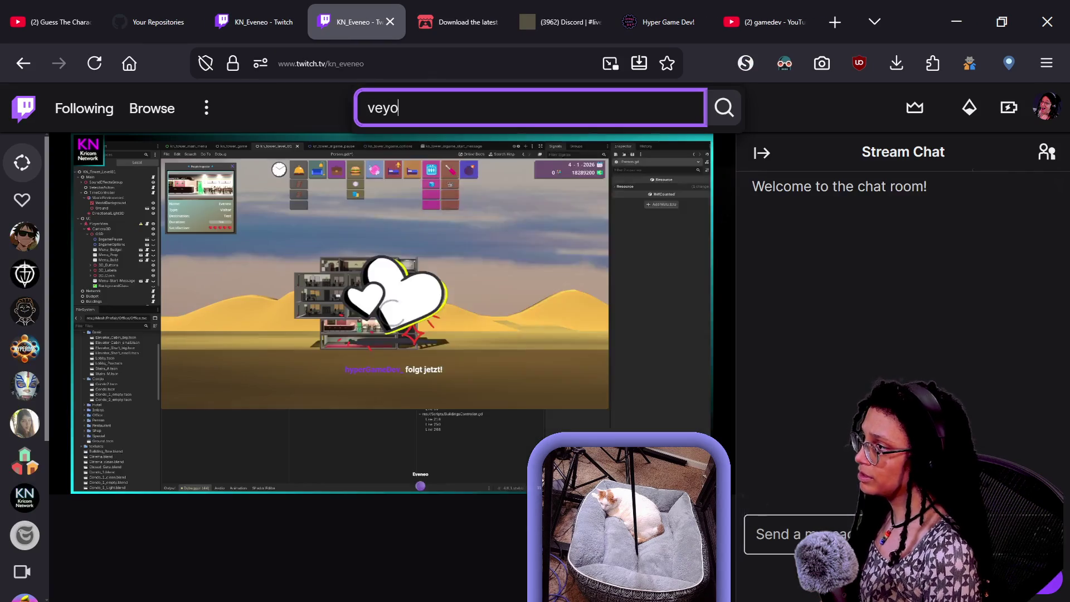
{"action": "key", "text": "BackSpace"}
{"action": "key", "text": "BackSpace"}
{"action": "key", "text": "BackSpace"}
{"action": "type", "text": "beyond"}
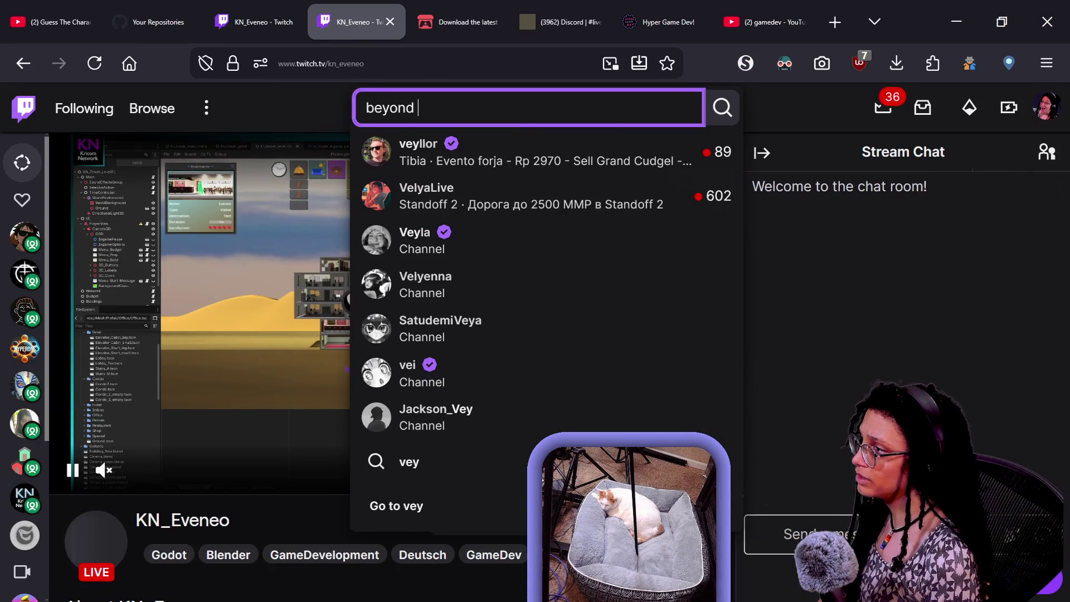
{"action": "type", "text": "extent"}
{"action": "key", "text": "Return"}
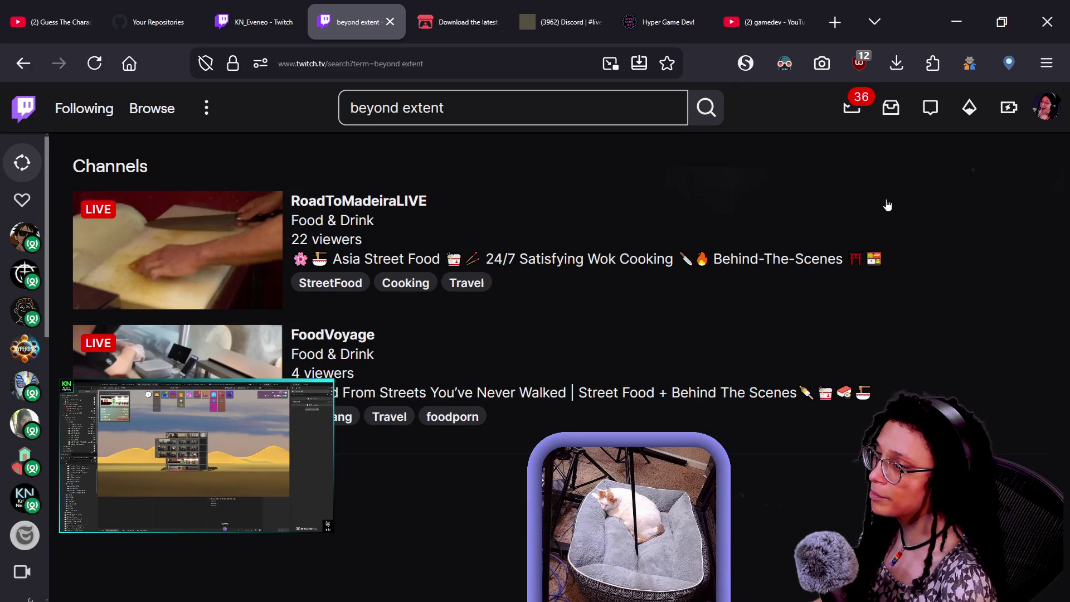
{"action": "left_click_drag", "start_coordinate": [366, 108], "coordinate": [445, 108]}
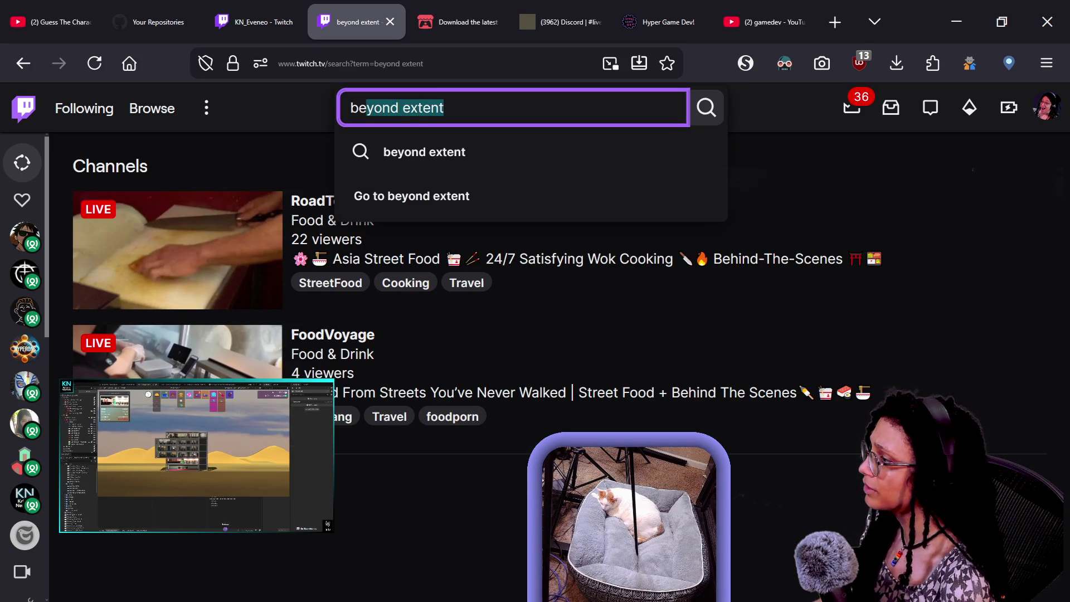
{"action": "key", "text": "ctrl+t"}
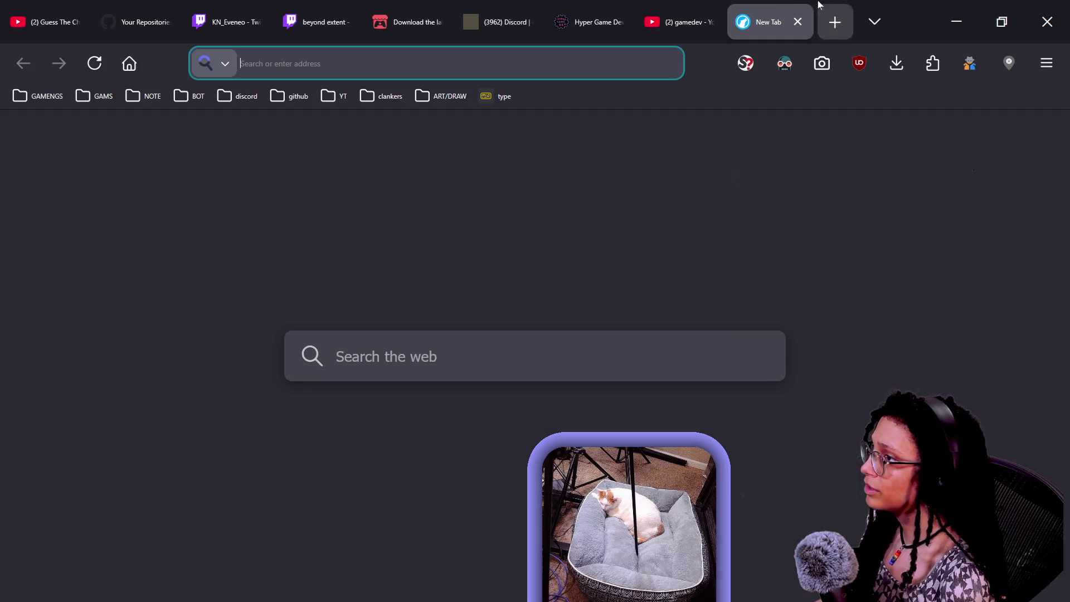
{"action": "left_click", "coordinate": [677, 4]}
Open 'Making Games, Trails Of Sky Inspired TTRPG' from the gamedev results in a new tab and switch to it
{"action": "scroll", "coordinate": [693, 320], "scroll_direction": "down", "scroll_amount": 10}
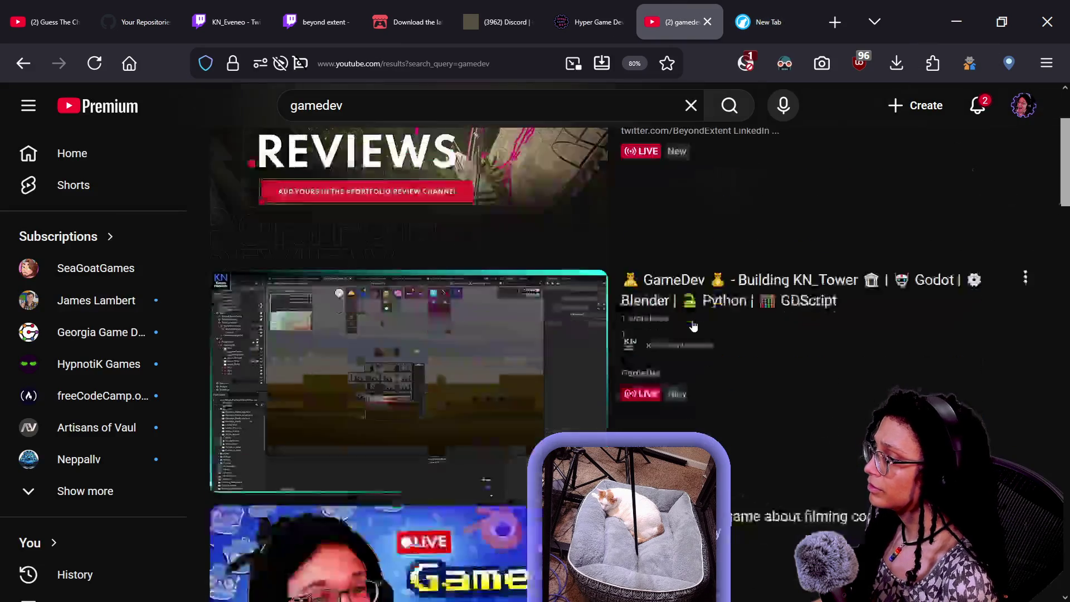
{"action": "scroll", "coordinate": [627, 349], "scroll_direction": "down", "scroll_amount": 9}
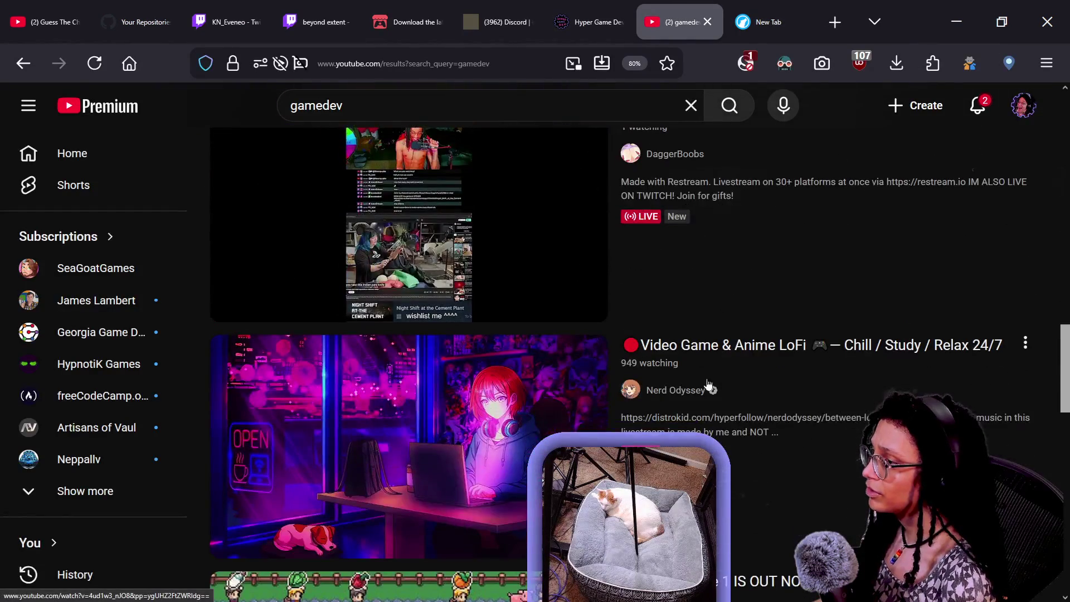
{"action": "scroll", "coordinate": [697, 383], "scroll_direction": "down", "scroll_amount": 6}
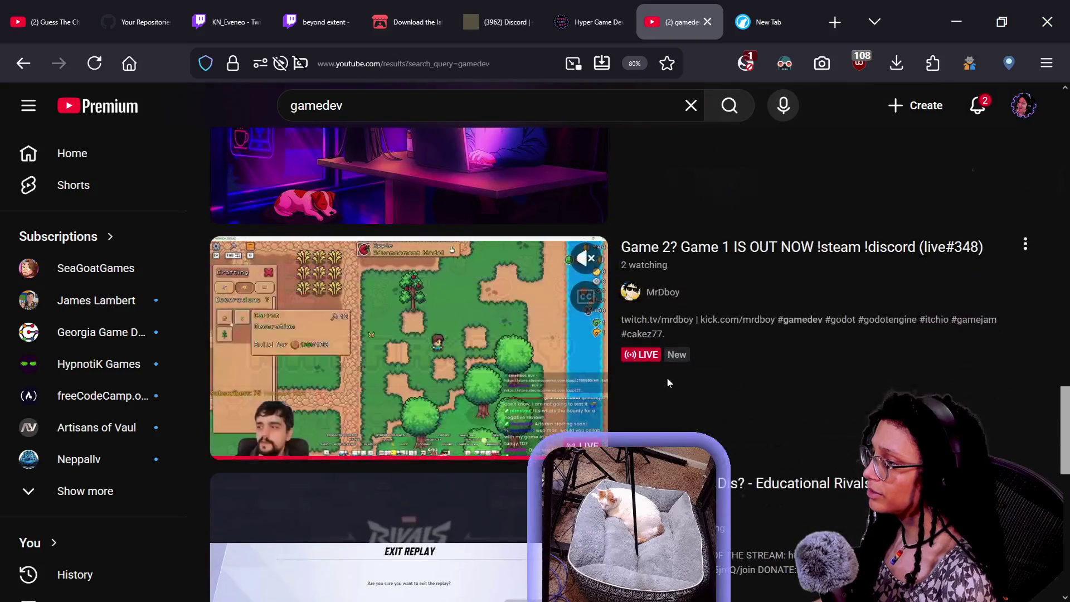
{"action": "scroll", "coordinate": [668, 383], "scroll_direction": "down", "scroll_amount": 8}
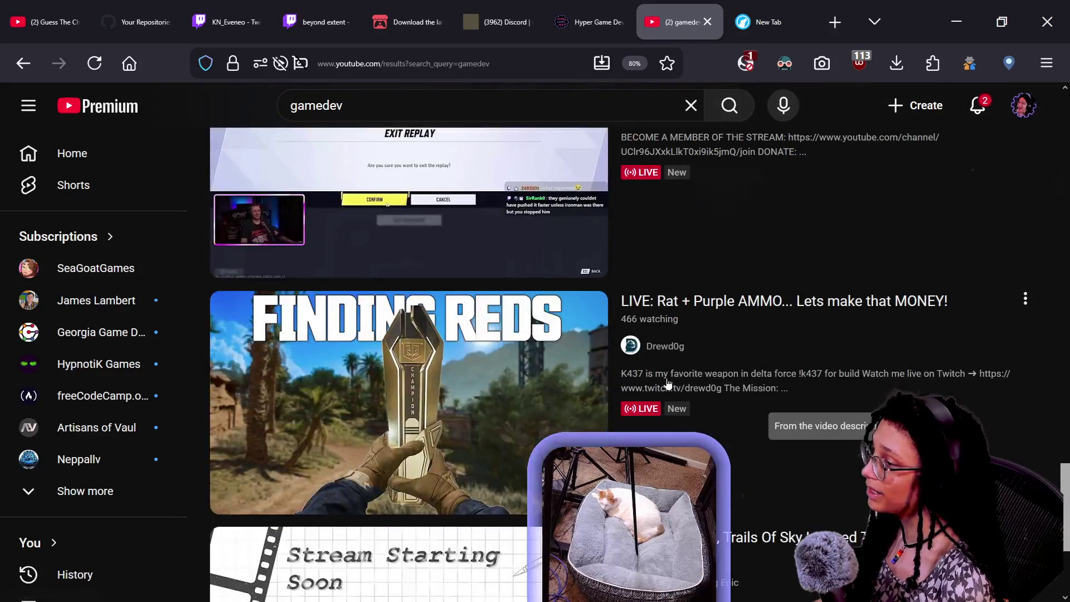
{"action": "scroll", "coordinate": [692, 386], "scroll_direction": "down", "scroll_amount": 3}
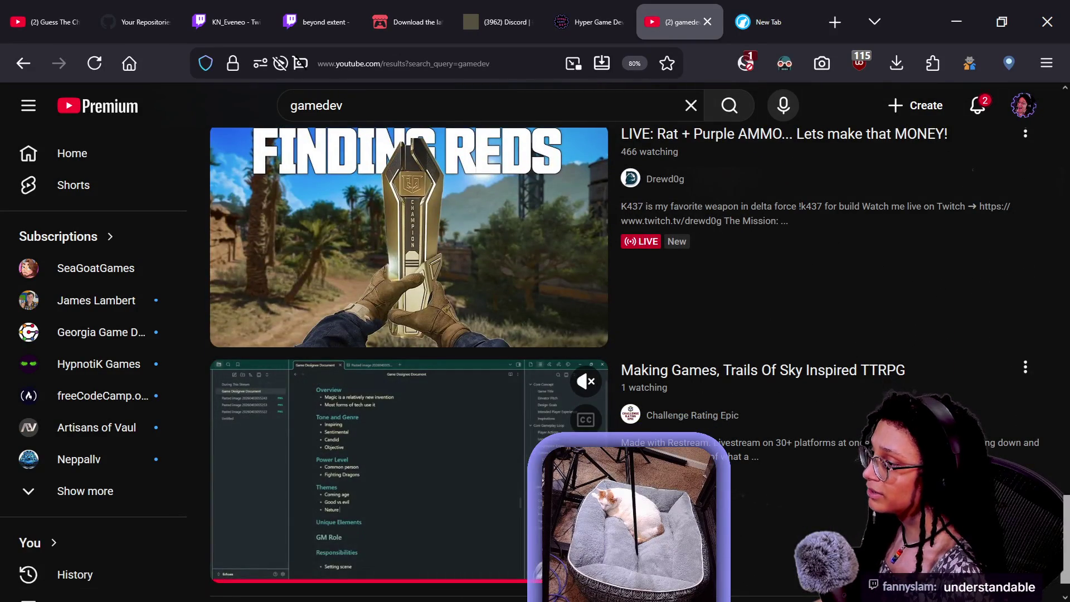
{"action": "scroll", "coordinate": [638, 339], "scroll_direction": "down", "scroll_amount": 1}
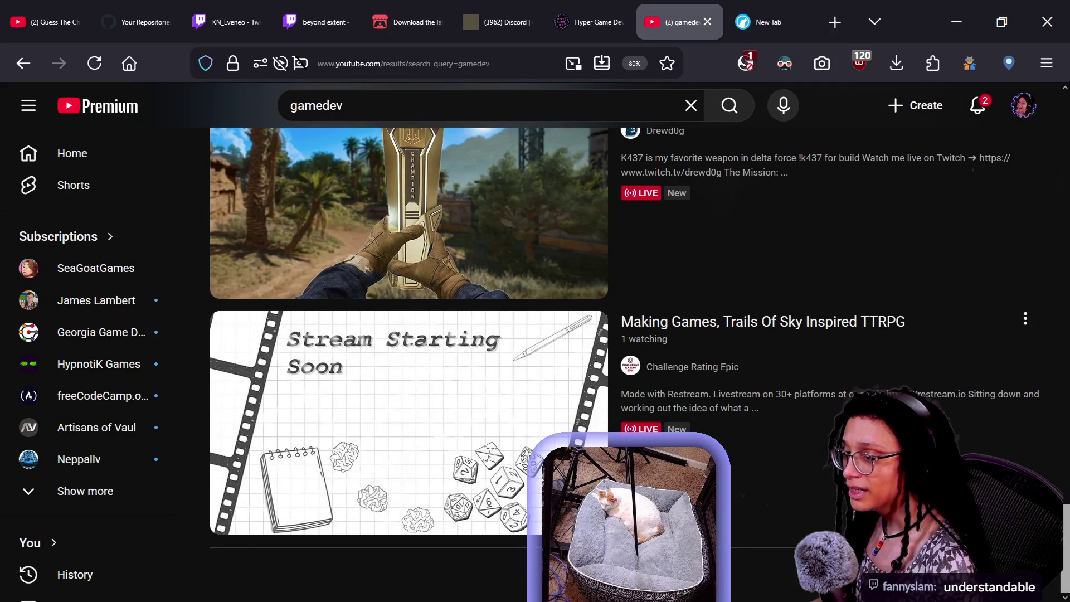
{"action": "mouse_move", "coordinate": [663, 231]}
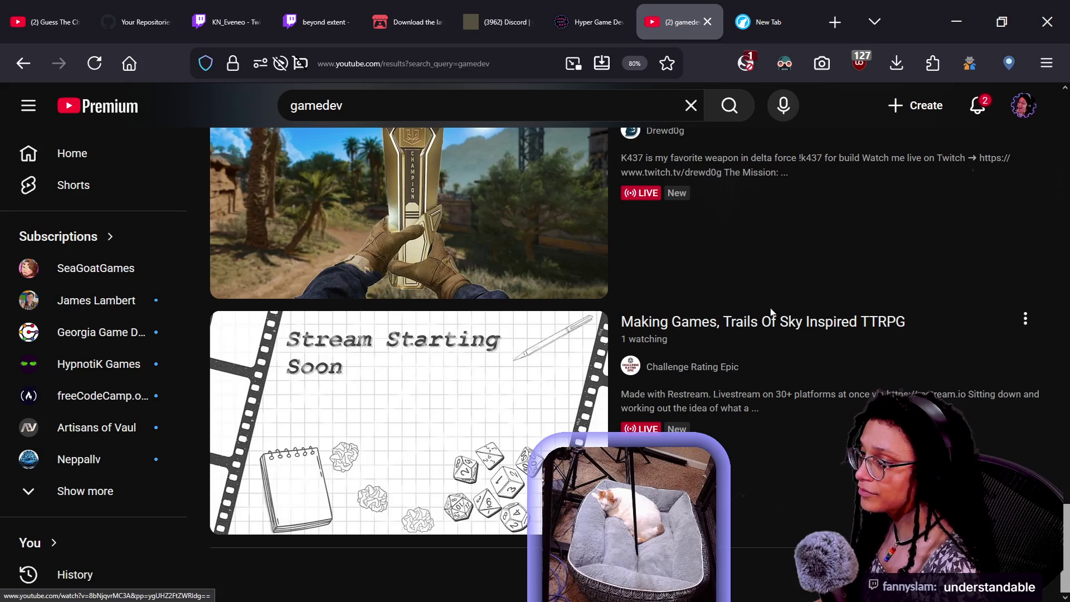
{"action": "right_click", "coordinate": [749, 316]}
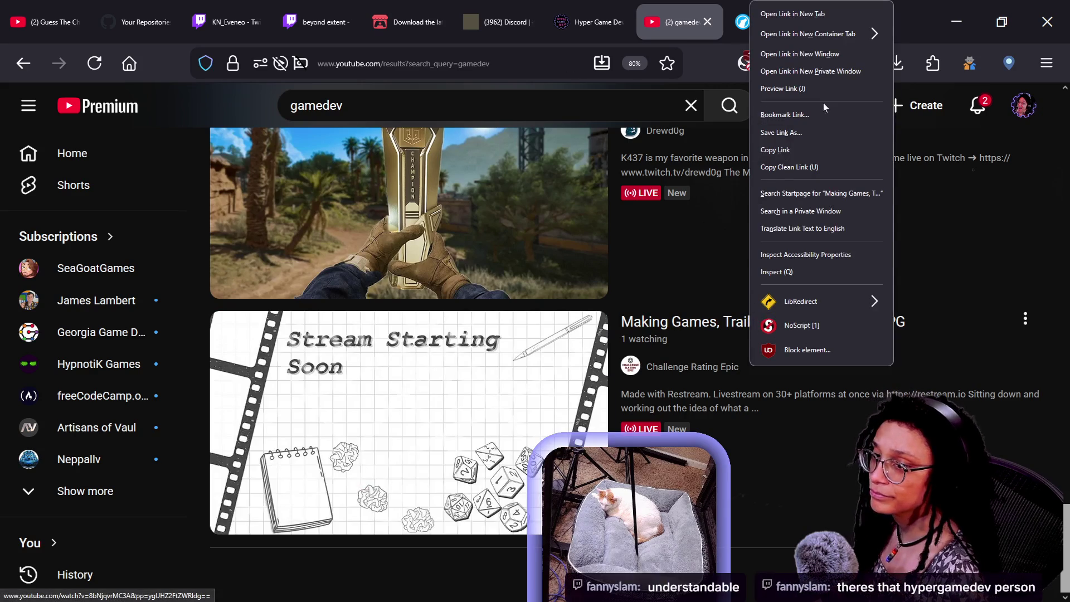
{"action": "left_click", "coordinate": [802, 13]}
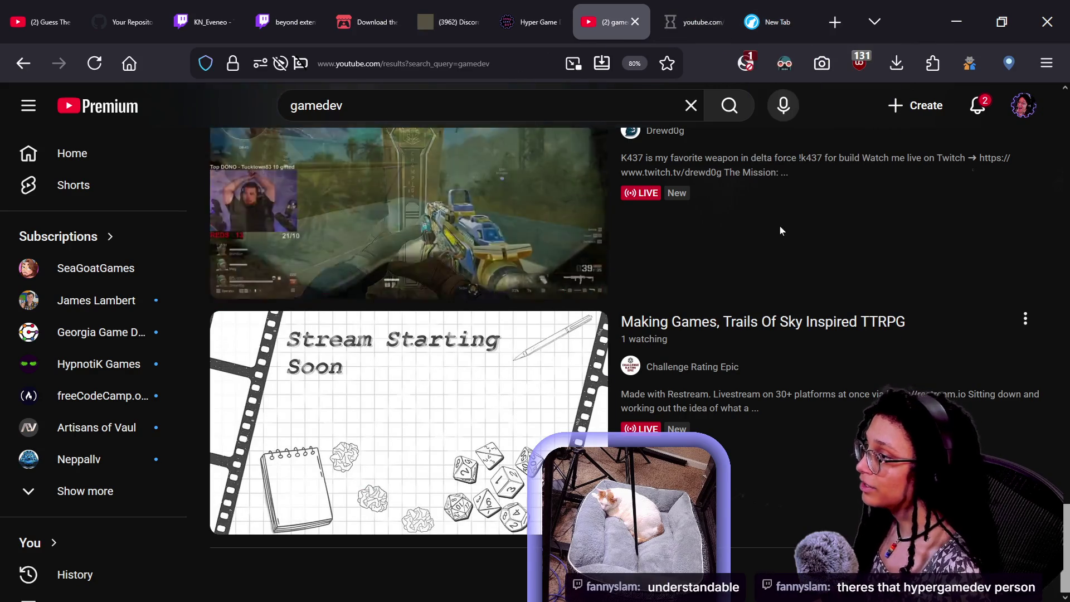
{"action": "scroll", "coordinate": [780, 225], "scroll_direction": "down", "scroll_amount": 8}
{"action": "scroll", "coordinate": [780, 226], "scroll_direction": "down", "scroll_amount": 15}
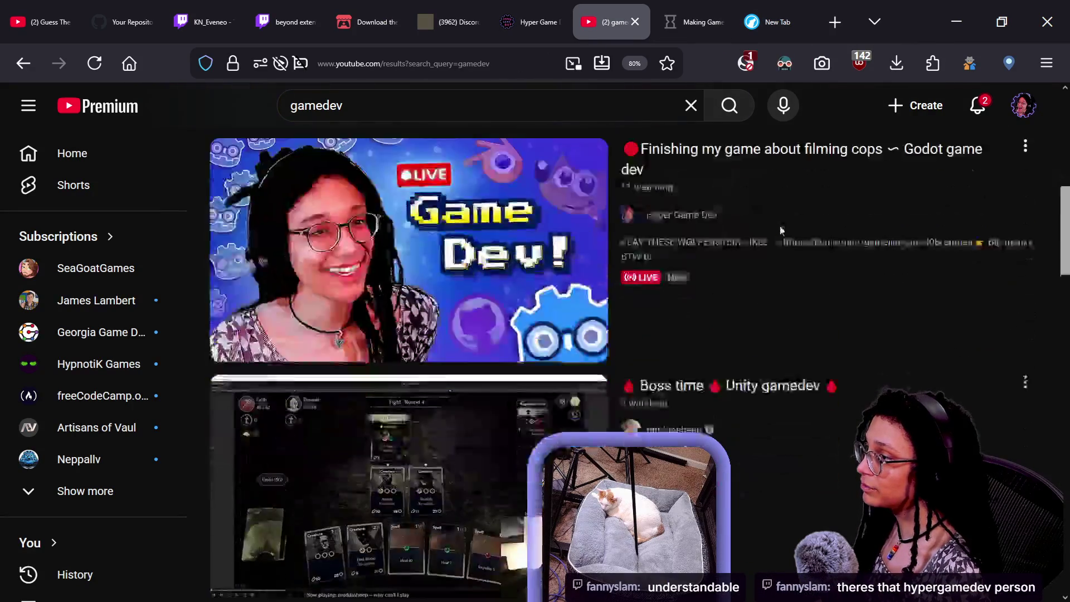
{"action": "scroll", "coordinate": [779, 229], "scroll_direction": "down", "scroll_amount": 8}
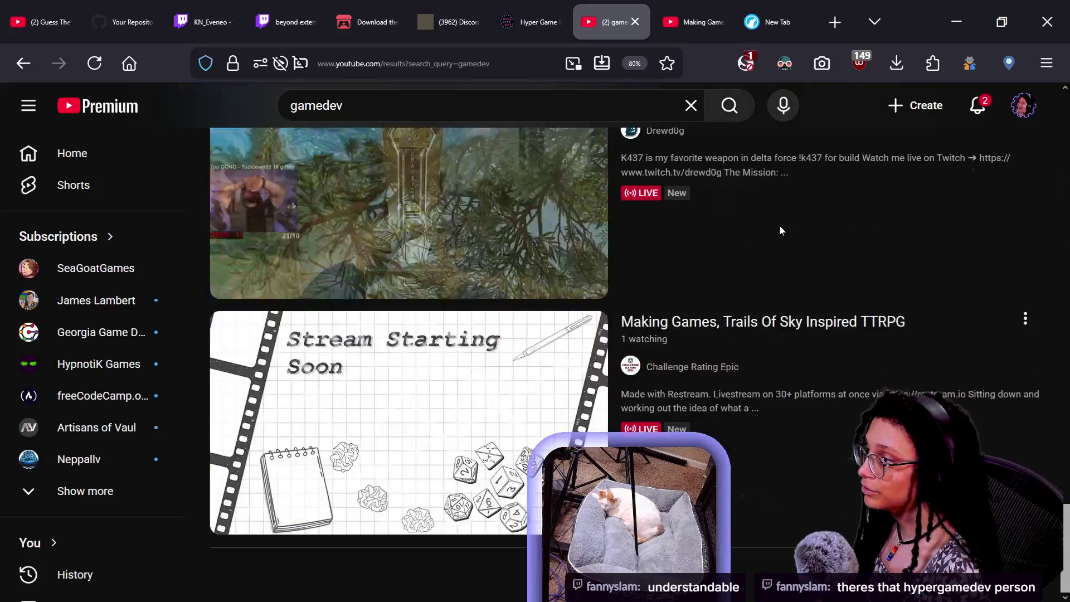
{"action": "scroll", "coordinate": [780, 229], "scroll_direction": "up", "scroll_amount": 2}
{"action": "key", "text": "ctrl+Tab"}
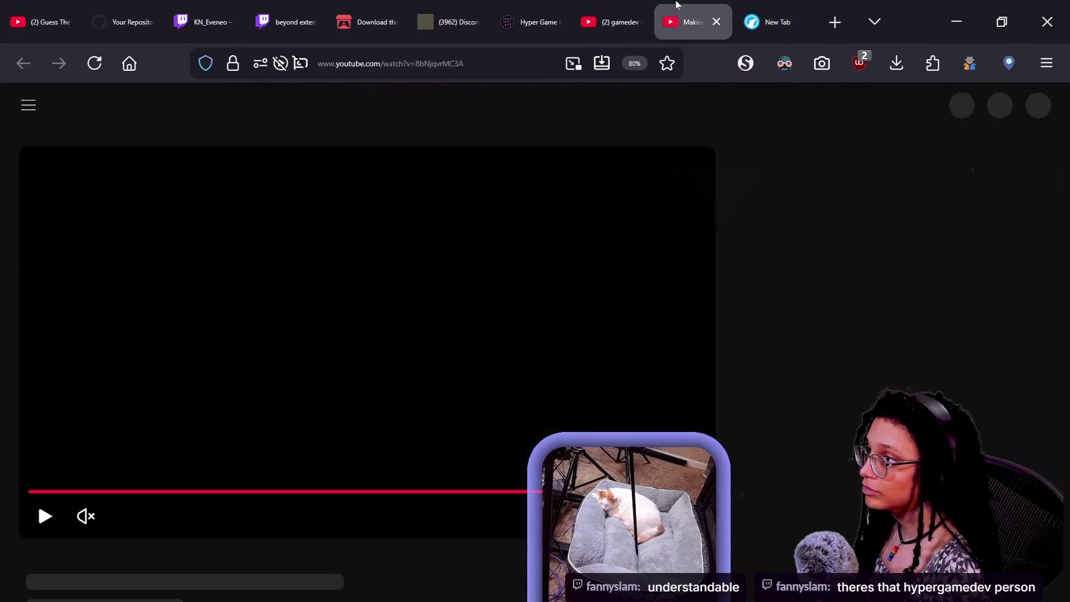
Play the livestream unmuted and expand its full description
{"action": "scroll", "coordinate": [576, 360], "scroll_direction": "down", "scroll_amount": 2}
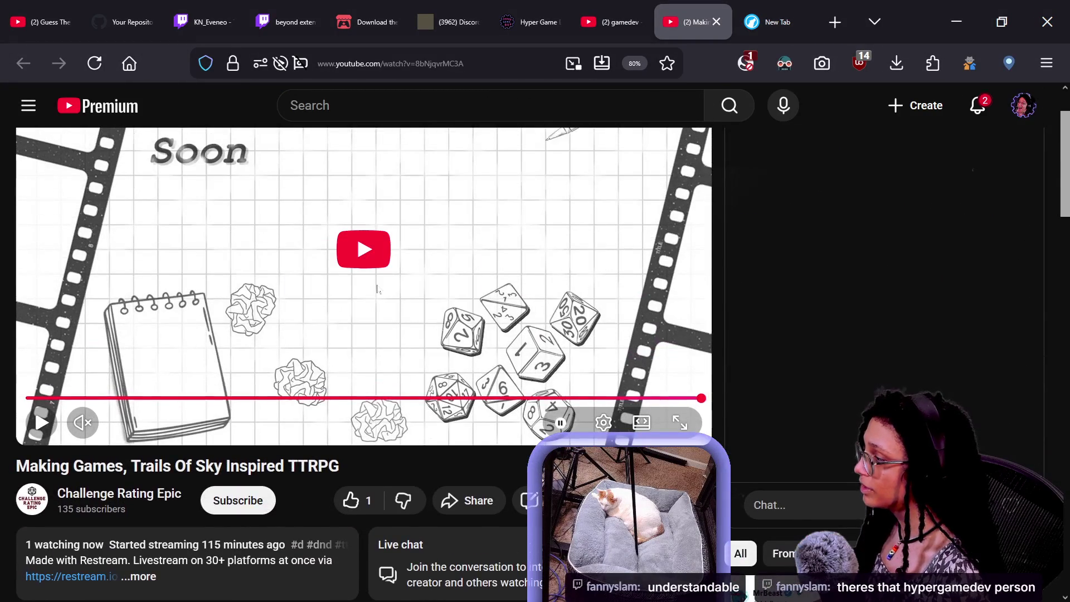
{"action": "left_click", "coordinate": [325, 344]}
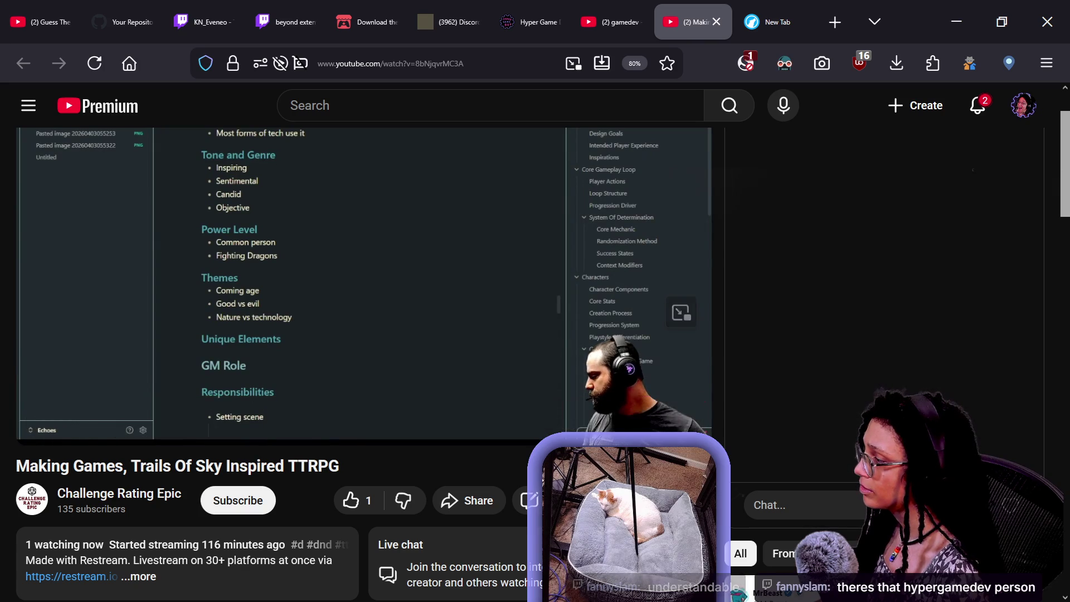
{"action": "scroll", "coordinate": [380, 422], "scroll_direction": "up", "scroll_amount": 2}
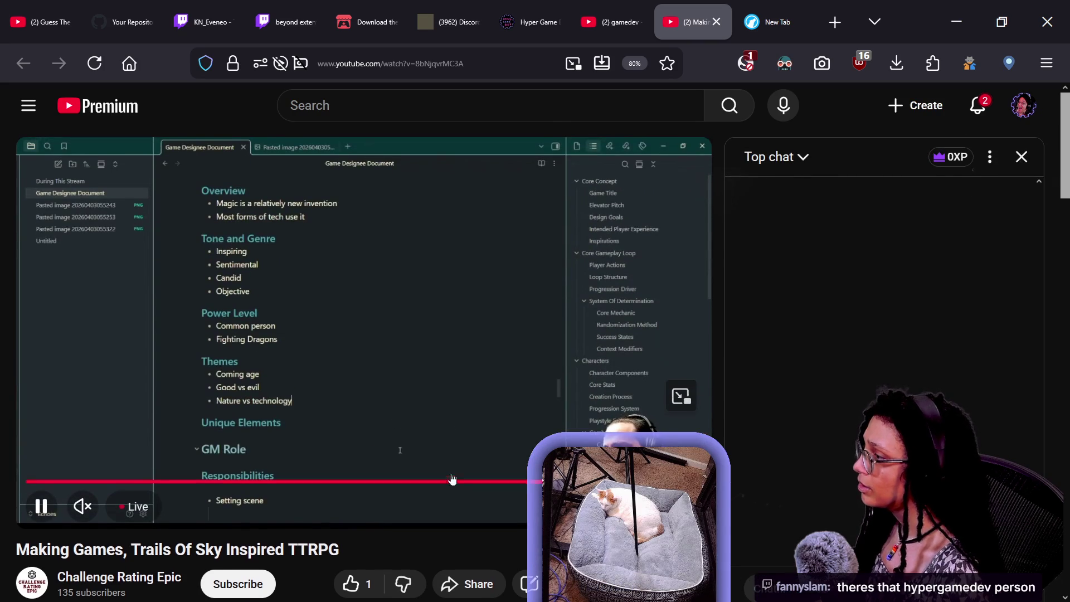
{"action": "scroll", "coordinate": [155, 423], "scroll_direction": "down", "scroll_amount": 3}
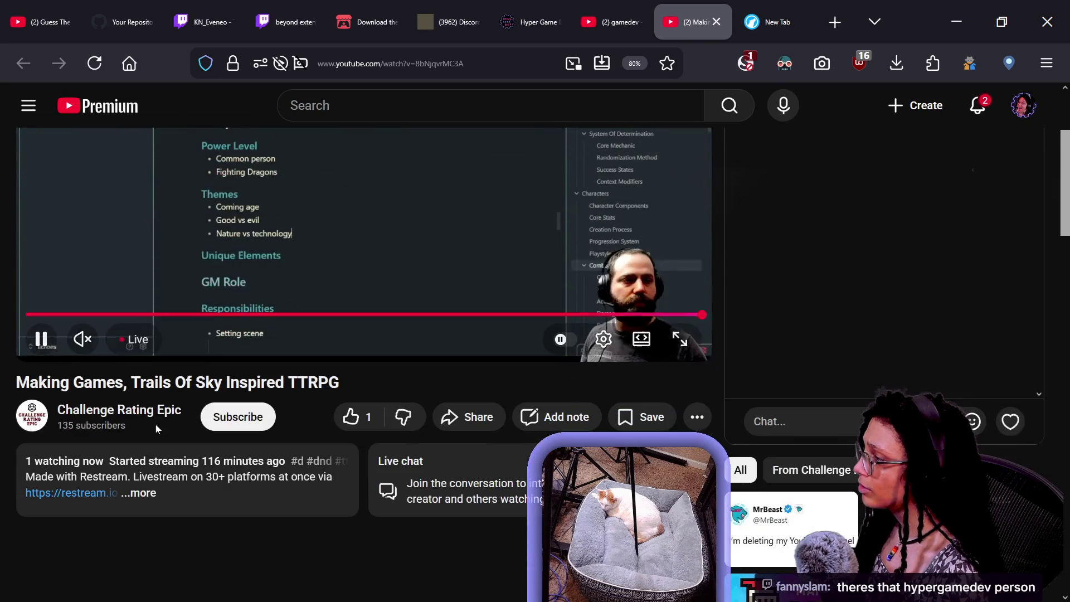
{"action": "left_click", "coordinate": [82, 338]}
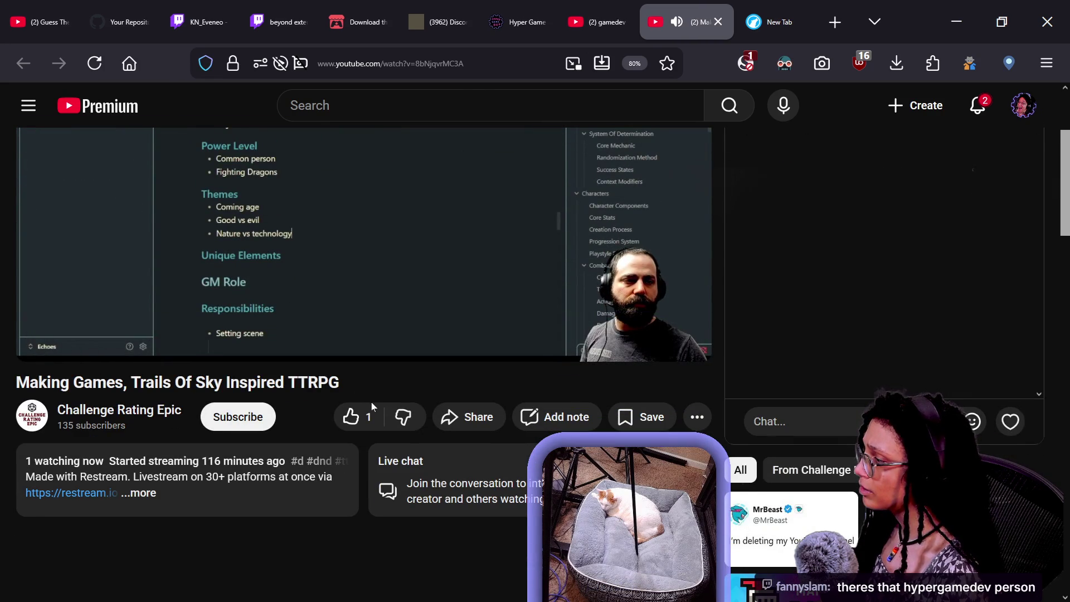
{"action": "left_click", "coordinate": [288, 490]}
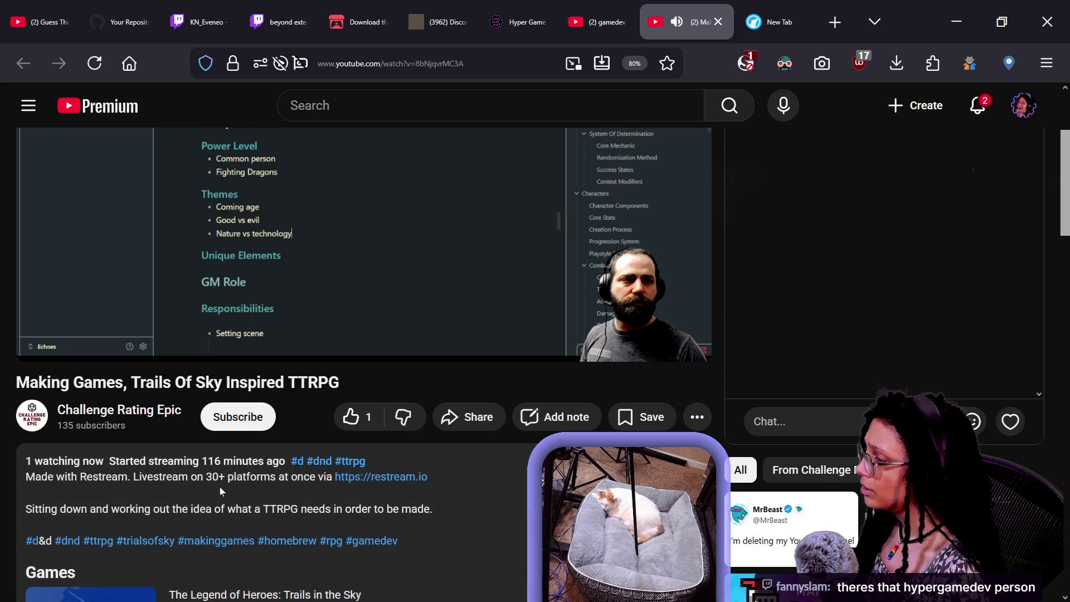
Open the Challenge Rating Epic channel's Videos list in a new tab, then return to the livestream
{"action": "right_click", "coordinate": [132, 410]}
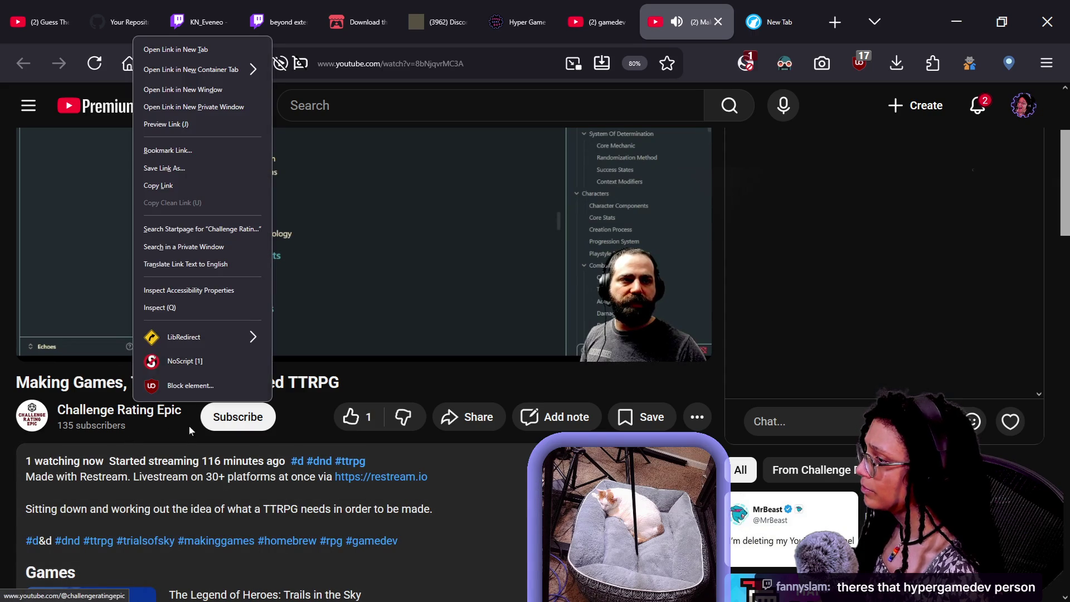
{"action": "left_click", "coordinate": [178, 67]}
{"action": "left_click", "coordinate": [727, 7]}
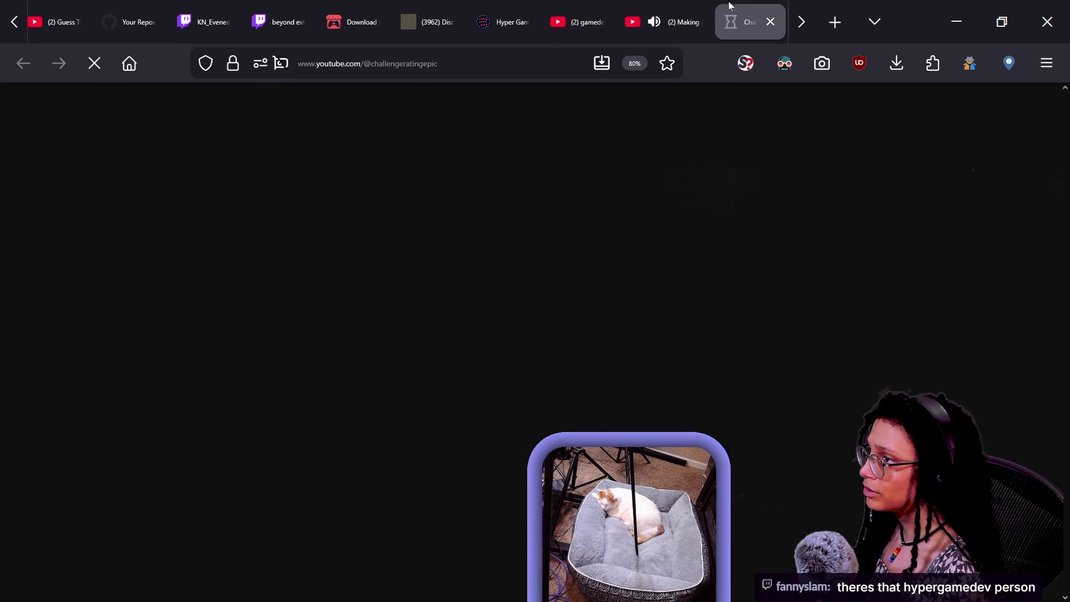
{"action": "scroll", "coordinate": [431, 355], "scroll_direction": "down", "scroll_amount": 3}
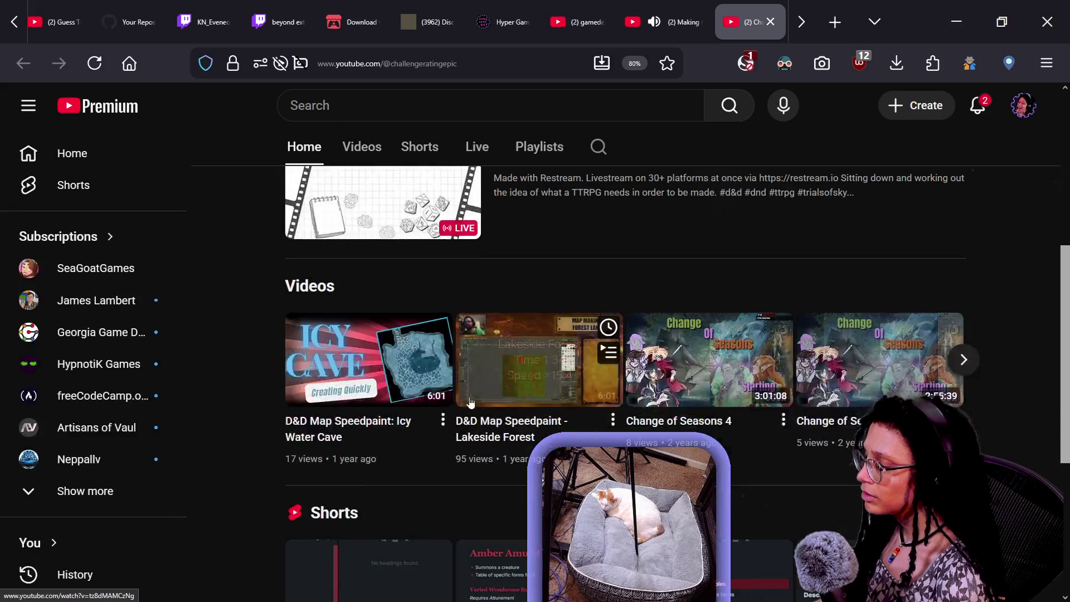
{"action": "scroll", "coordinate": [470, 401], "scroll_direction": "up", "scroll_amount": 5}
{"action": "left_click", "coordinate": [363, 425]}
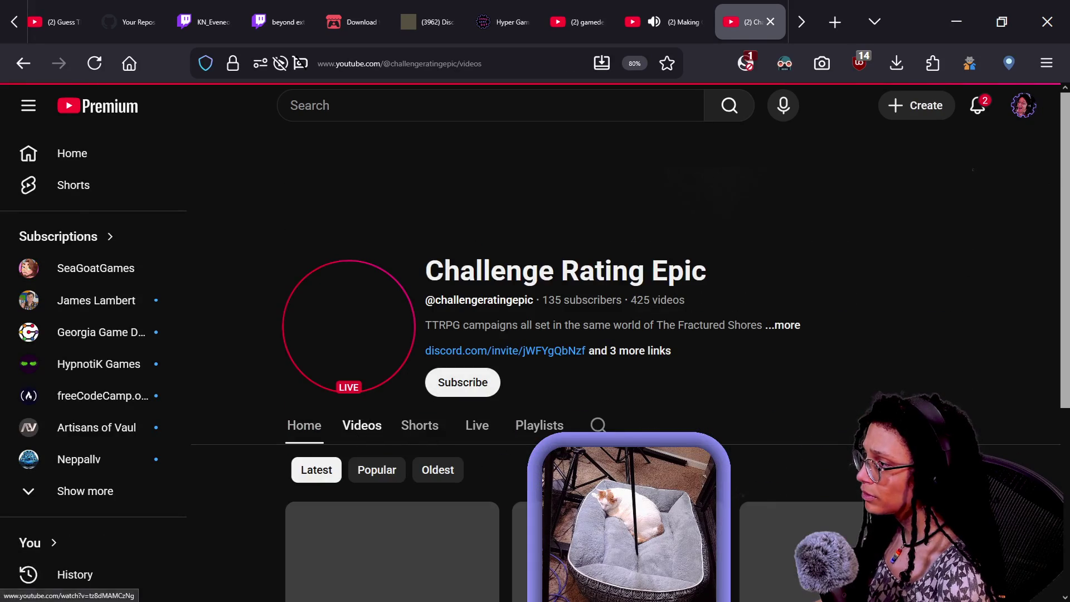
{"action": "scroll", "coordinate": [705, 293], "scroll_direction": "down", "scroll_amount": 5}
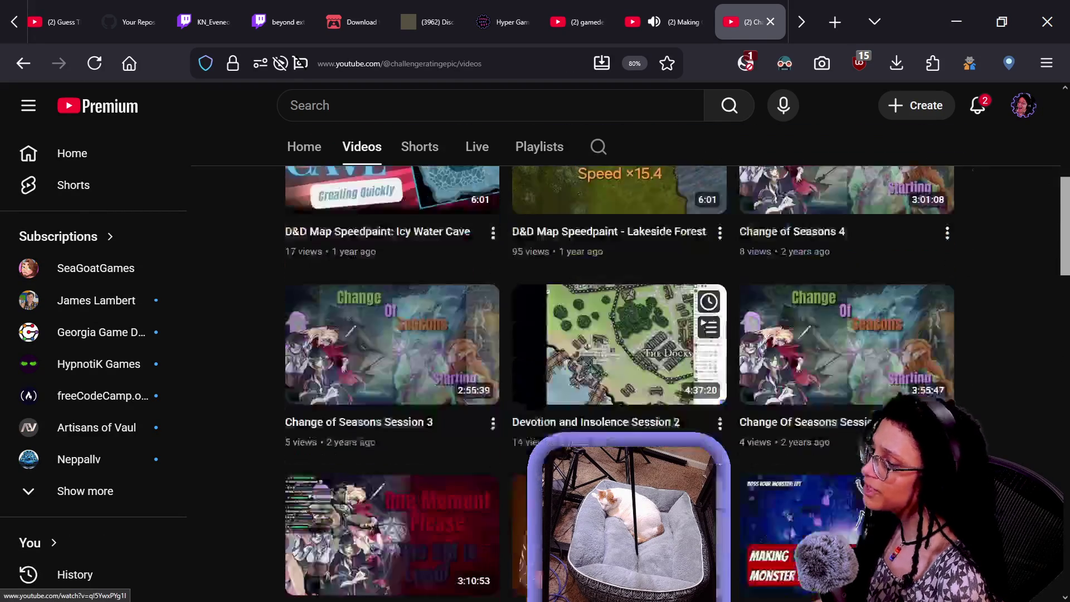
{"action": "scroll", "coordinate": [705, 293], "scroll_direction": "up", "scroll_amount": 8}
{"action": "left_click", "coordinate": [649, 5]}
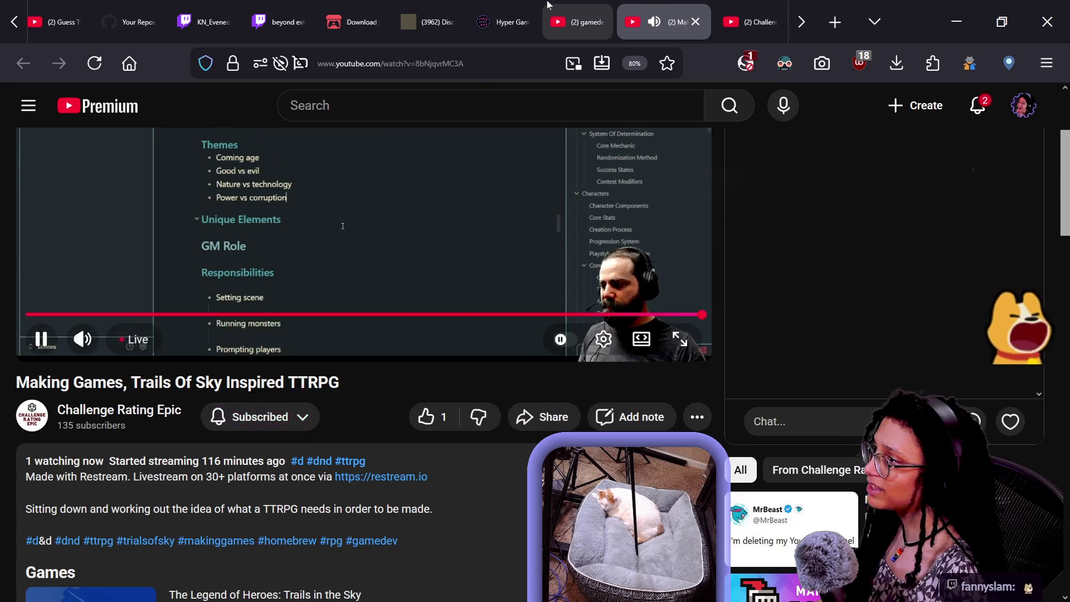
Back in the gamedev search results, look over the streams, dismissing the farming stream's link menu
{"action": "left_click", "coordinate": [567, 6]}
{"action": "scroll", "coordinate": [606, 305], "scroll_direction": "down", "scroll_amount": 5}
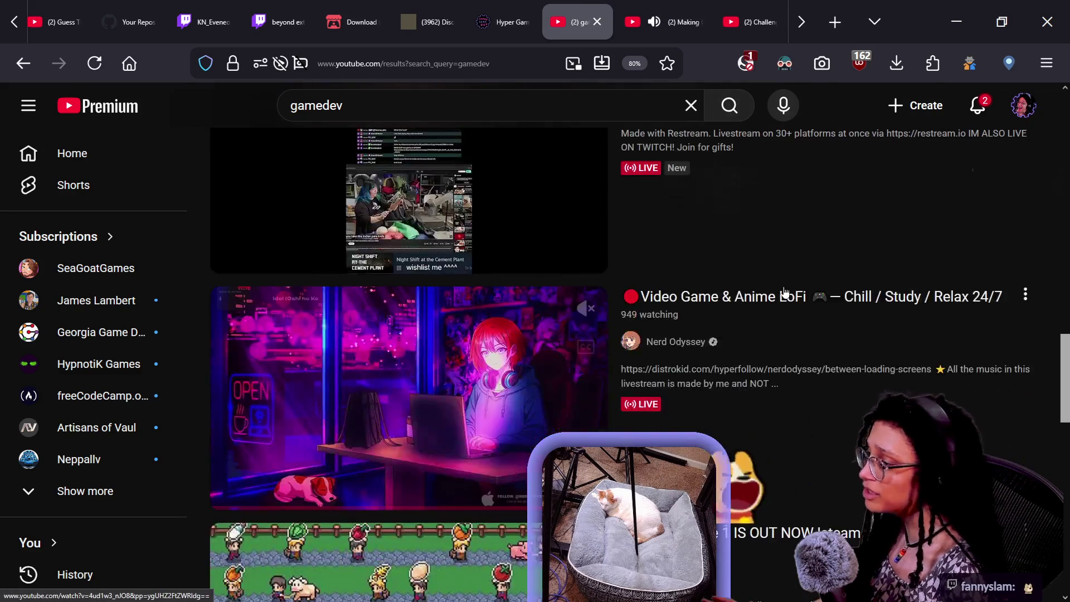
{"action": "scroll", "coordinate": [784, 291], "scroll_direction": "down", "scroll_amount": 14}
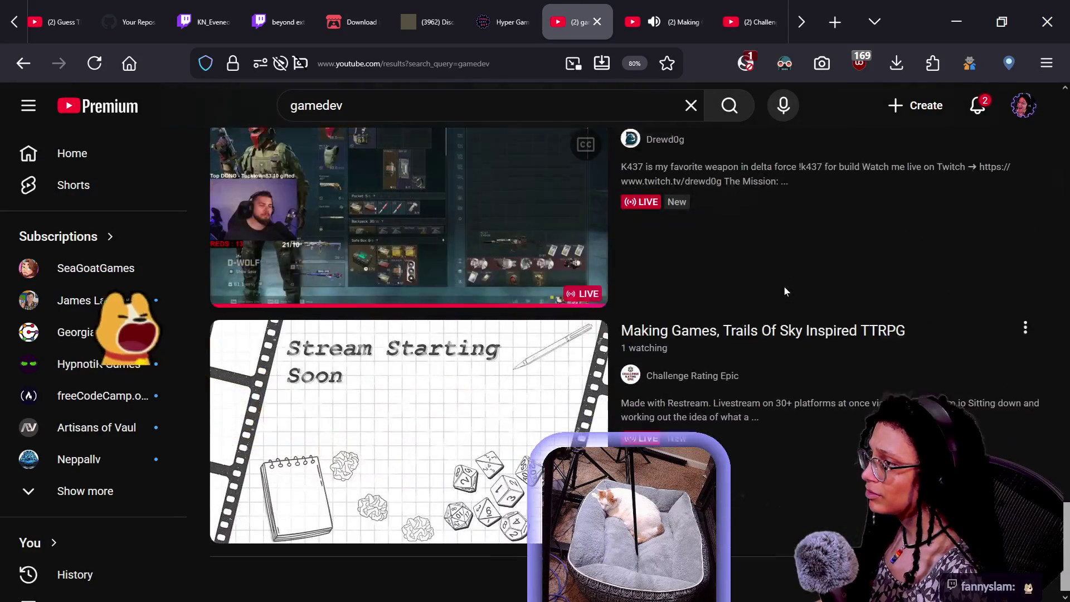
{"action": "scroll", "coordinate": [780, 312], "scroll_direction": "up", "scroll_amount": 5}
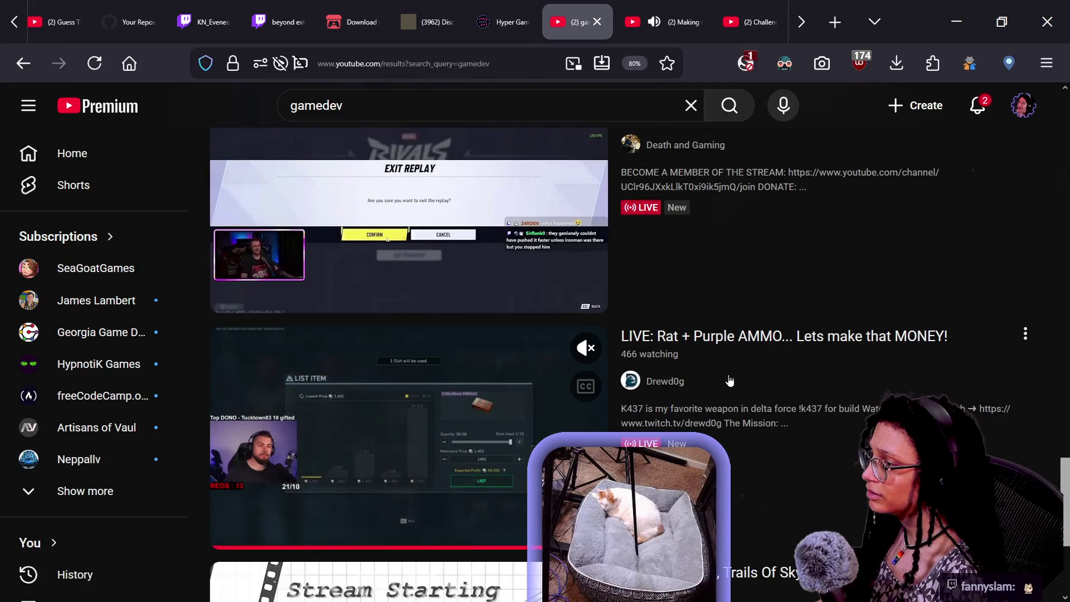
{"action": "scroll", "coordinate": [730, 379], "scroll_direction": "up", "scroll_amount": 5}
{"action": "scroll", "coordinate": [730, 380], "scroll_direction": "up", "scroll_amount": 4}
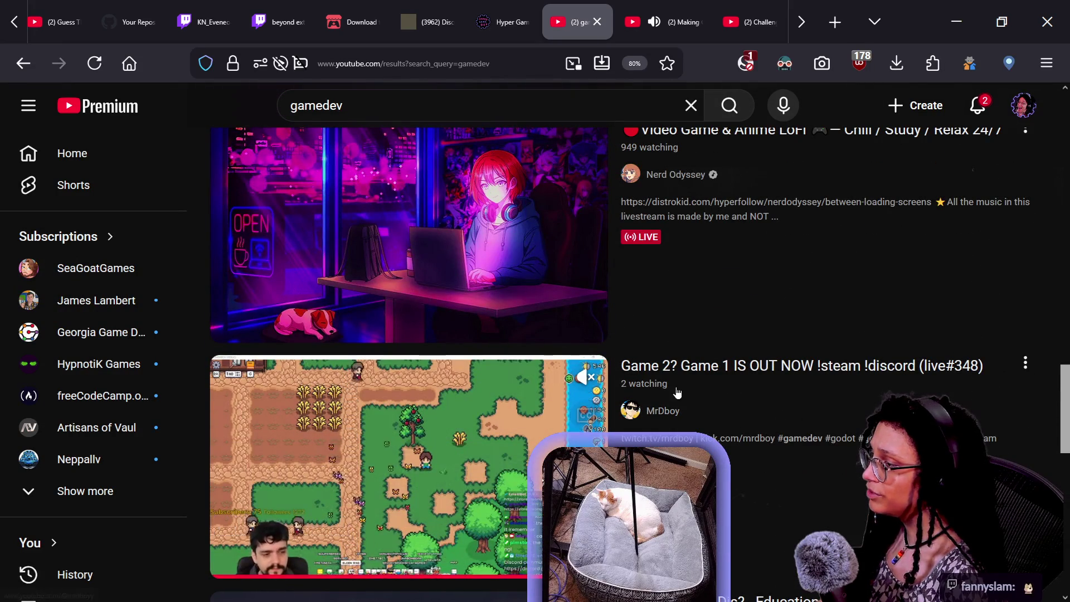
{"action": "right_click", "coordinate": [708, 370]}
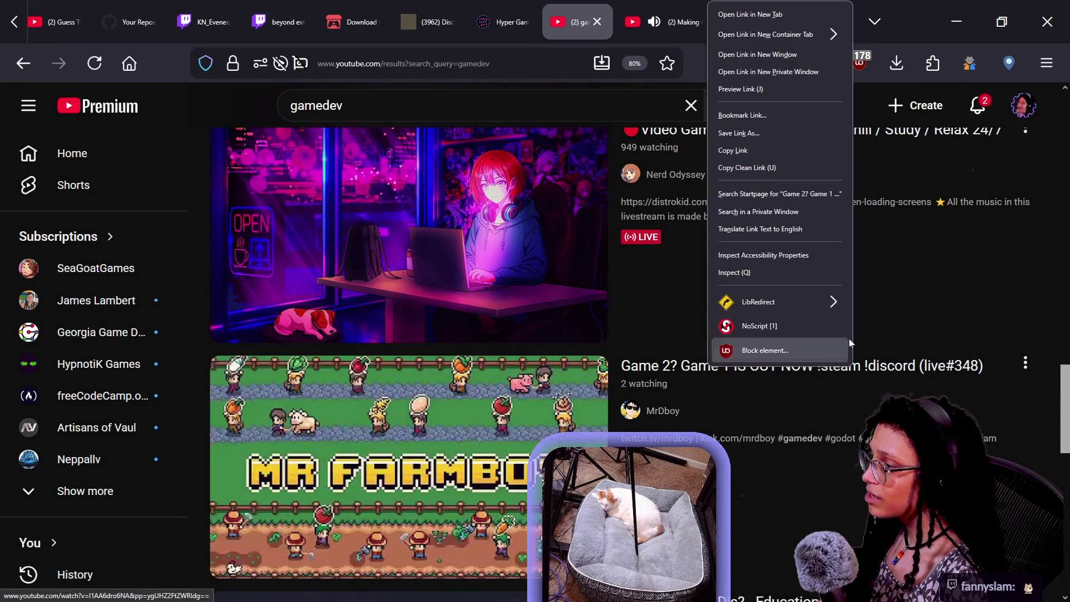
{"action": "key", "text": "Escape"}
Open the 'Boss time Unity gamedev' stream in a new tab and switch to it
{"action": "scroll", "coordinate": [769, 416], "scroll_direction": "up", "scroll_amount": 8}
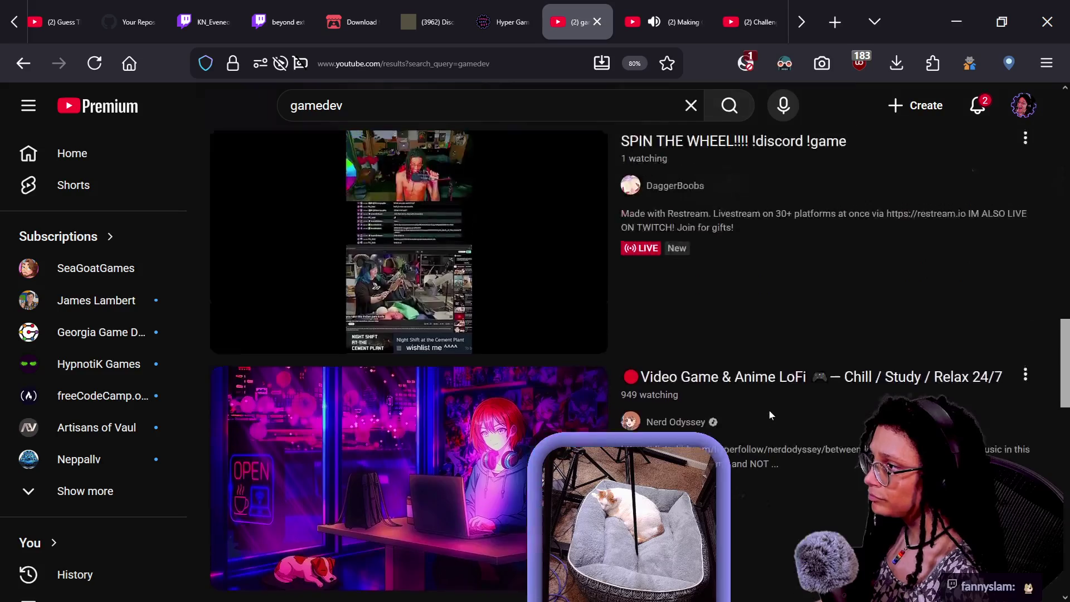
{"action": "scroll", "coordinate": [768, 415], "scroll_direction": "up", "scroll_amount": 8}
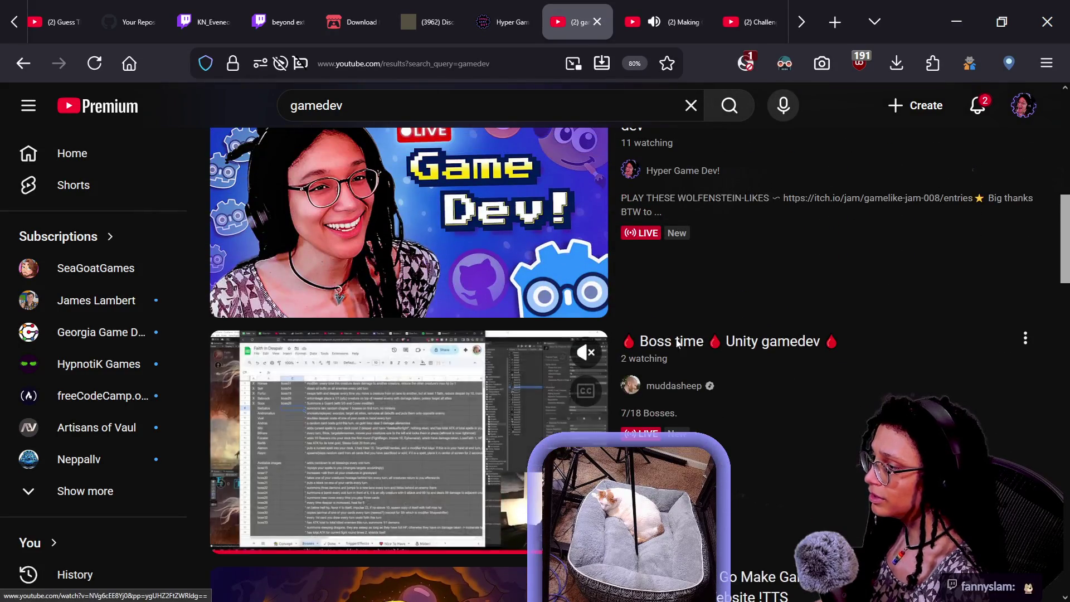
{"action": "right_click", "coordinate": [678, 343]}
{"action": "left_click", "coordinate": [745, 23]}
{"action": "left_click", "coordinate": [650, 23]}
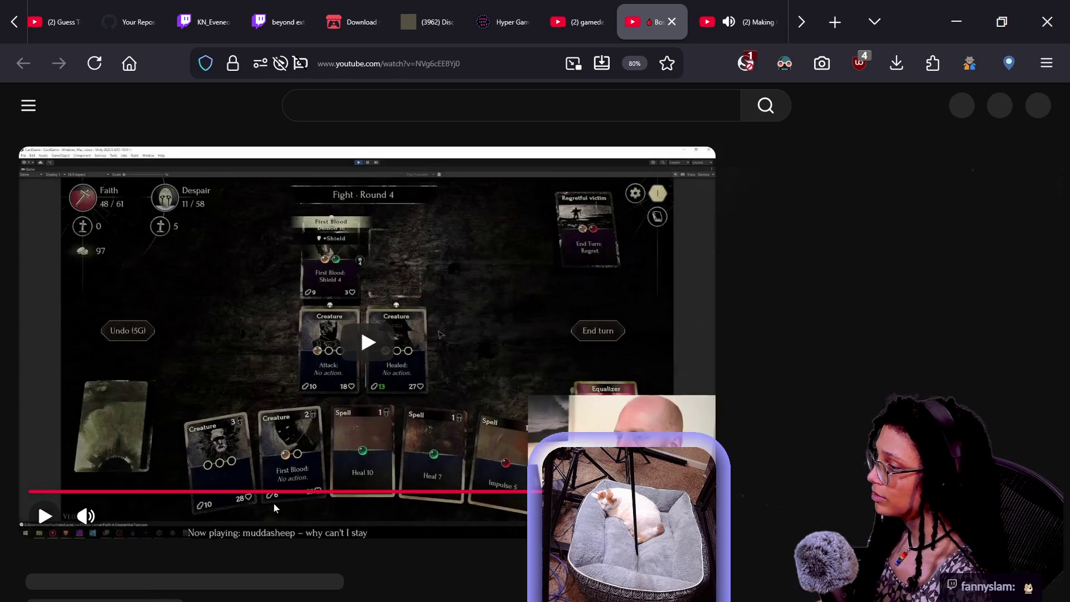
Play the Boss time stream, close the Making Games tab, then return to Twitch search
{"action": "left_click", "coordinate": [44, 507]}
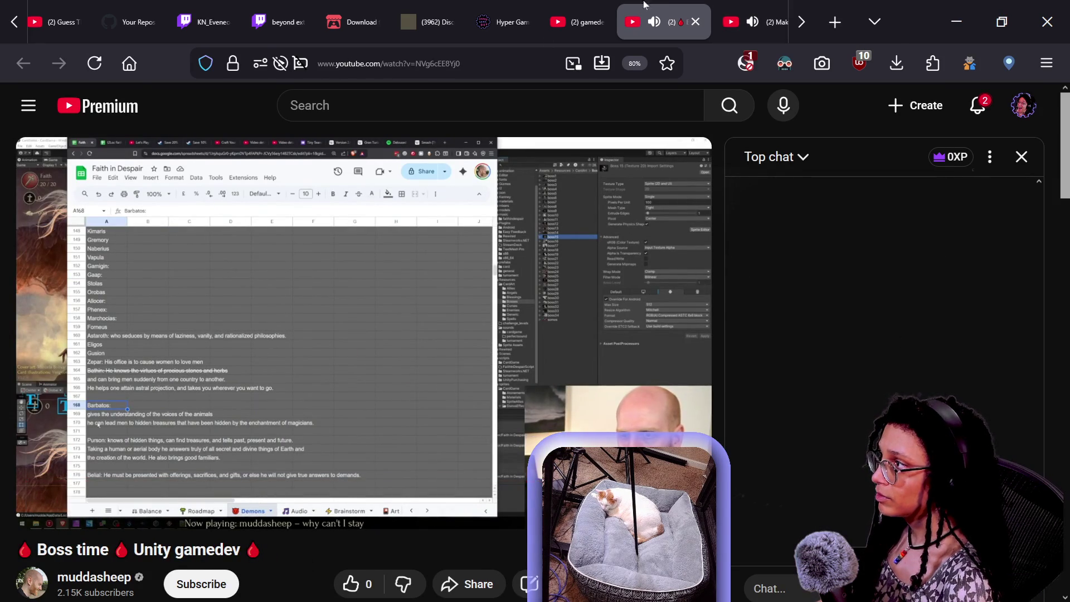
{"action": "left_click", "coordinate": [770, 5]}
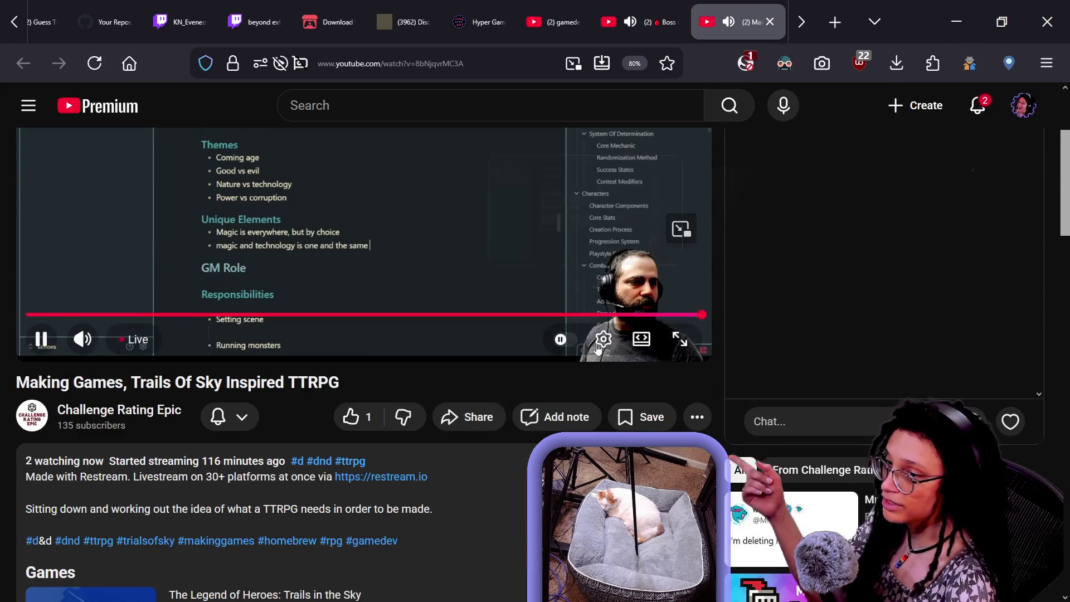
{"action": "left_click", "coordinate": [769, 22]}
{"action": "left_click", "coordinate": [644, 22]}
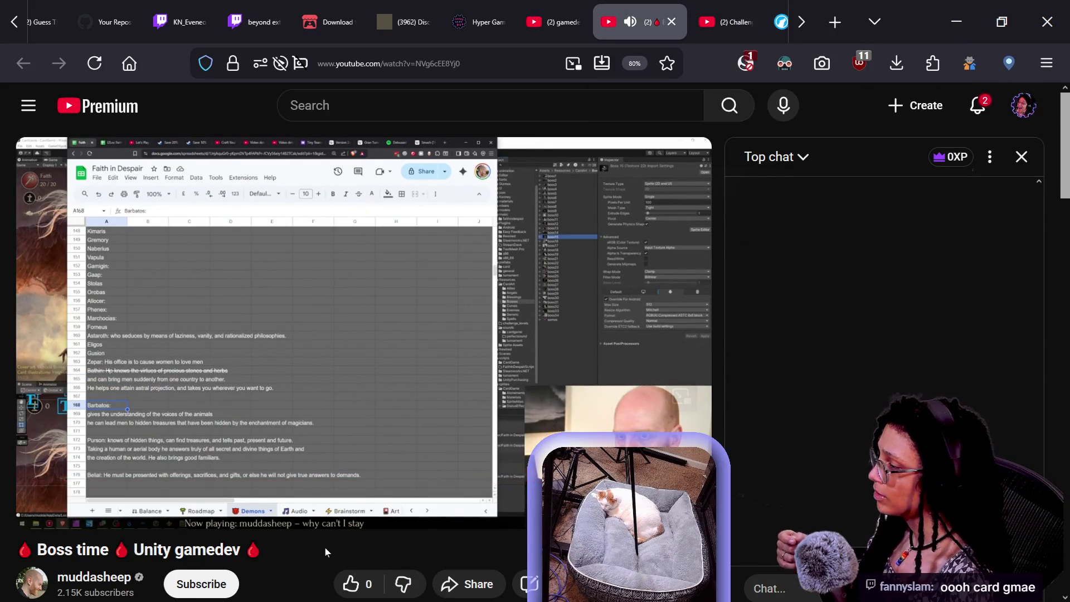
{"action": "scroll", "coordinate": [252, 600], "scroll_direction": "down", "scroll_amount": 3}
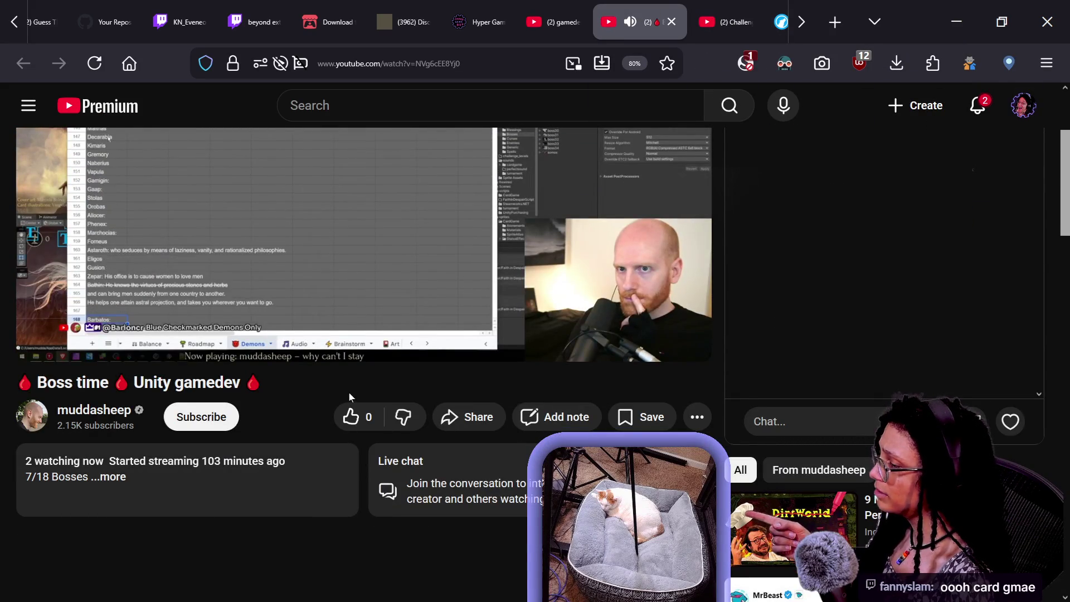
{"action": "scroll", "coordinate": [350, 398], "scroll_direction": "up", "scroll_amount": 3}
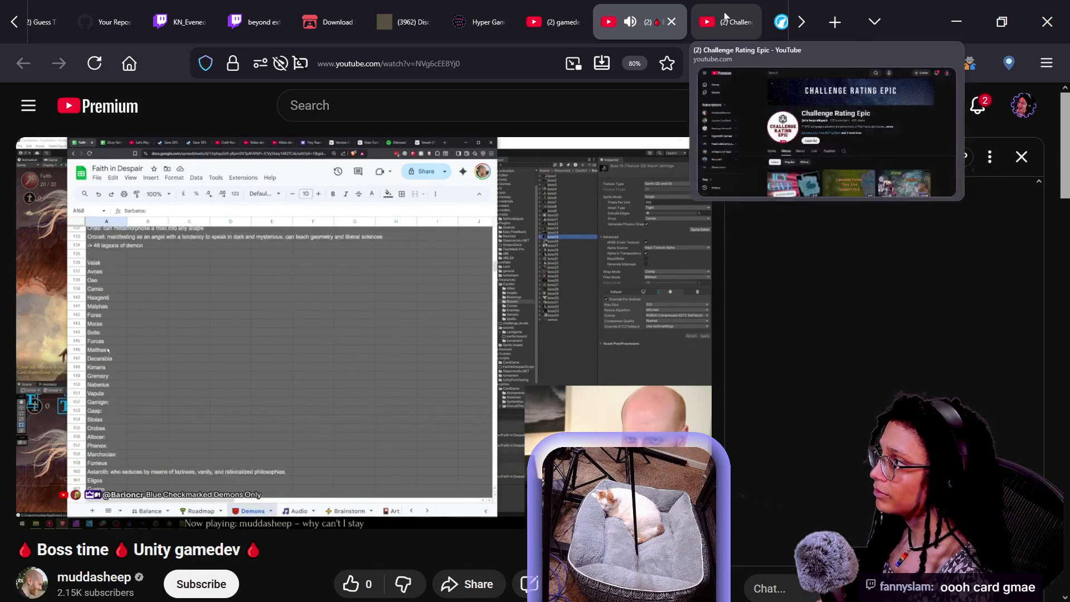
{"action": "left_click", "coordinate": [252, 5]}
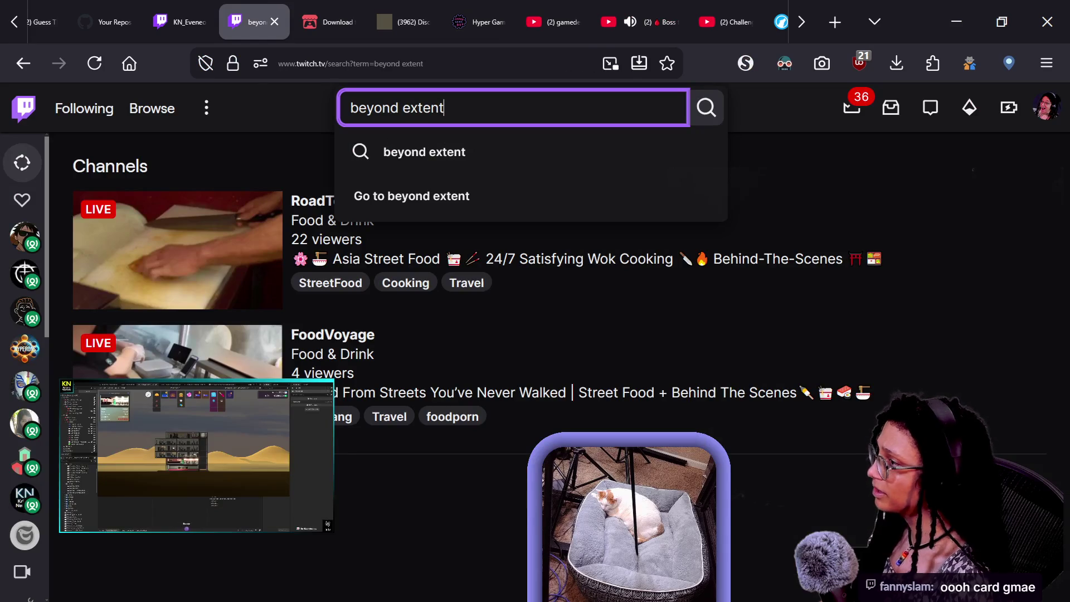
Search Twitch for 'muddasheep' and open the live muddasheep channel
{"action": "type", "text": "muddasheep"}
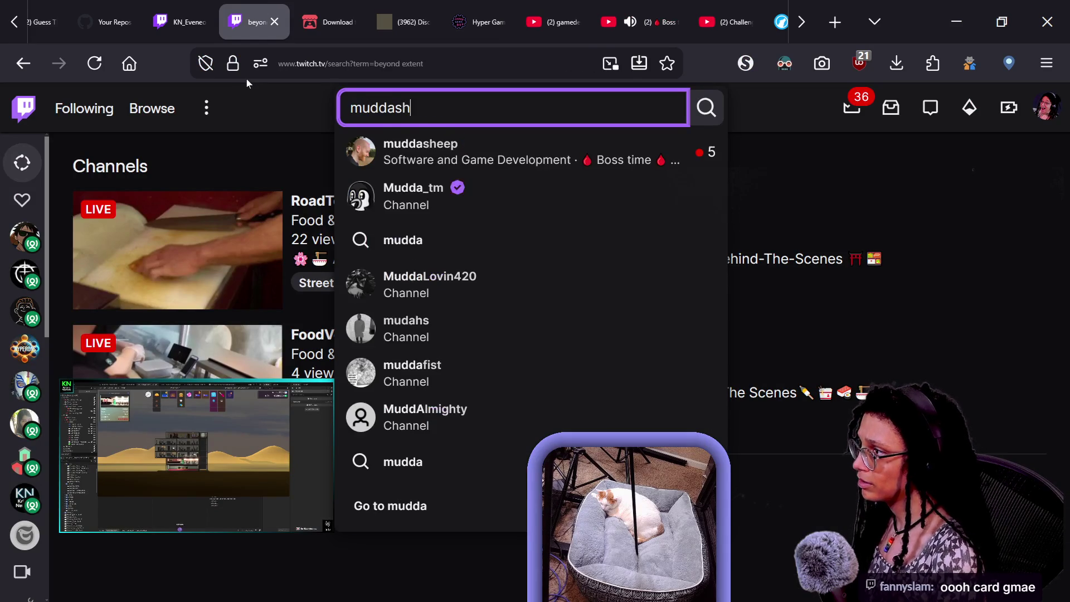
{"action": "key", "text": "Return"}
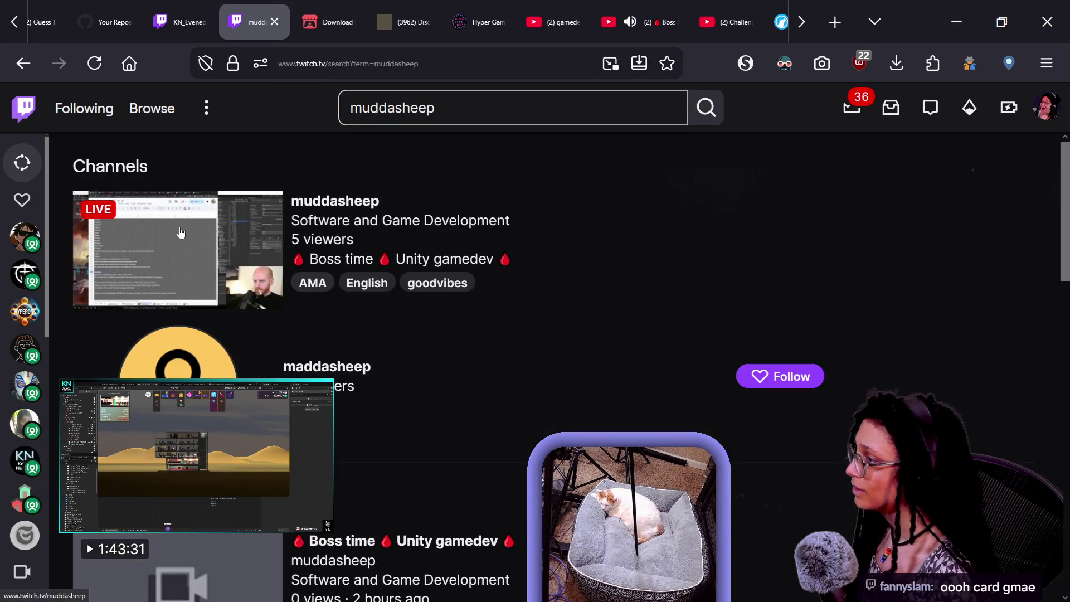
{"action": "left_click", "coordinate": [454, 269]}
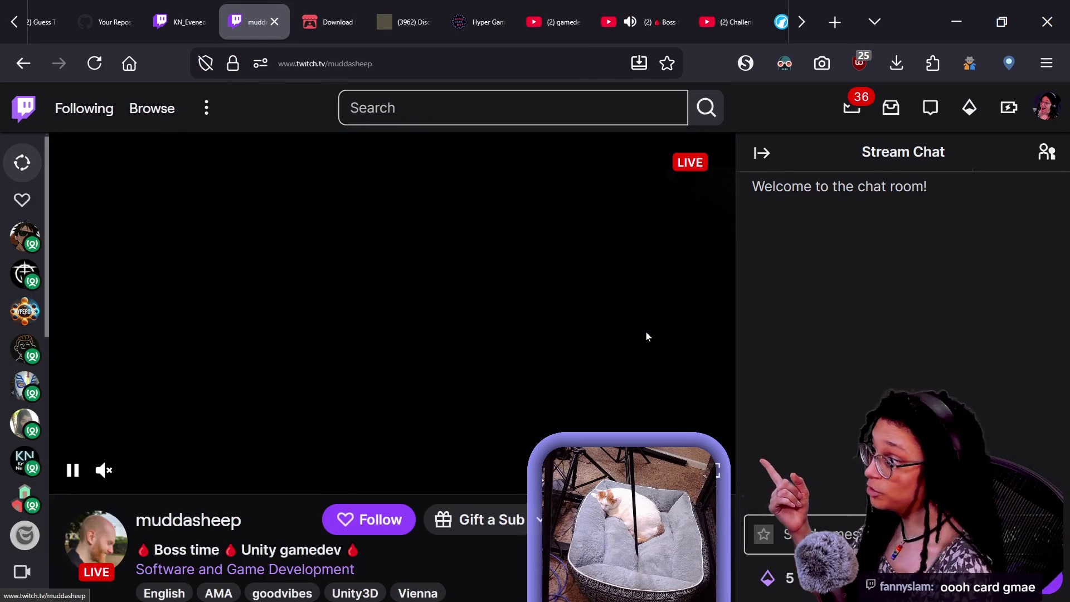
Read the muddasheep channel's About section, then go back to the YouTube stream
{"action": "scroll", "coordinate": [645, 331], "scroll_direction": "down", "scroll_amount": 2}
{"action": "scroll", "coordinate": [390, 335], "scroll_direction": "up", "scroll_amount": 2}
{"action": "scroll", "coordinate": [794, 435], "scroll_direction": "up", "scroll_amount": 5}
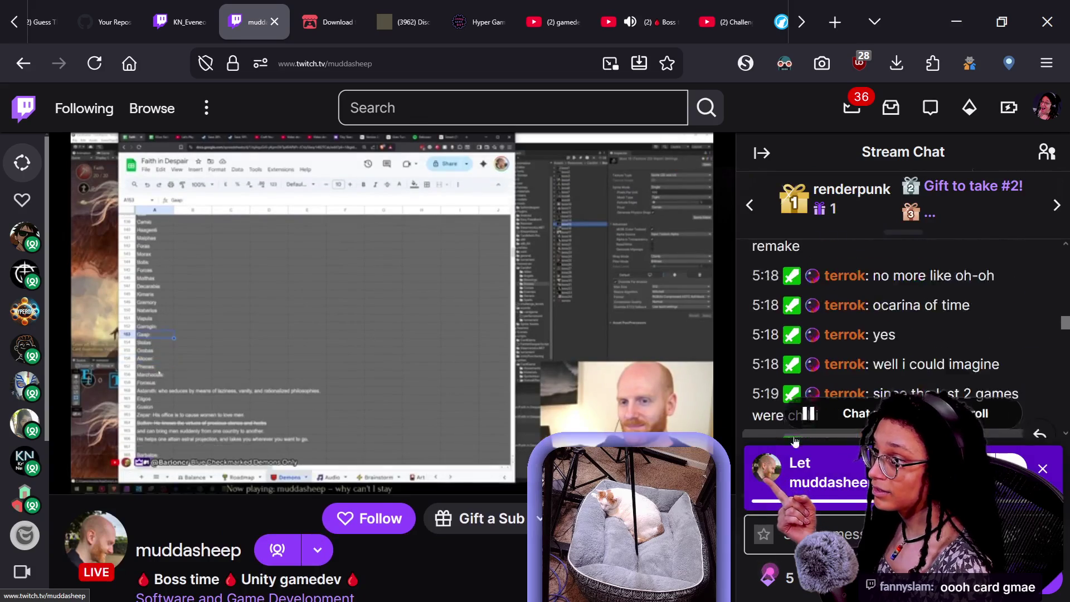
{"action": "scroll", "coordinate": [794, 436], "scroll_direction": "up", "scroll_amount": 5}
{"action": "scroll", "coordinate": [794, 436], "scroll_direction": "down", "scroll_amount": 15}
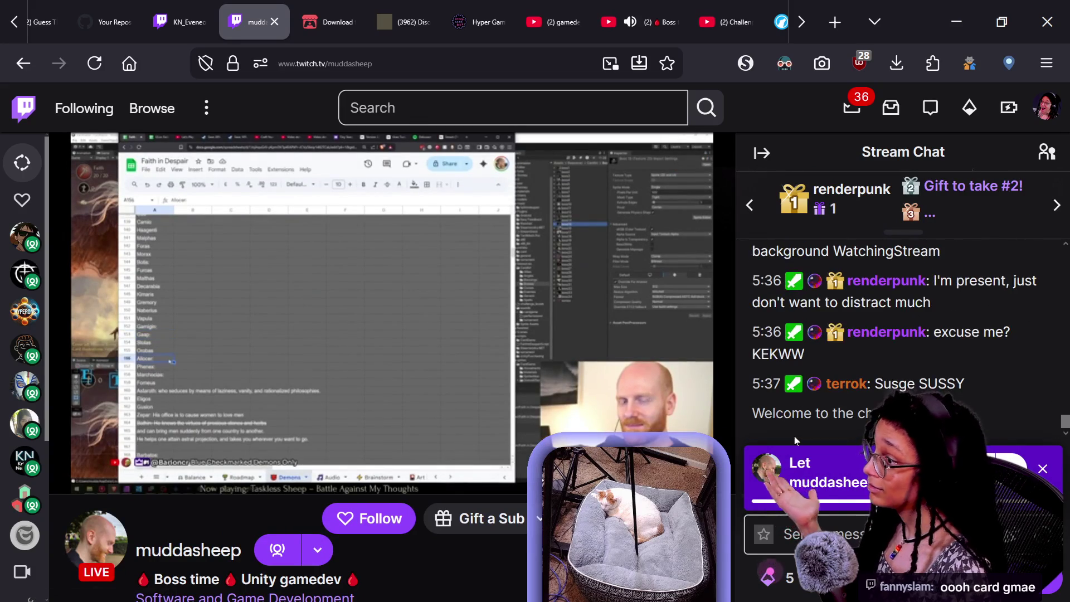
{"action": "scroll", "coordinate": [390, 335], "scroll_direction": "down", "scroll_amount": 3}
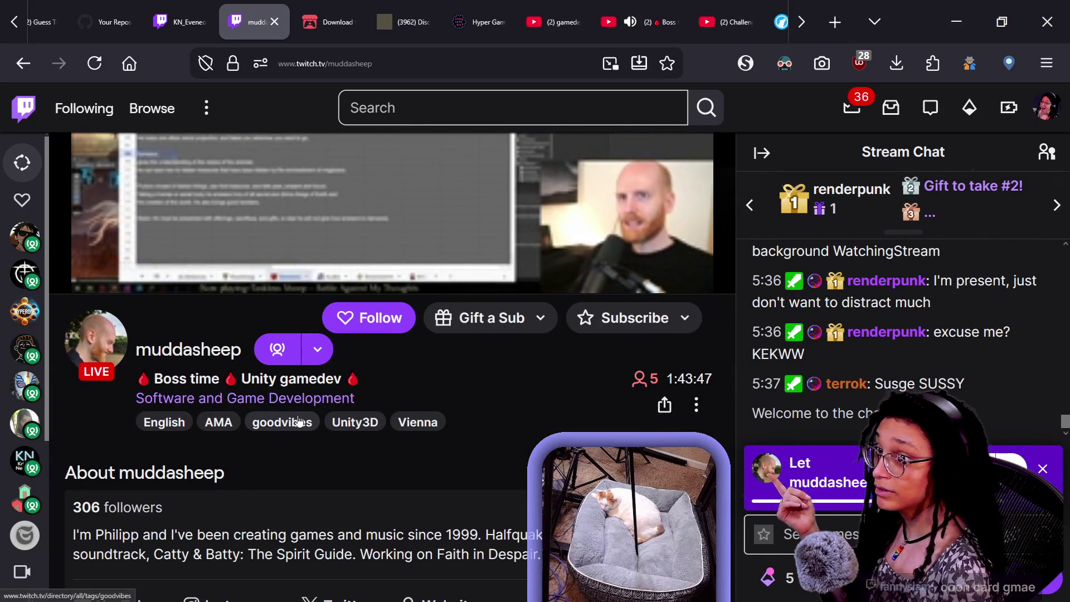
{"action": "scroll", "coordinate": [299, 419], "scroll_direction": "down", "scroll_amount": 2}
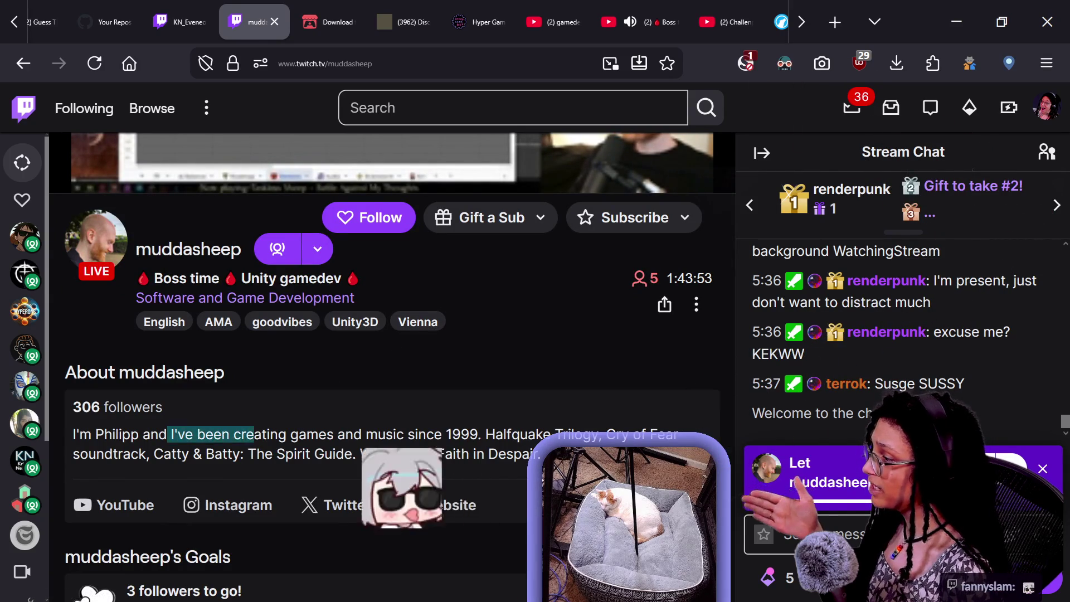
{"action": "left_click_drag", "start_coordinate": [141, 423], "coordinate": [354, 434]}
{"action": "left_click", "coordinate": [354, 434]}
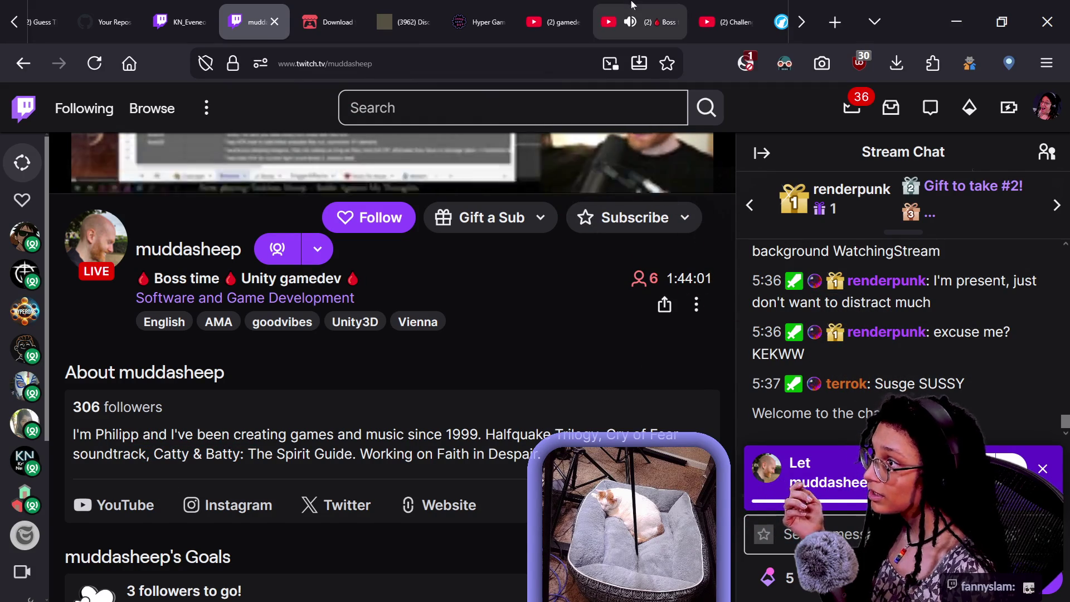
{"action": "key", "text": "ctrl+Tab"}
Subscribe to muddasheep from the 'Boss time Unity gamedev' YouTube video page
{"action": "scroll", "coordinate": [362, 307], "scroll_direction": "down", "scroll_amount": 2}
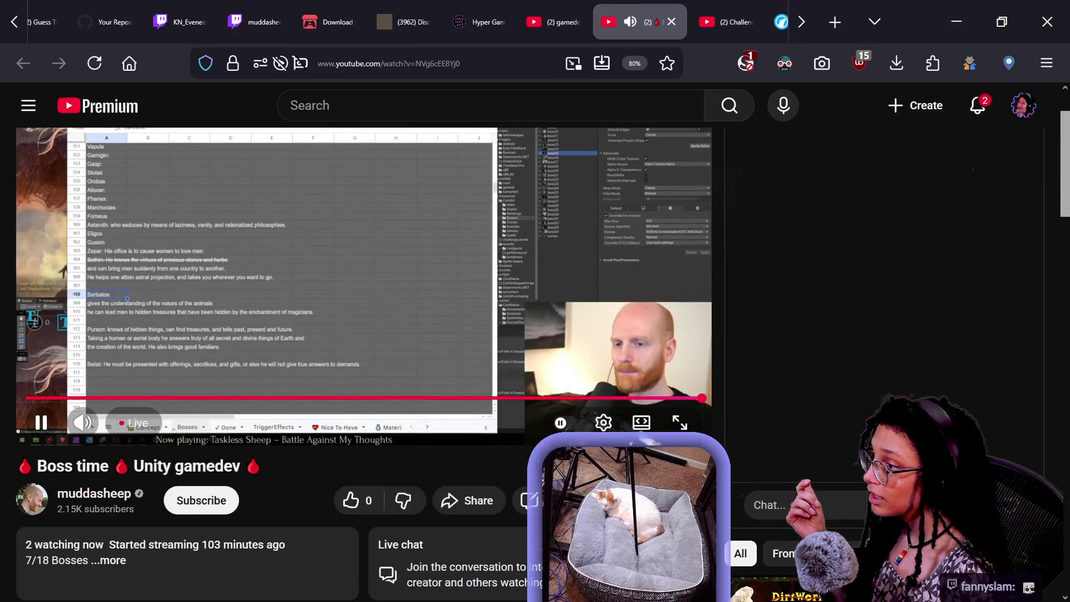
{"action": "scroll", "coordinate": [362, 306], "scroll_direction": "down", "scroll_amount": 2}
{"action": "scroll", "coordinate": [513, 567], "scroll_direction": "up", "scroll_amount": 4}
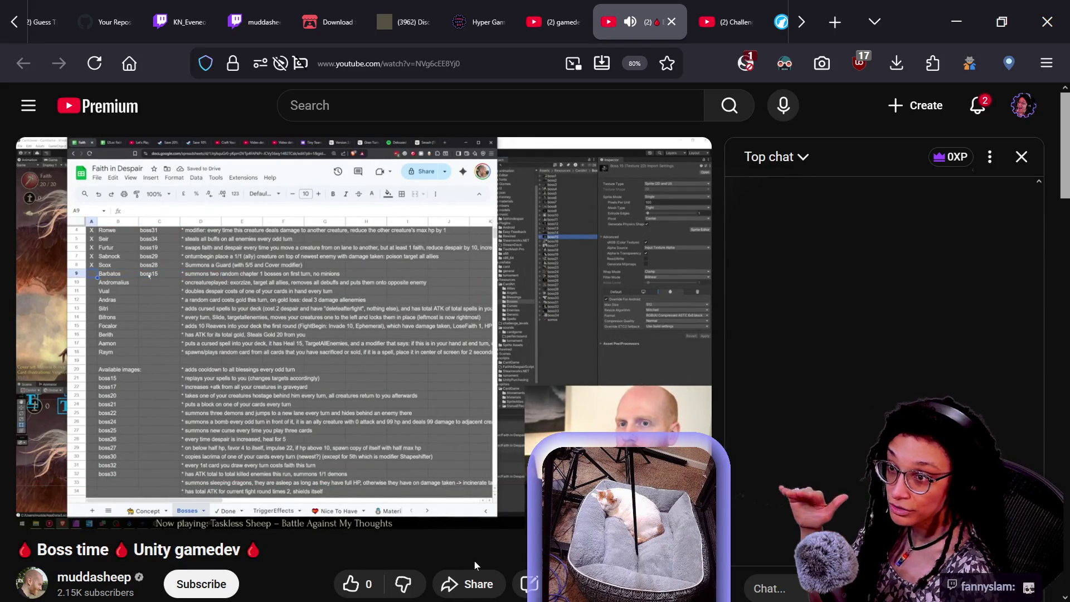
{"action": "scroll", "coordinate": [852, 382], "scroll_direction": "down", "scroll_amount": 4}
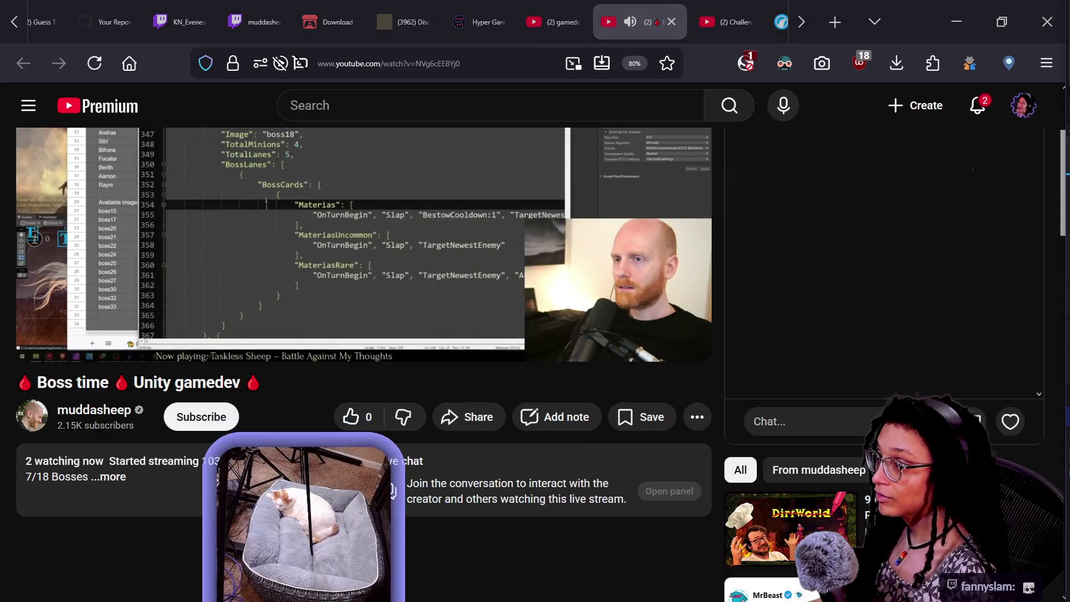
{"action": "scroll", "coordinate": [481, 547], "scroll_direction": "up", "scroll_amount": 2}
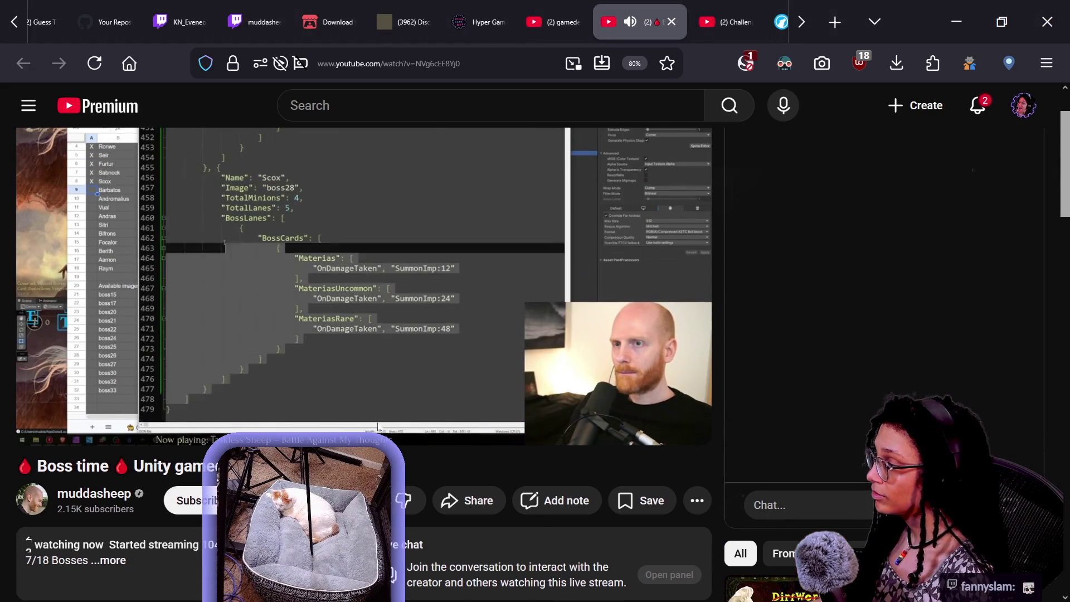
{"action": "left_click", "coordinate": [174, 504]}
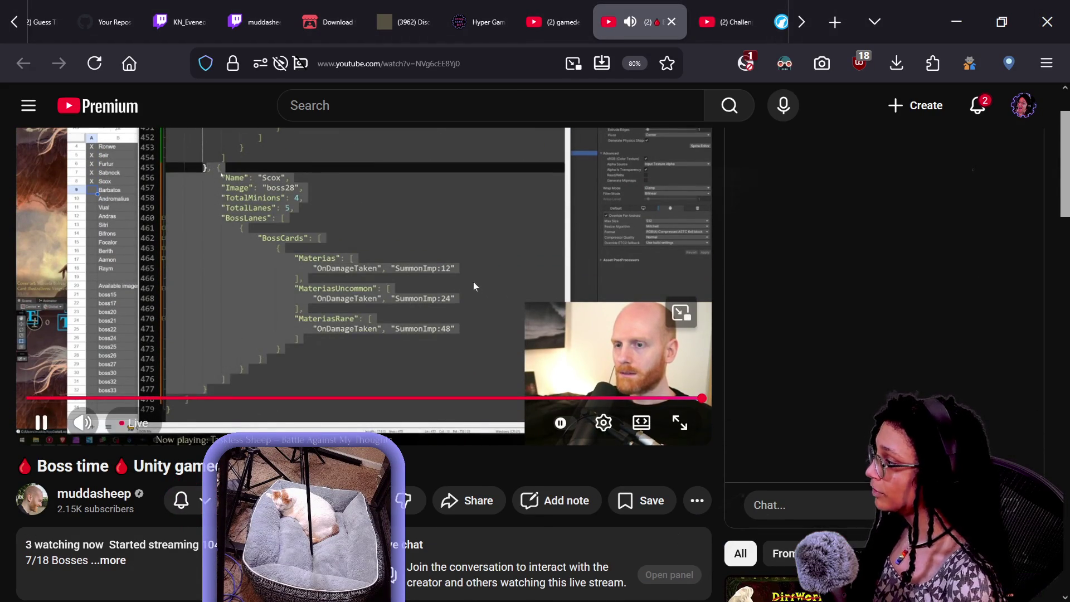
{"action": "mouse_move", "coordinate": [735, 24]}
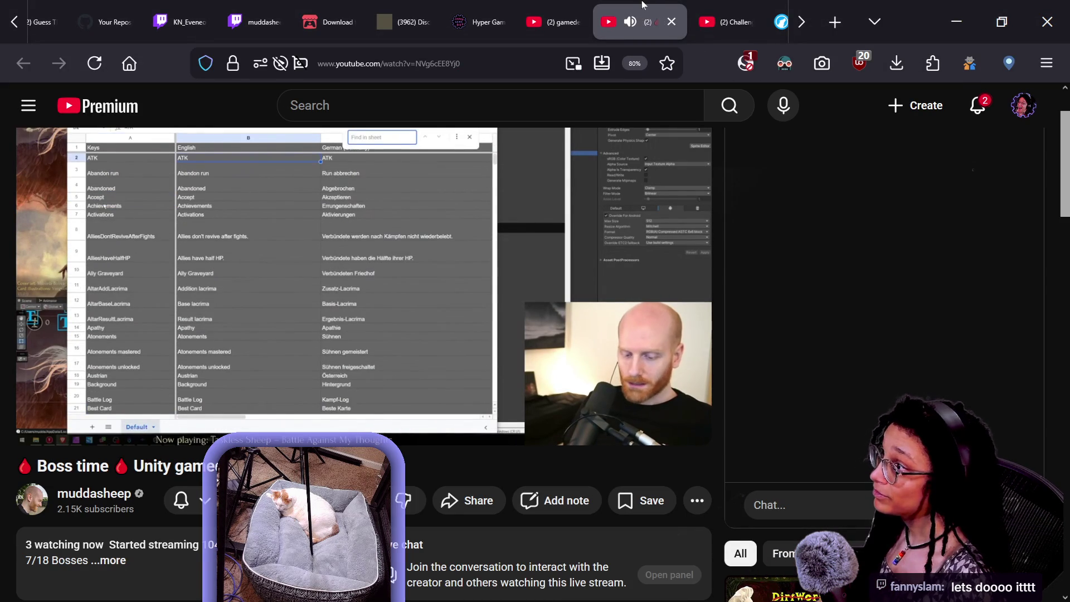
{"action": "scroll", "coordinate": [642, 5], "scroll_direction": "down", "scroll_amount": 1}
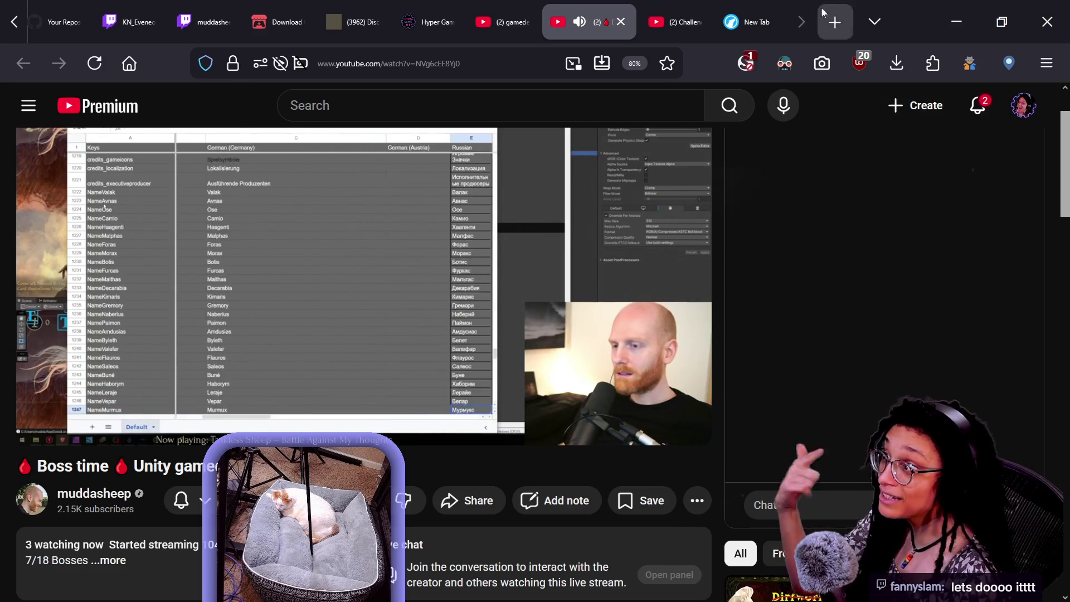
{"action": "scroll", "coordinate": [428, 5], "scroll_direction": "up", "scroll_amount": 1}
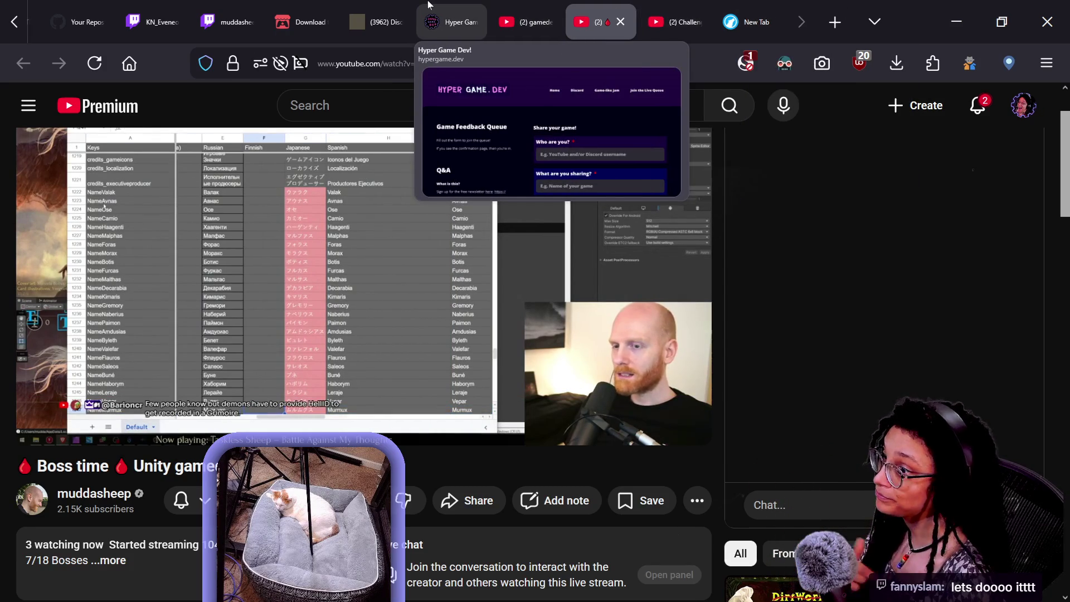
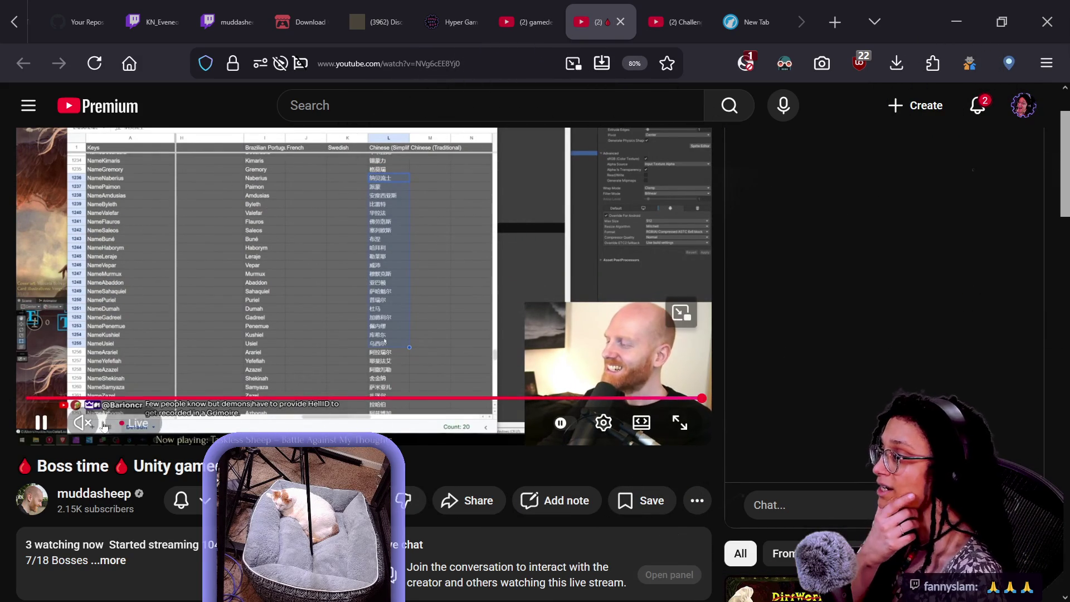
Unmute muddasheep's live stream, then bring the YouTube Studio window over the page
{"action": "left_click", "coordinate": [84, 423]}
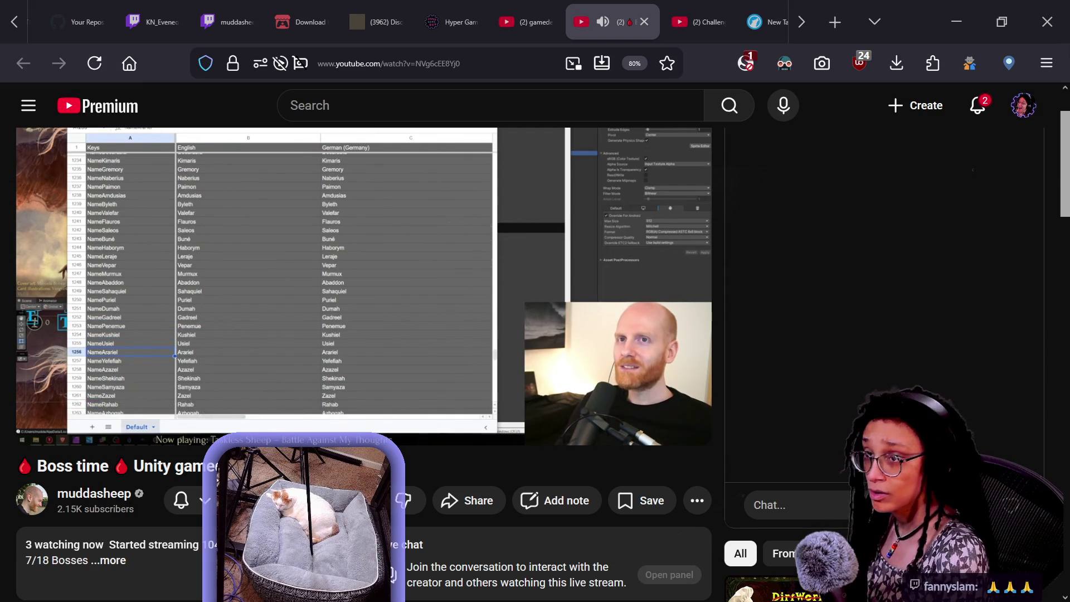
{"action": "mouse_move", "coordinate": [1069, 33]}
{"action": "left_mouse_down"}
{"action": "mouse_move", "coordinate": [848, 96]}
{"action": "mouse_move", "coordinate": [759, 82]}
{"action": "left_mouse_up"}
{"action": "type", "text": "muddashee"}
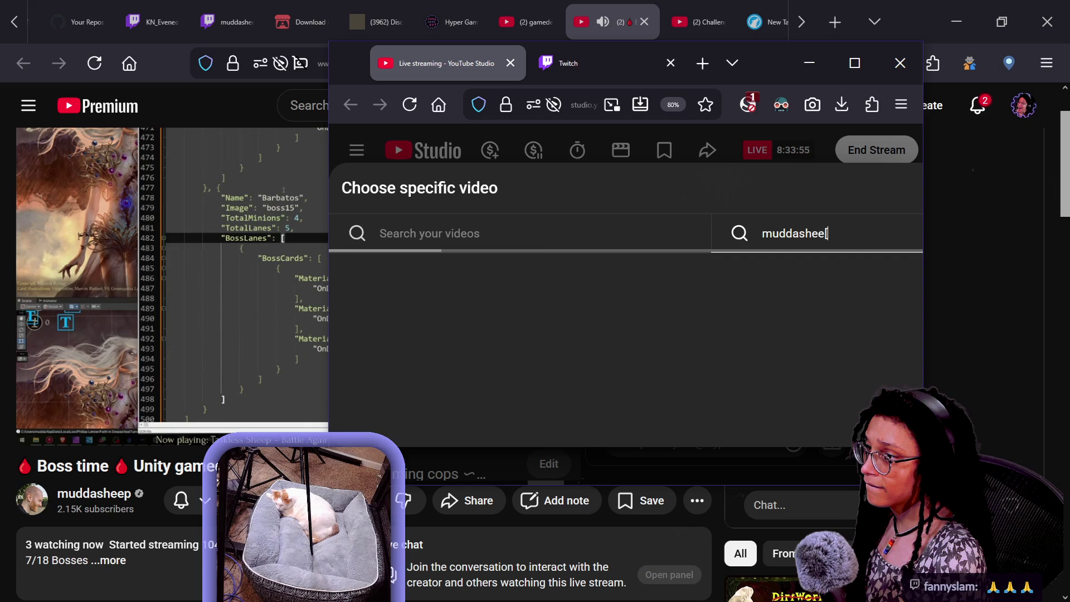
Choose muddasheep's live stream as the Studio redirect target, then move the Studio window off screen
{"action": "type", "text": "p"}
{"action": "left_click", "coordinate": [469, 304]}
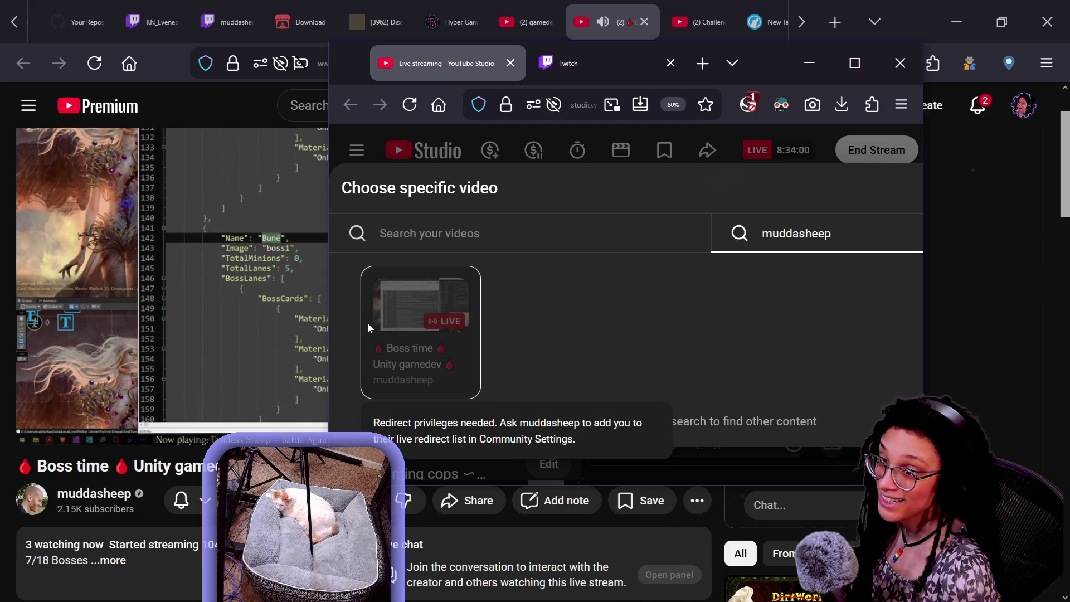
{"action": "mouse_move", "coordinate": [782, 73]}
{"action": "left_mouse_down"}
{"action": "mouse_move", "coordinate": [1069, 134]}
{"action": "mouse_move", "coordinate": [1069, 23]}
{"action": "left_mouse_up"}
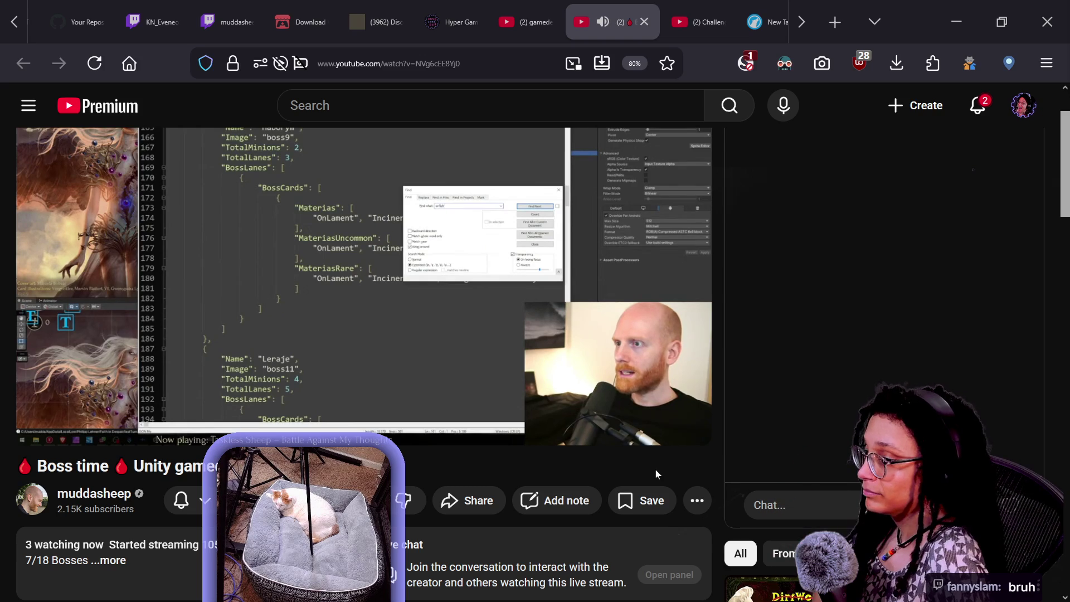
Return to the muddasheep stream tab, select its URL, and switch to the chat app
{"action": "left_click", "coordinate": [696, 8]}
{"action": "left_click", "coordinate": [645, 15]}
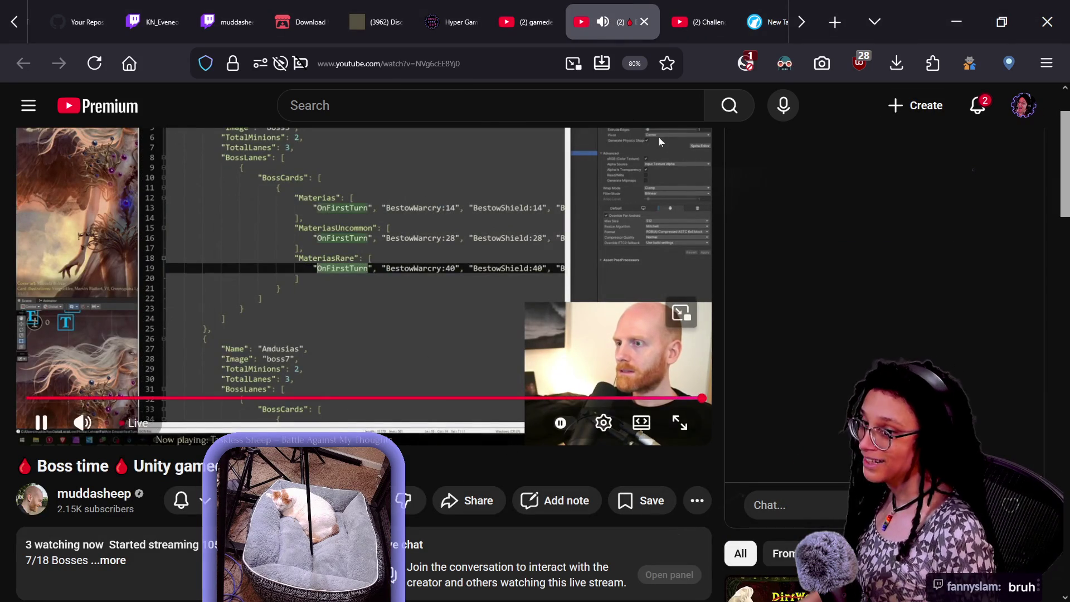
{"action": "left_click", "coordinate": [401, 63]}
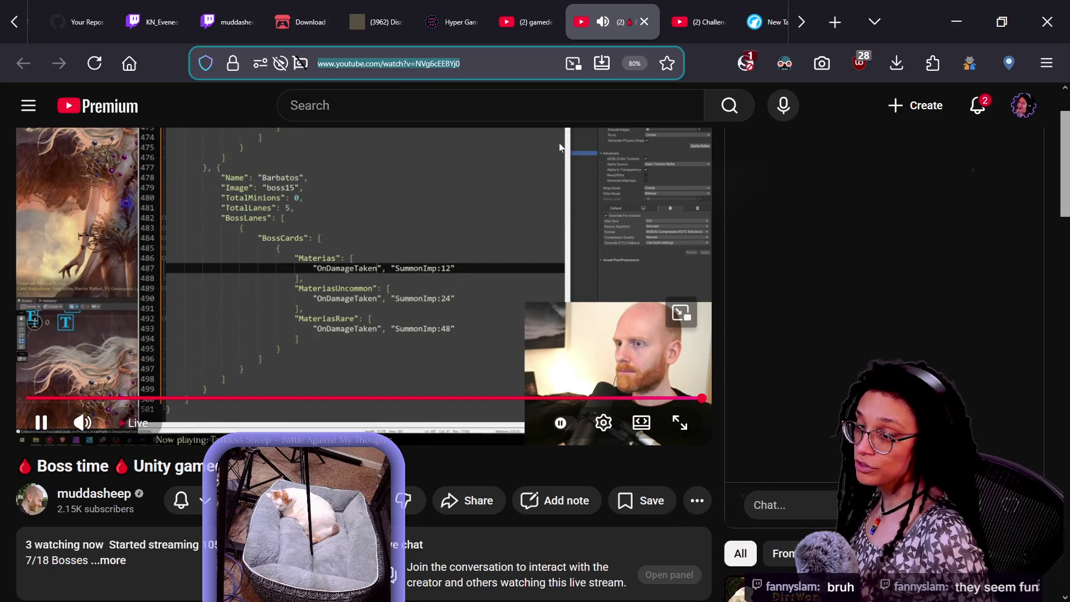
{"action": "key", "text": "alt+Tab"}
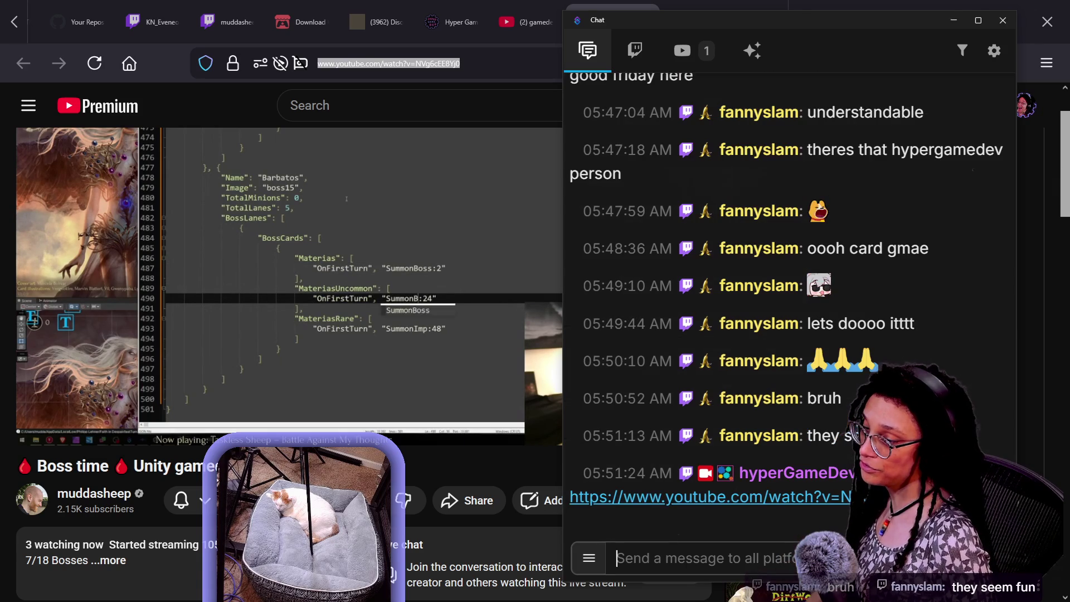
Post muddasheep's stream link in chat, then open his Twitch channel tab
{"action": "left_click", "coordinate": [485, 456]}
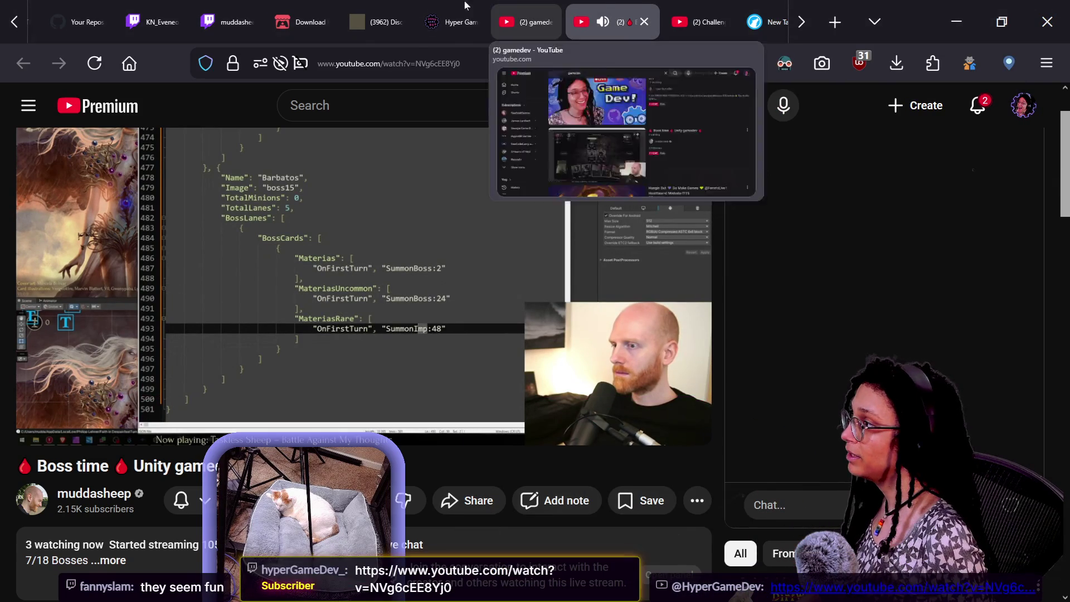
{"action": "mouse_move", "coordinate": [248, 5]}
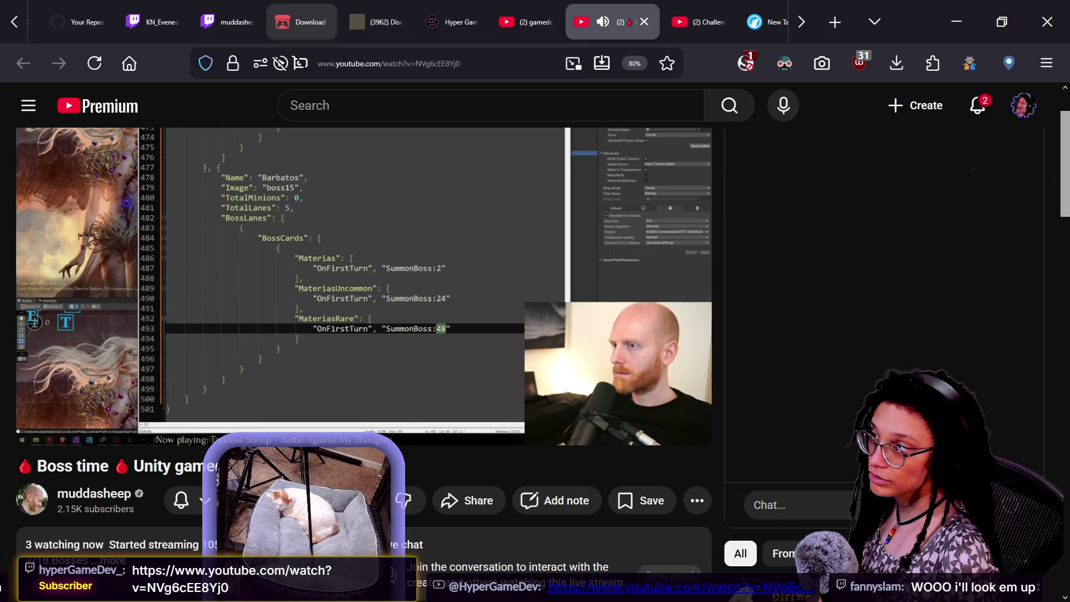
{"action": "key", "text": "alt+Tab"}
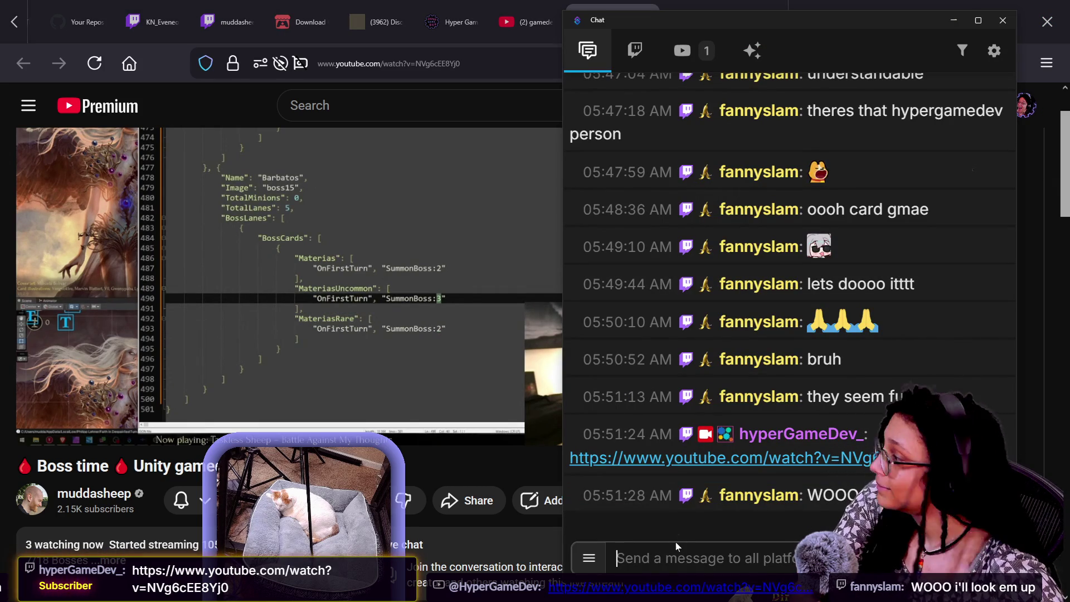
{"action": "left_click", "coordinate": [230, 6]}
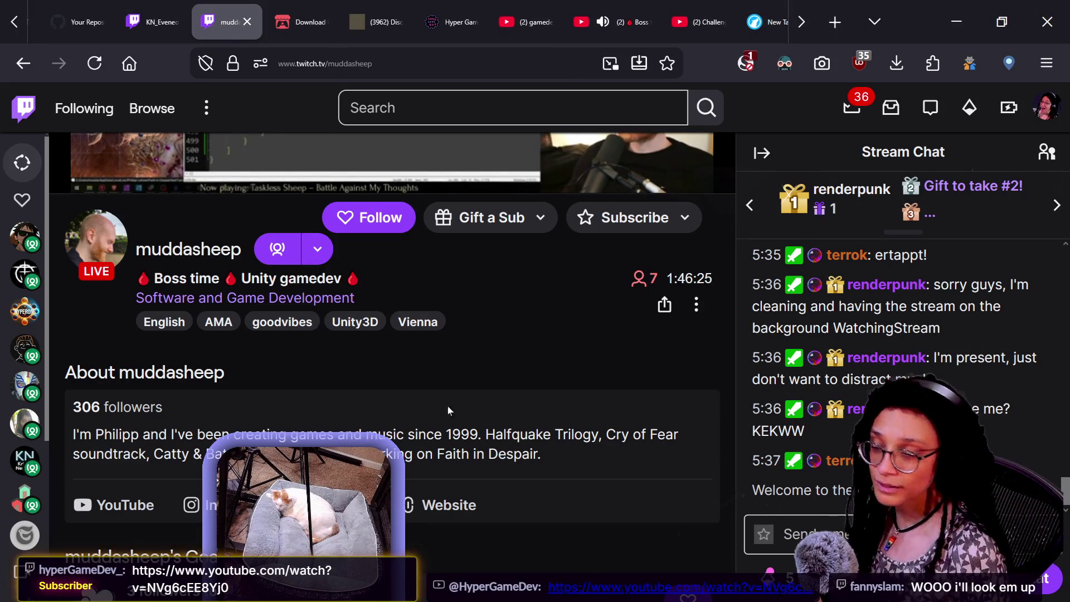
Go back to muddasheep's YouTube live stream tab, now at 4 watching
{"action": "left_click", "coordinate": [624, 22]}
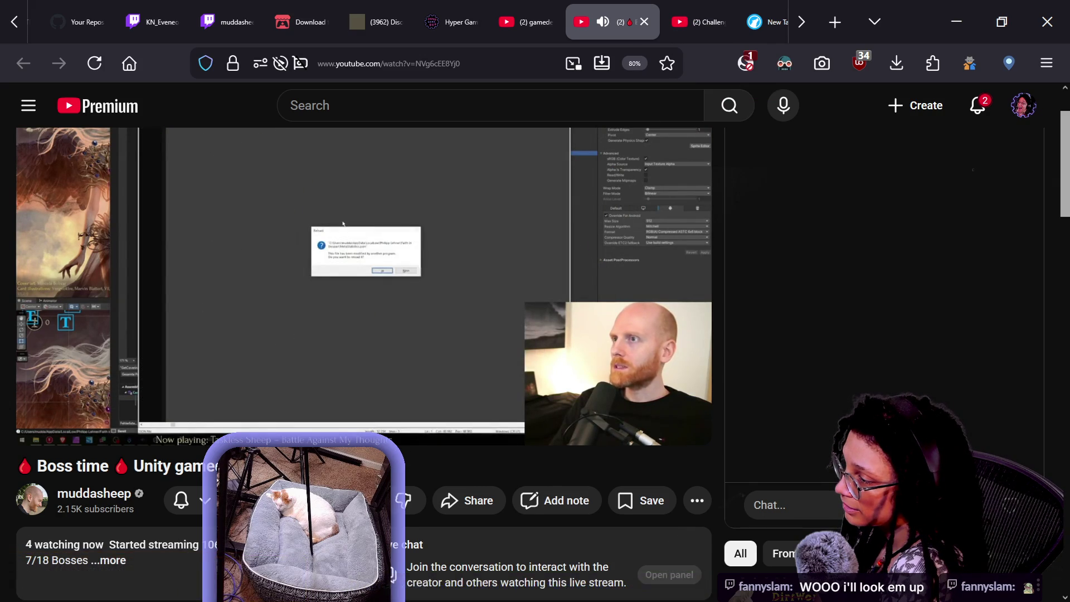
From the Subscriptions feed, search YouTube for 'mrdboy' to find the MrDboy channel
{"action": "scroll", "coordinate": [434, 474], "scroll_direction": "up", "scroll_amount": 2}
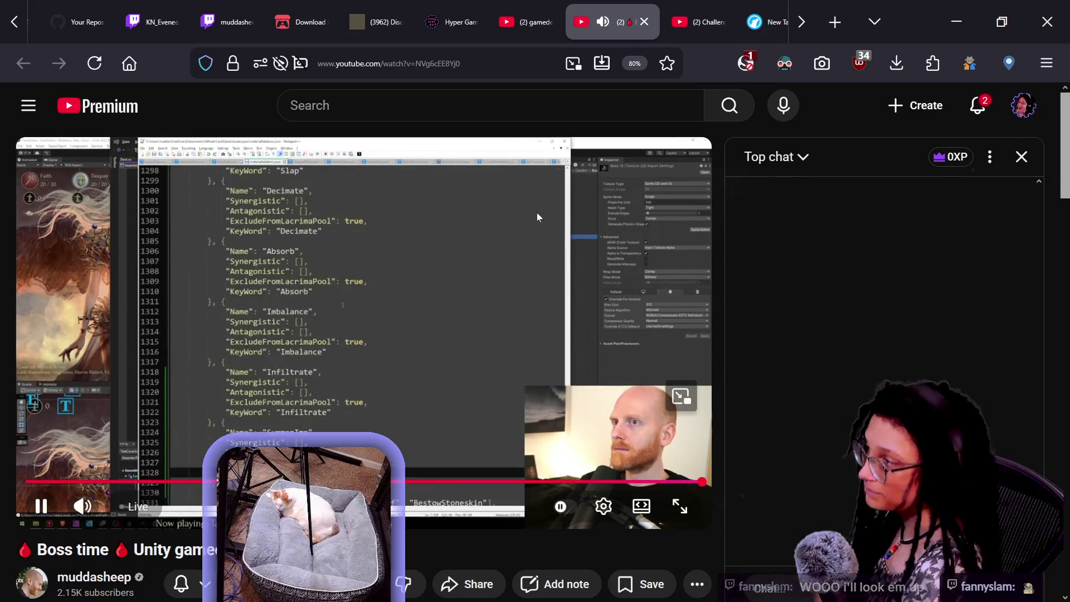
{"action": "mouse_move", "coordinate": [280, 39]}
{"action": "left_click", "coordinate": [526, 22]}
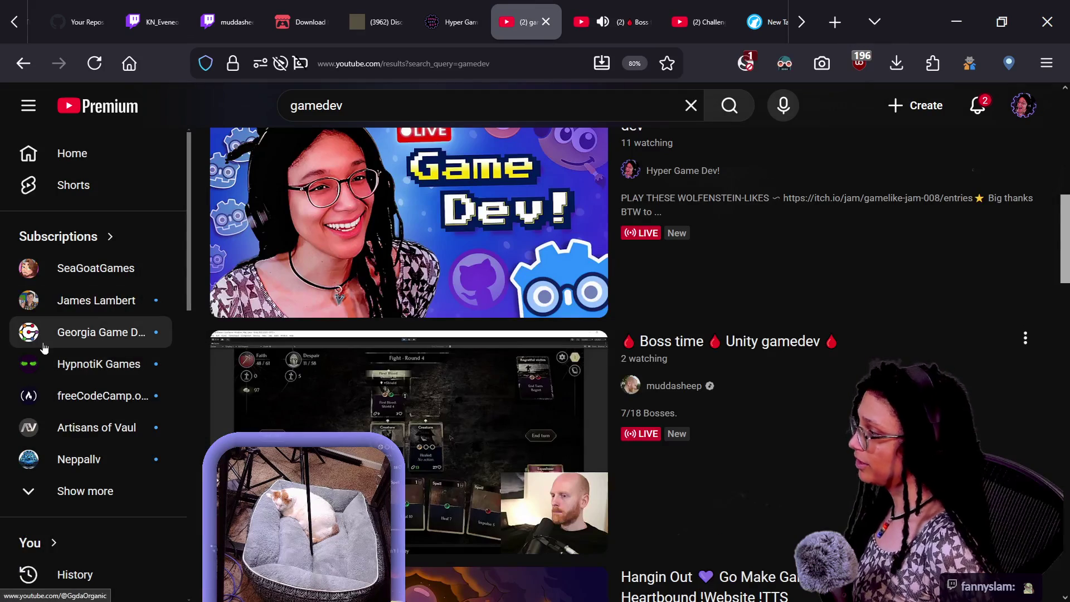
{"action": "left_click", "coordinate": [61, 236]}
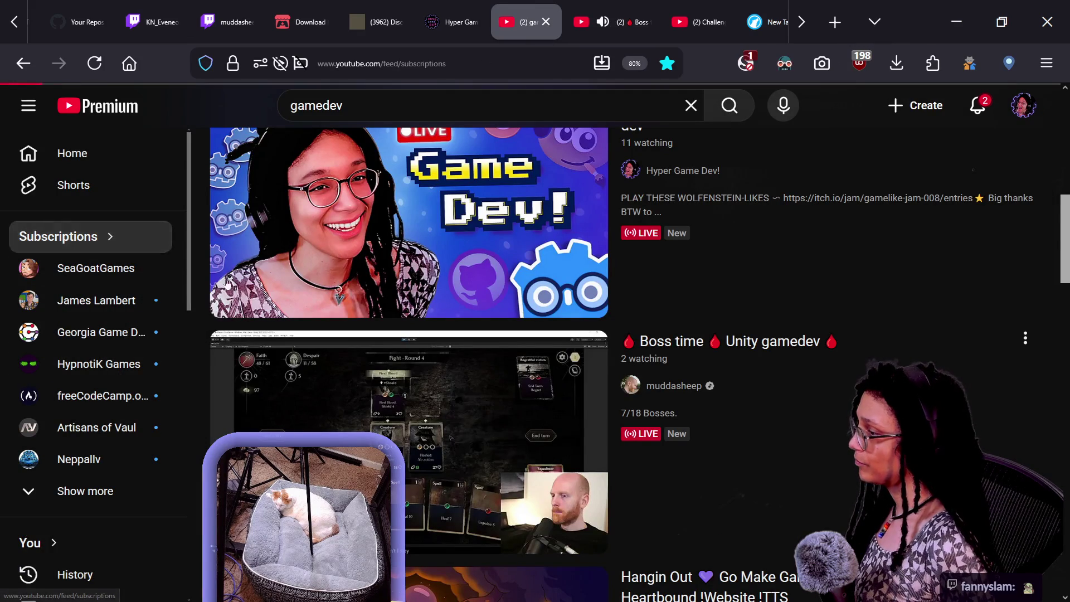
{"action": "scroll", "coordinate": [751, 426], "scroll_direction": "down", "scroll_amount": 10}
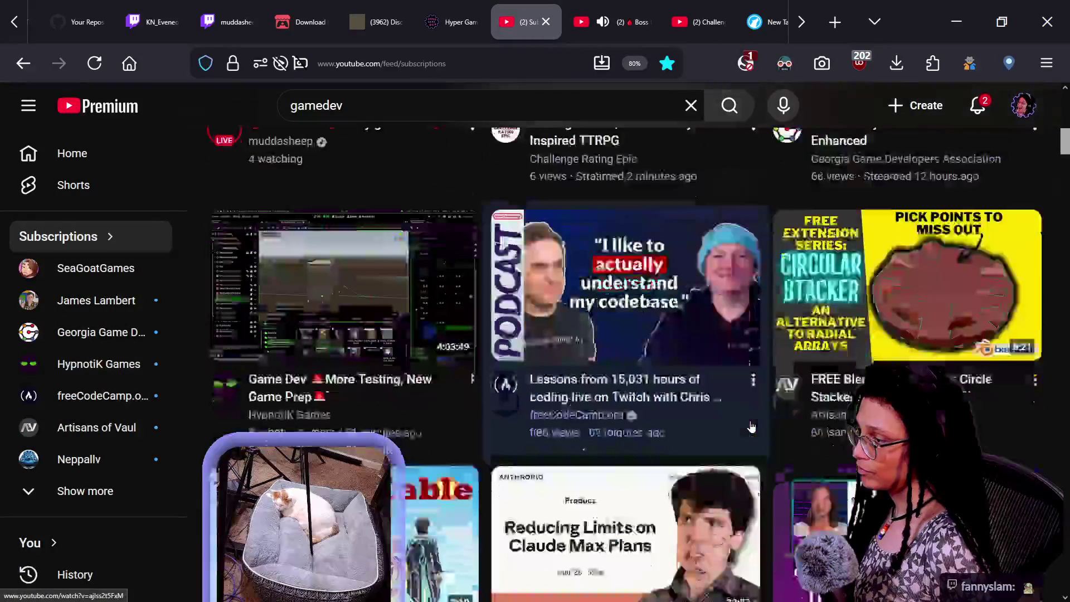
{"action": "scroll", "coordinate": [750, 427], "scroll_direction": "up", "scroll_amount": 10}
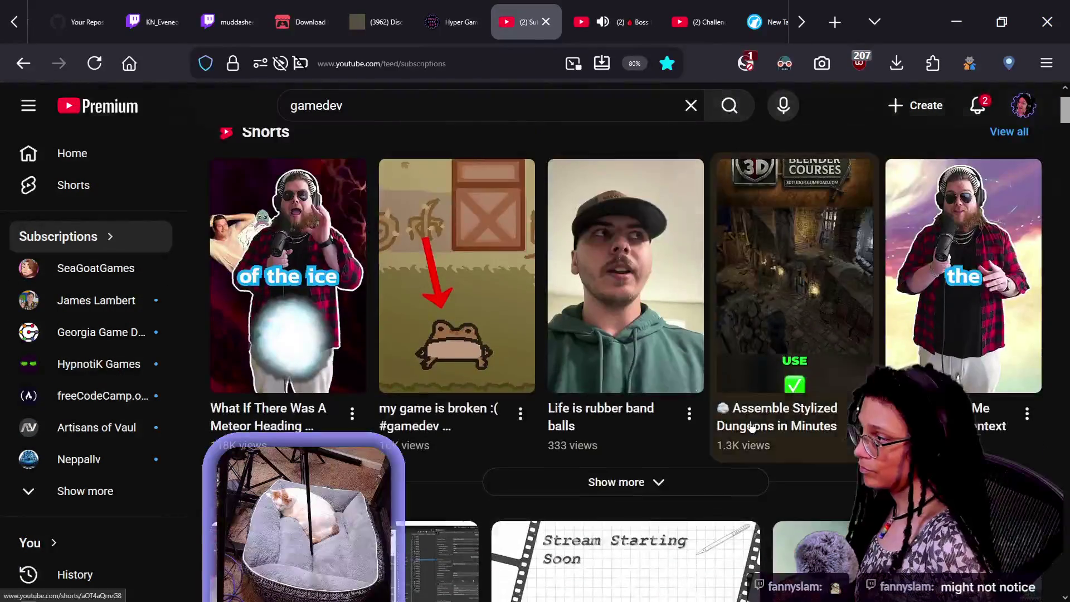
{"action": "key", "text": "slash"}
{"action": "type", "text": "mr"}
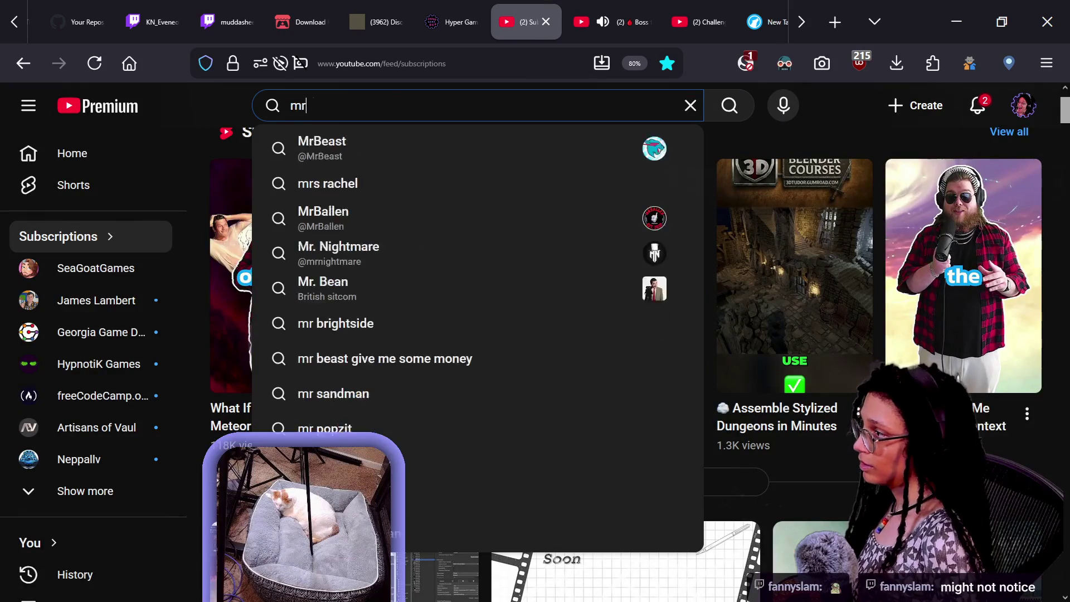
{"action": "type", "text": "dboy"}
{"action": "key", "text": "Return"}
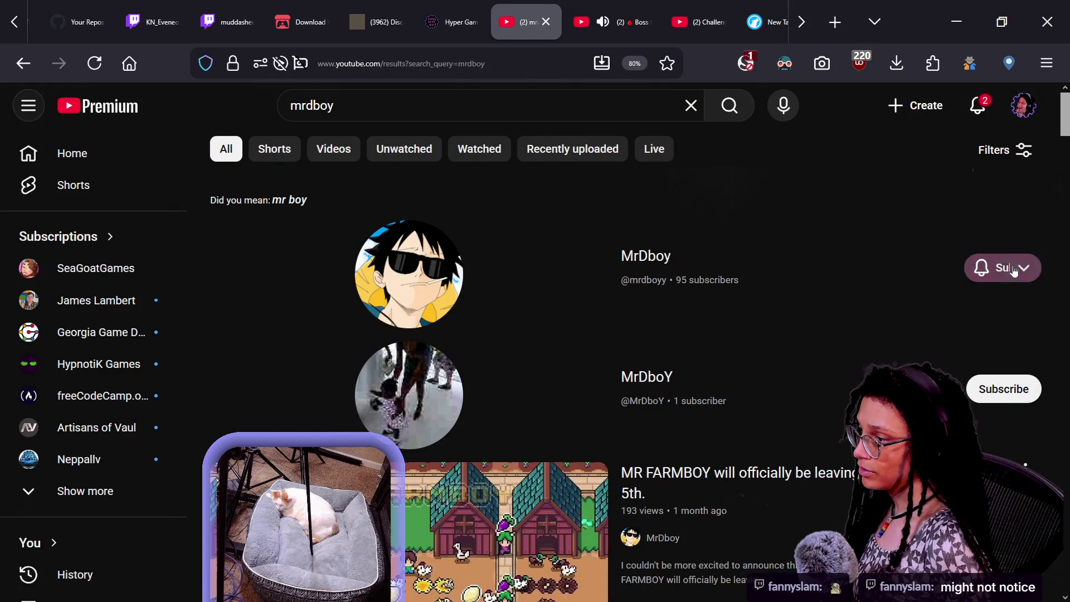
Subscribe to MrDboy, play his live stream, and view the chat's raid notice with 19 viewers
{"action": "left_click", "coordinate": [591, 326]}
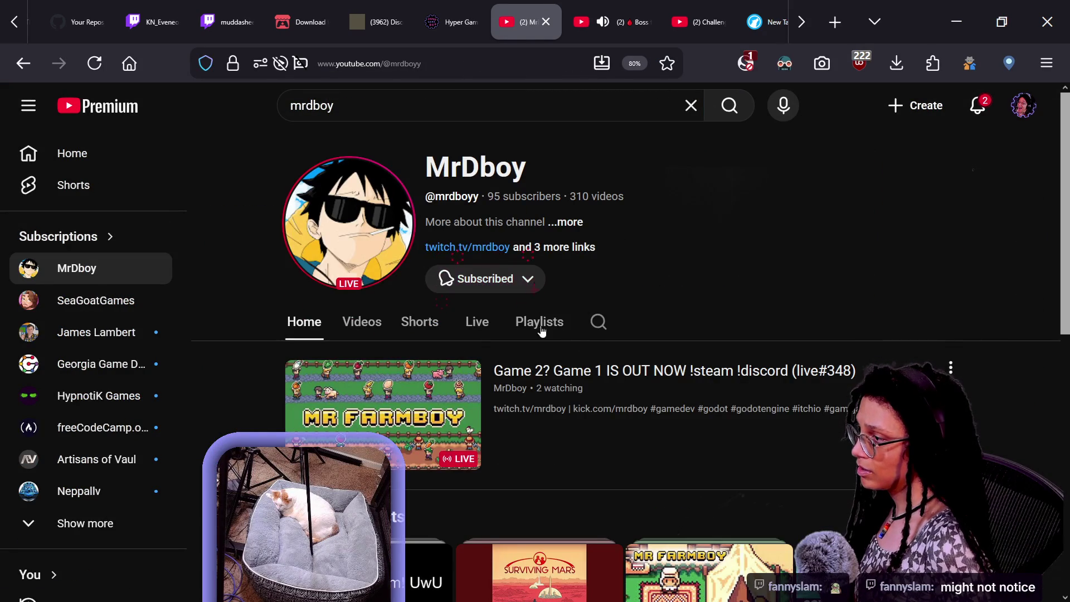
{"action": "left_click", "coordinate": [488, 423]}
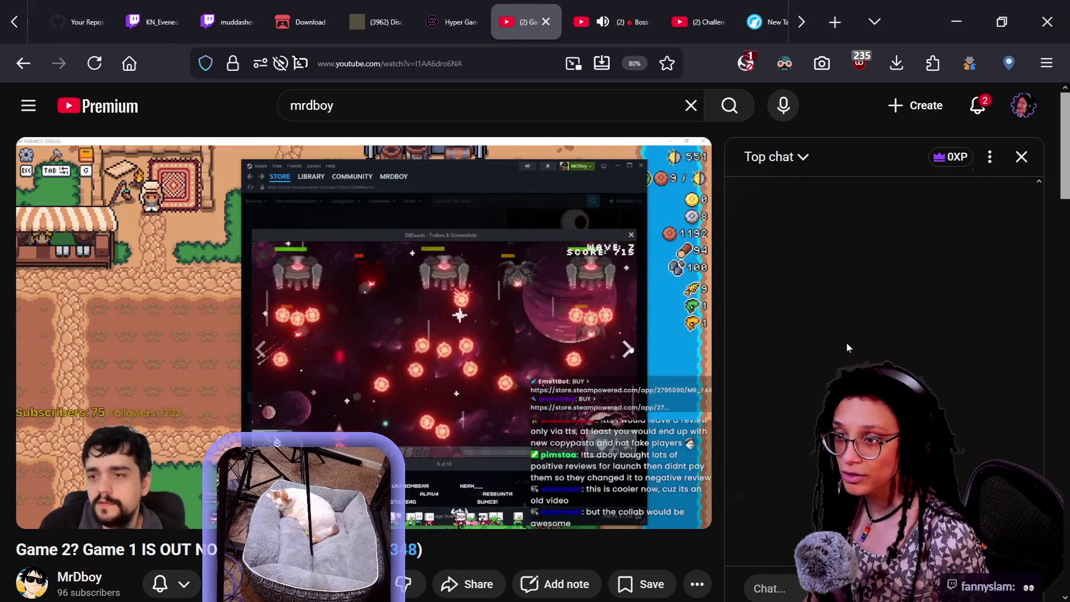
{"action": "key", "text": "alt+Tab"}
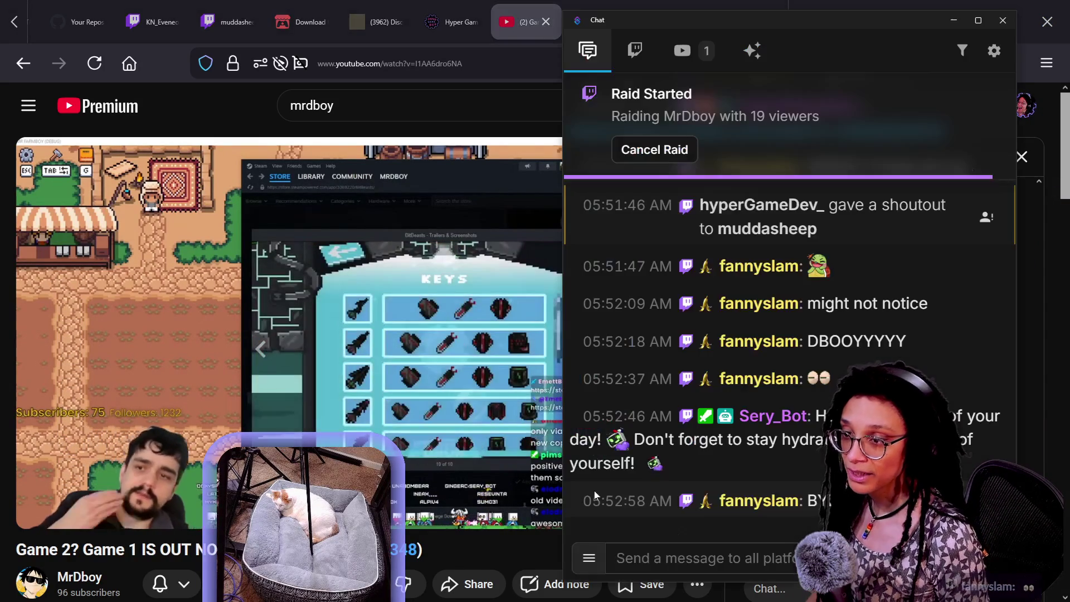